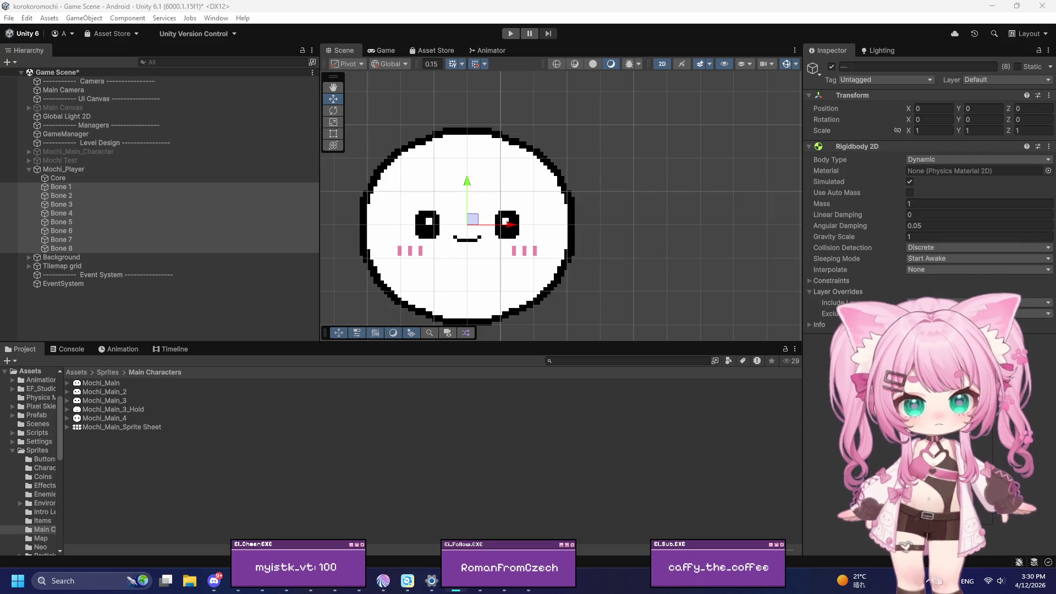
Add a Circle Collider 2D with radius 0.5 and a Spring Joint 2D to Bones 1–8
{"action": "key", "text": "ctrl+z"}
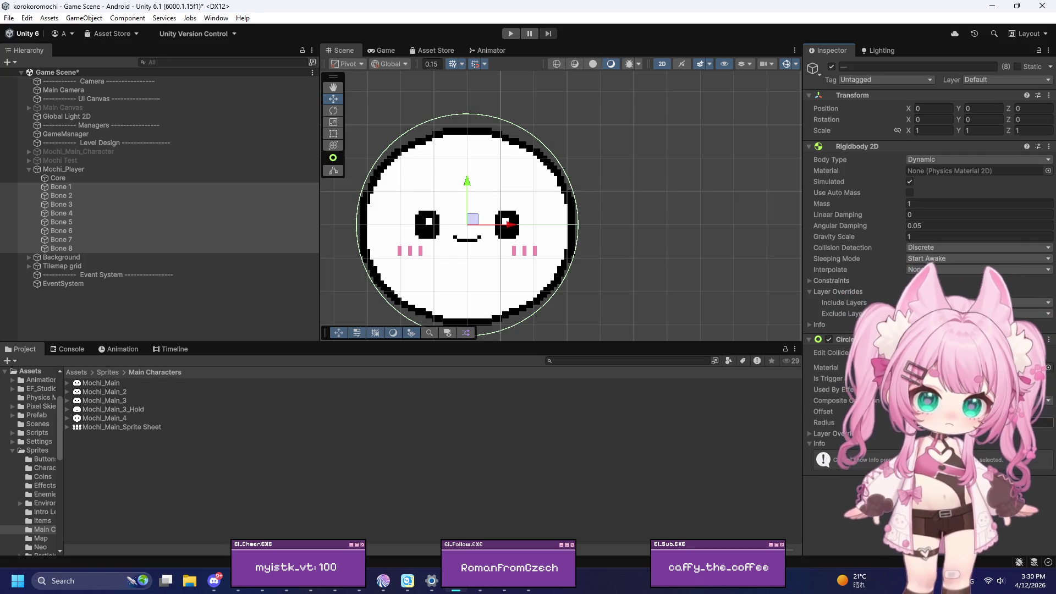
{"action": "left_click", "coordinate": [979, 422]}
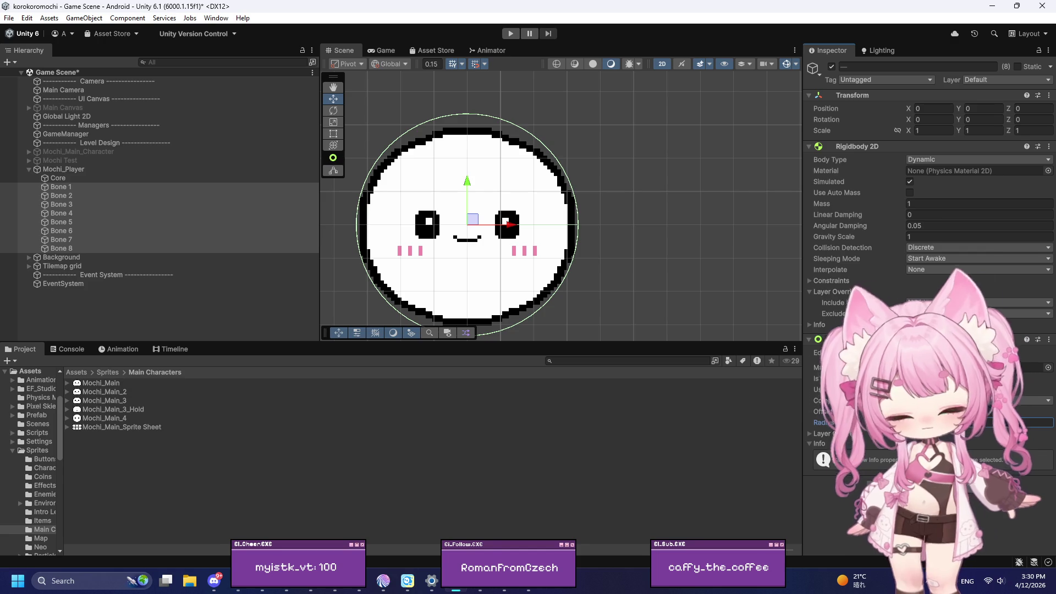
{"action": "type", "text": "0.5"}
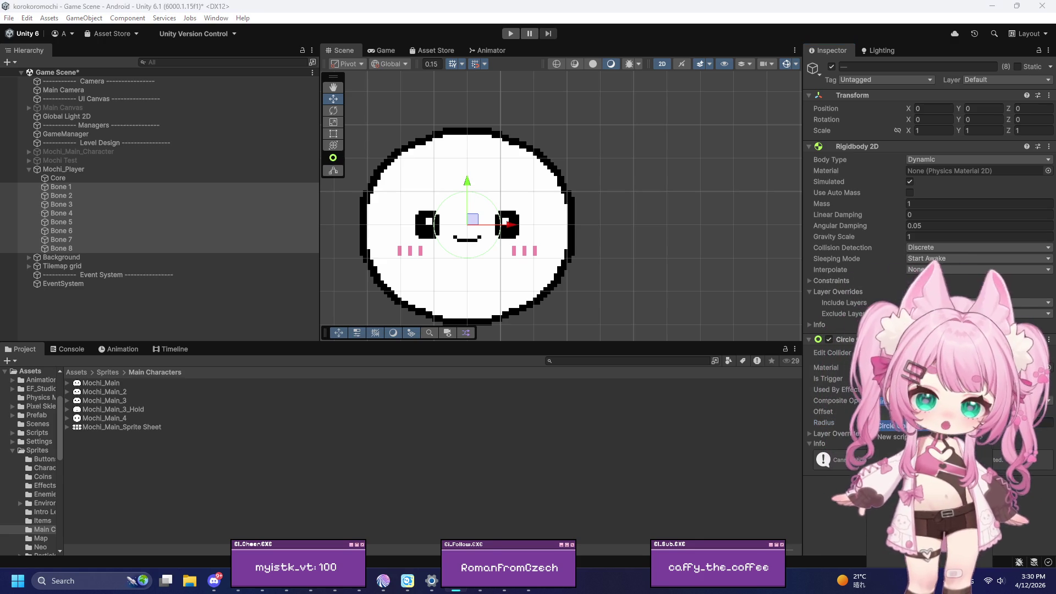
{"action": "left_click", "coordinate": [919, 437]}
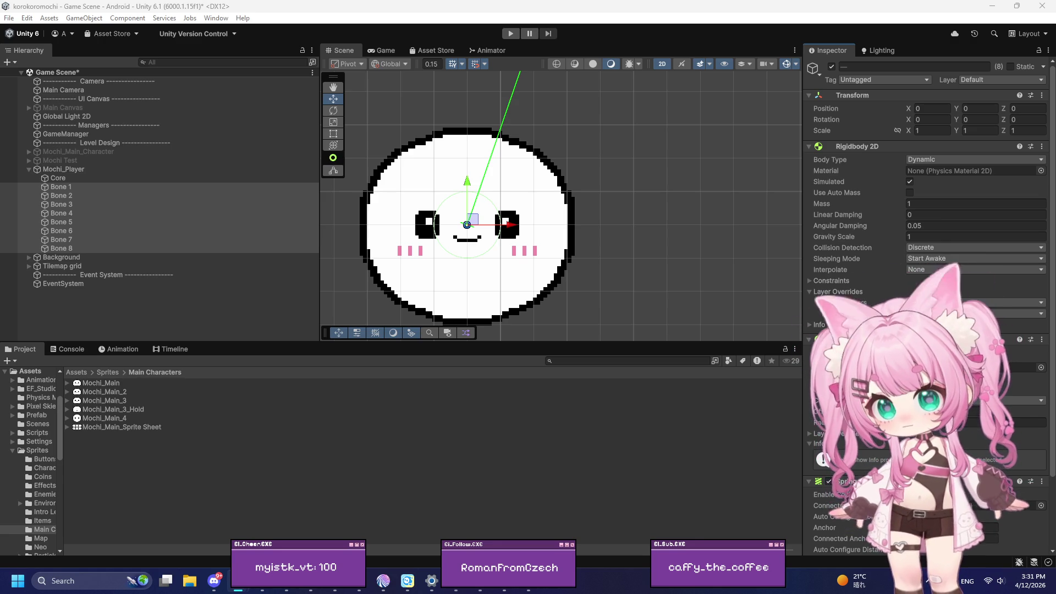
Select only Bone 1 in the Hierarchy
{"action": "left_click", "coordinate": [64, 188]}
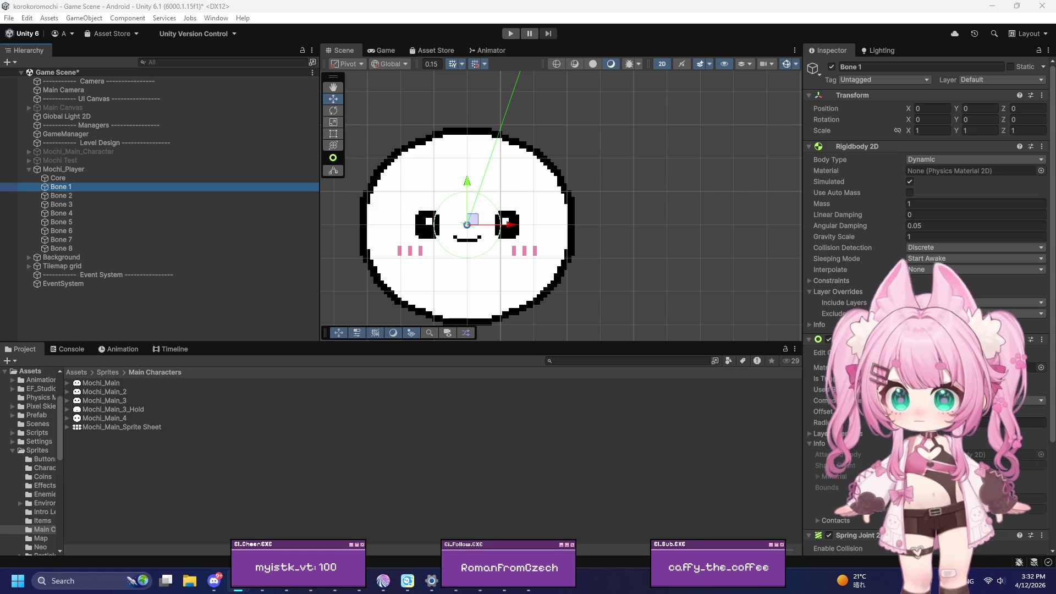
Move Bone 1 toward the mochi's top edge, first trying Y 1 and then dragging it down
{"action": "left_click", "coordinate": [984, 108]}
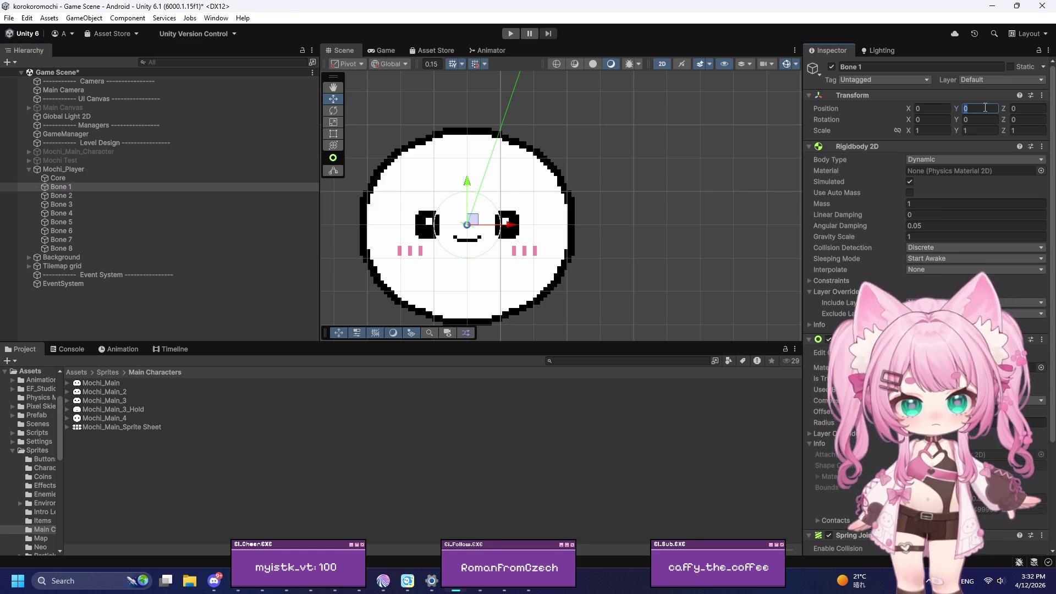
{"action": "type", "text": "1"}
{"action": "scroll", "coordinate": [637, 219], "scroll_direction": "down", "scroll_amount": 5}
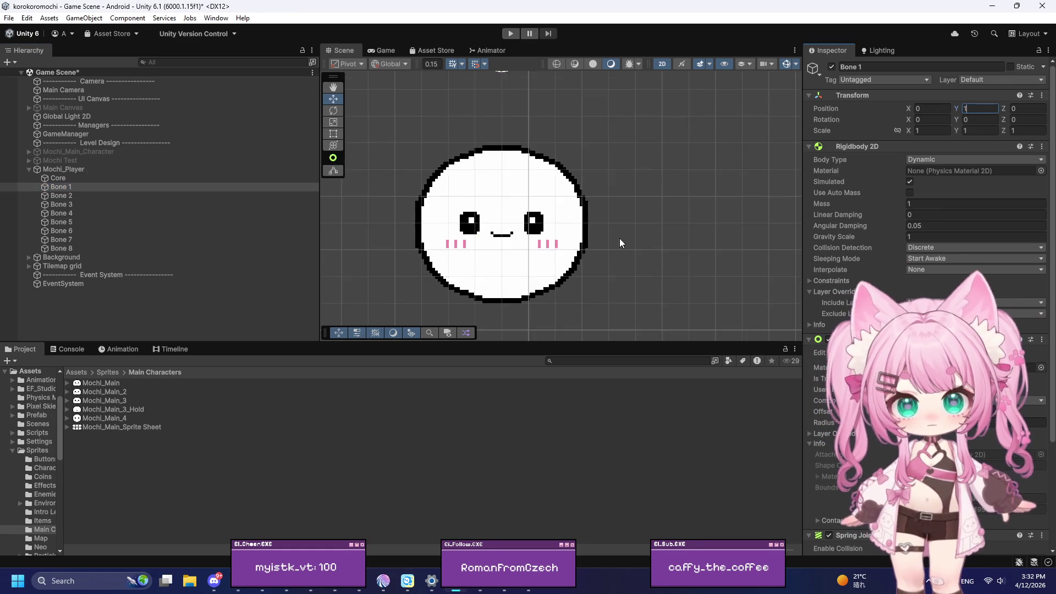
{"action": "scroll", "coordinate": [551, 253], "scroll_direction": "up", "scroll_amount": 3}
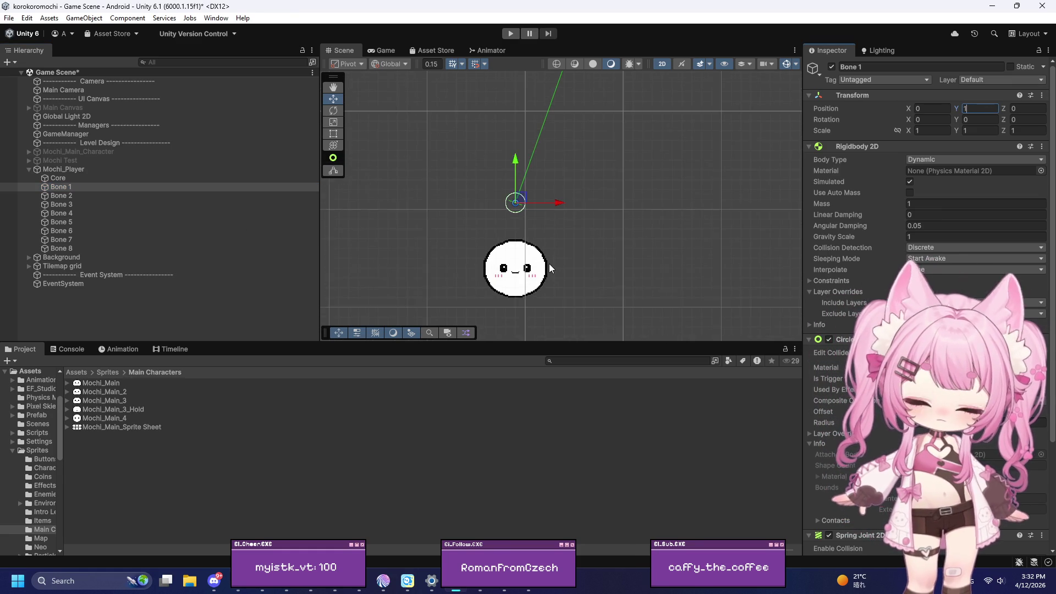
{"action": "scroll", "coordinate": [553, 249], "scroll_direction": "up", "scroll_amount": 2}
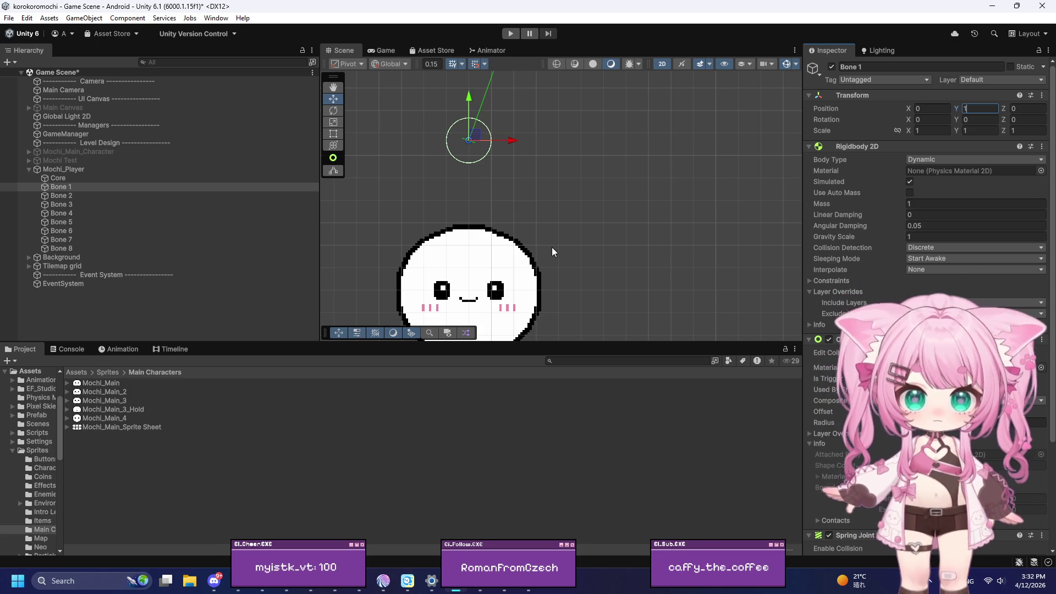
{"action": "left_click_drag", "start_coordinate": [471, 91], "coordinate": [480, 198]}
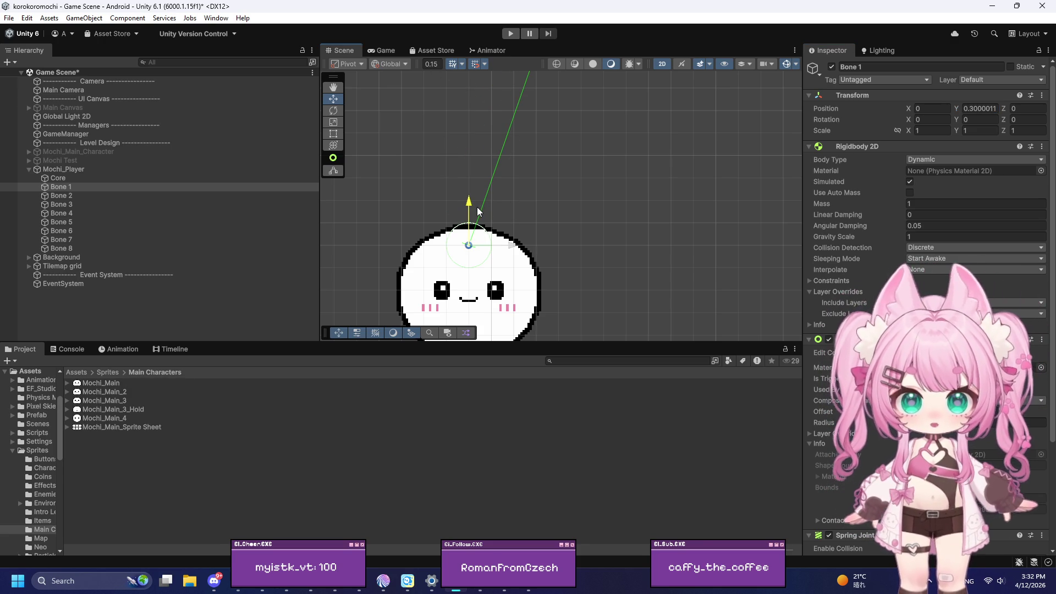
{"action": "scroll", "coordinate": [444, 273], "scroll_direction": "up", "scroll_amount": 2}
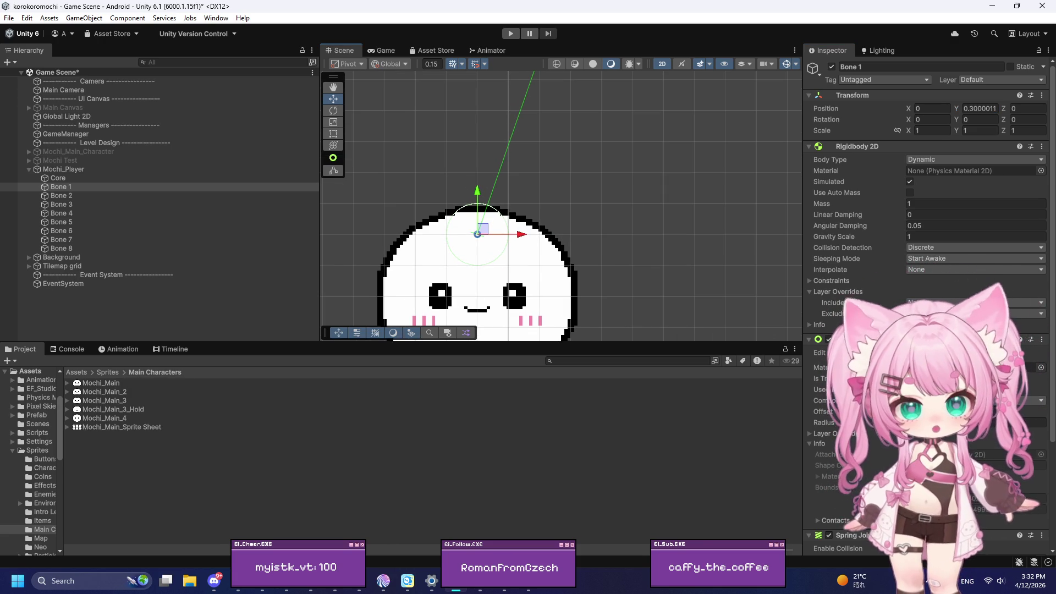
{"action": "left_click", "coordinate": [927, 424]}
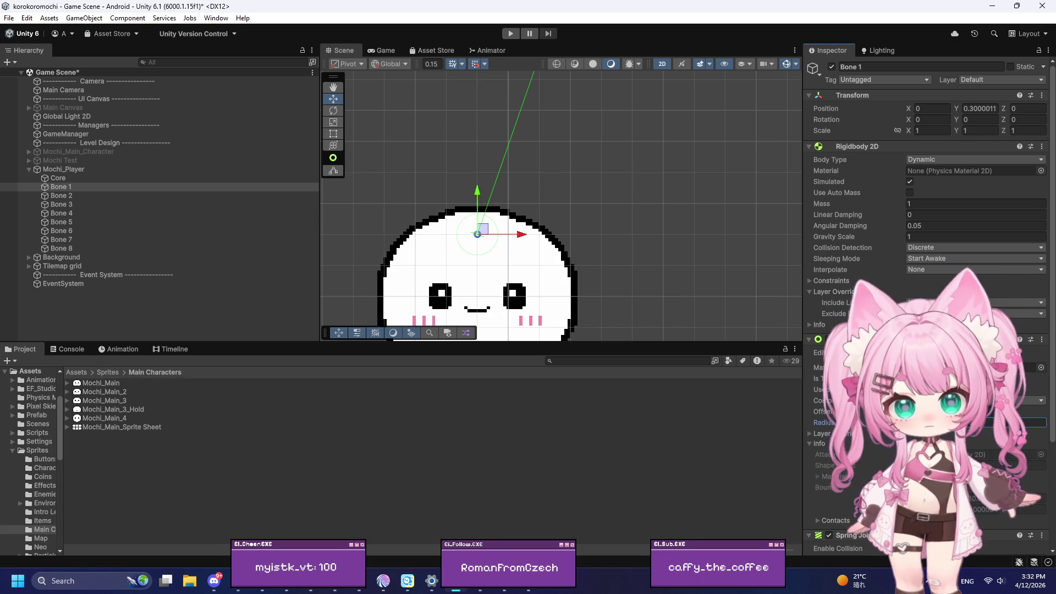
{"action": "scroll", "coordinate": [578, 253], "scroll_direction": "up", "scroll_amount": 4}
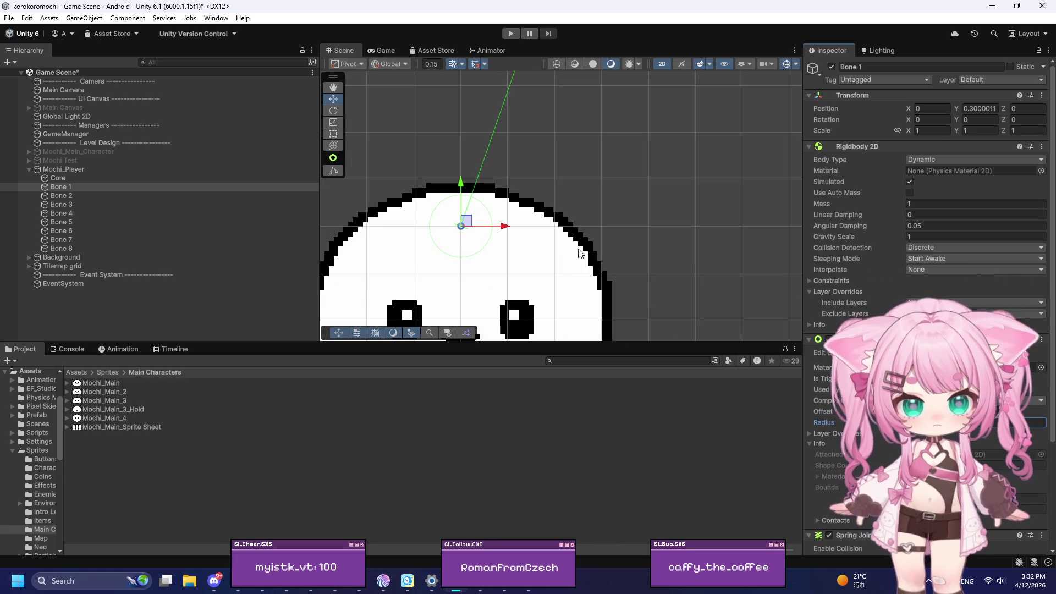
Set Bone 1's Transform Position Y to exactly 0.3
{"action": "left_click", "coordinate": [461, 194]}
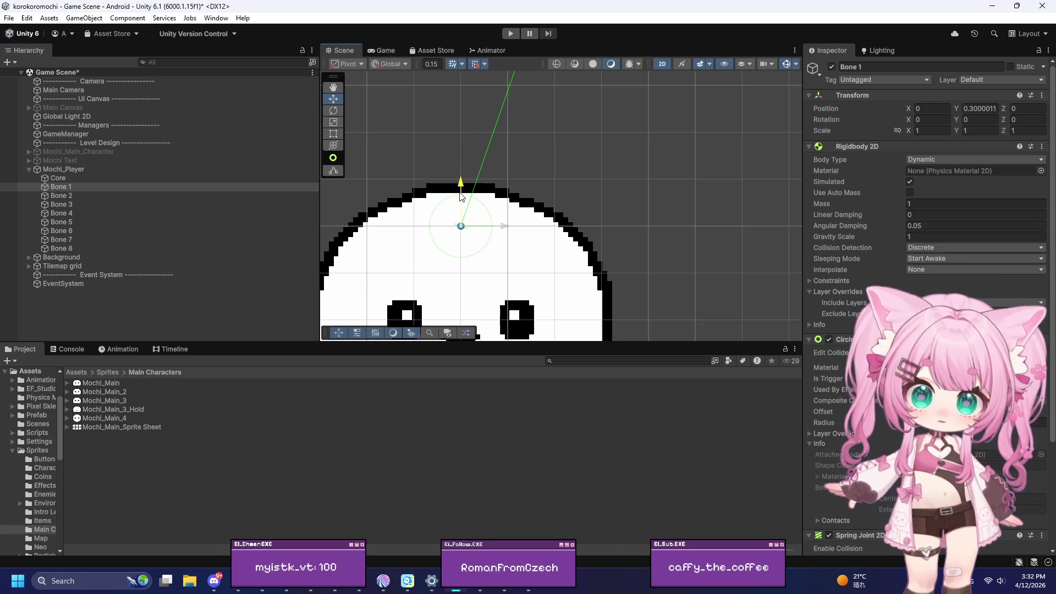
{"action": "left_click", "coordinate": [989, 108]}
{"action": "left_click_drag", "start_coordinate": [999, 108], "coordinate": [966, 108]}
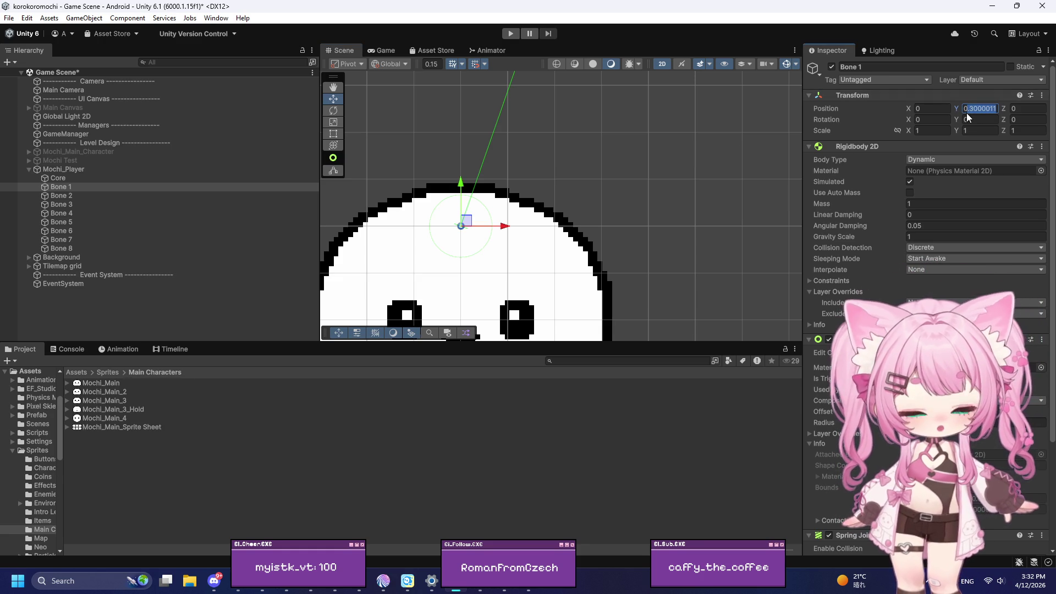
{"action": "type", "text": "0.3"}
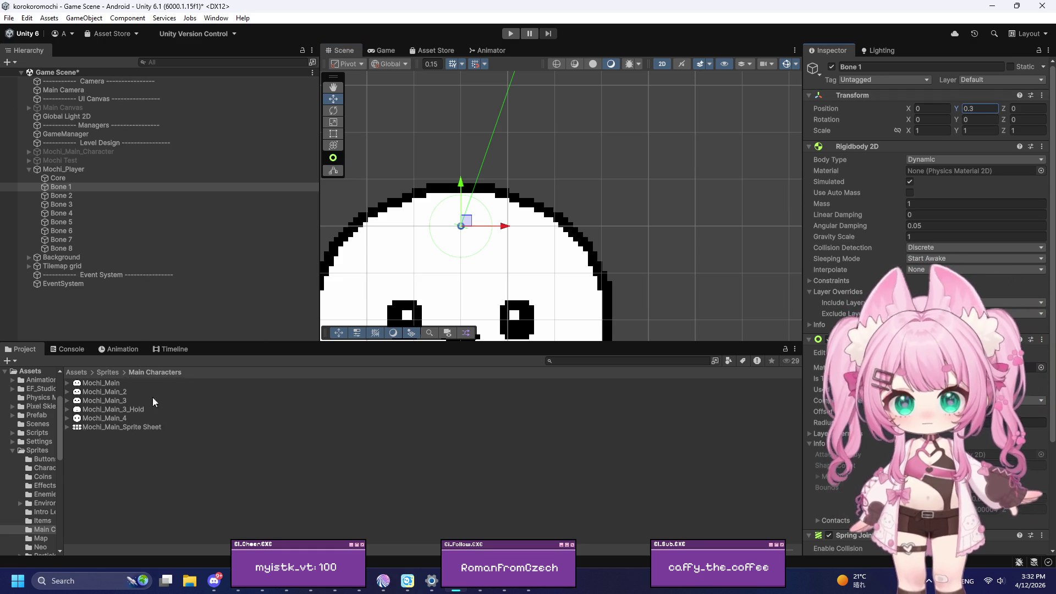
{"action": "scroll", "coordinate": [390, 130], "scroll_direction": "down", "scroll_amount": 3}
{"action": "scroll", "coordinate": [390, 130], "scroll_direction": "down", "scroll_amount": 2}
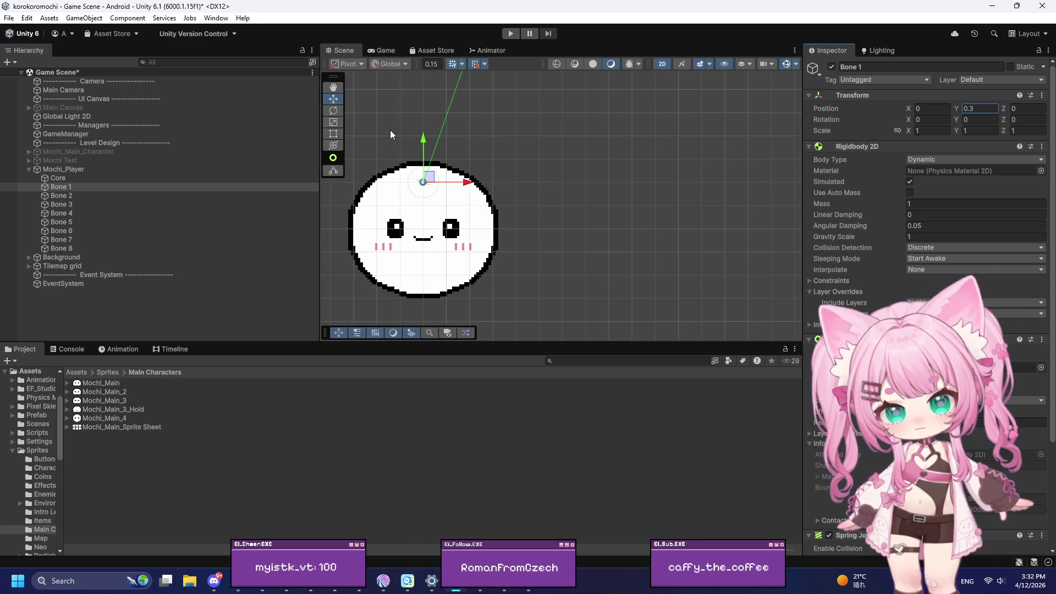
{"action": "scroll", "coordinate": [396, 131], "scroll_direction": "up", "scroll_amount": 3}
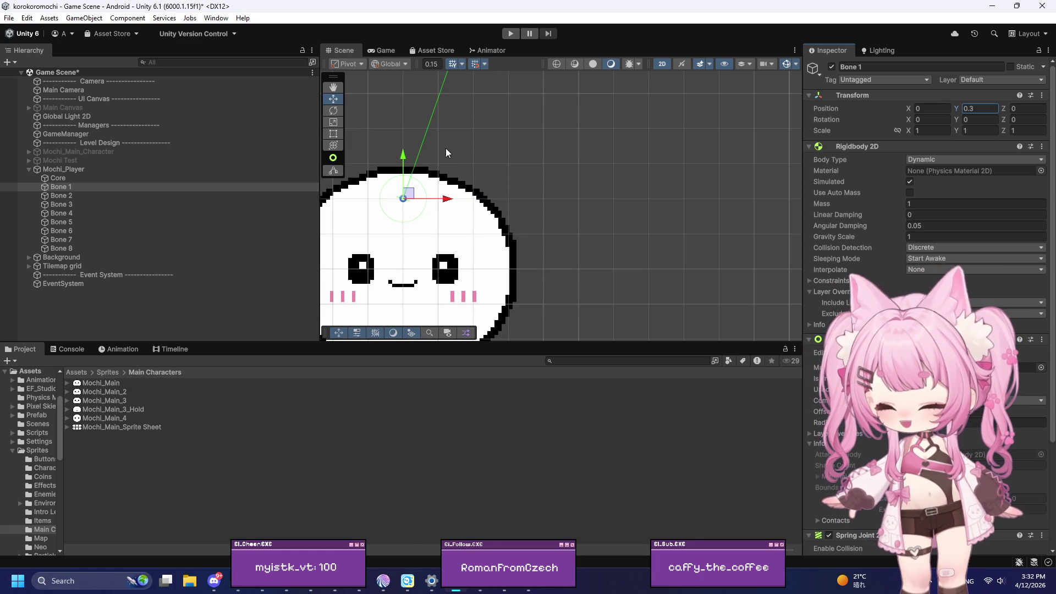
{"action": "scroll", "coordinate": [455, 145], "scroll_direction": "down", "scroll_amount": 2}
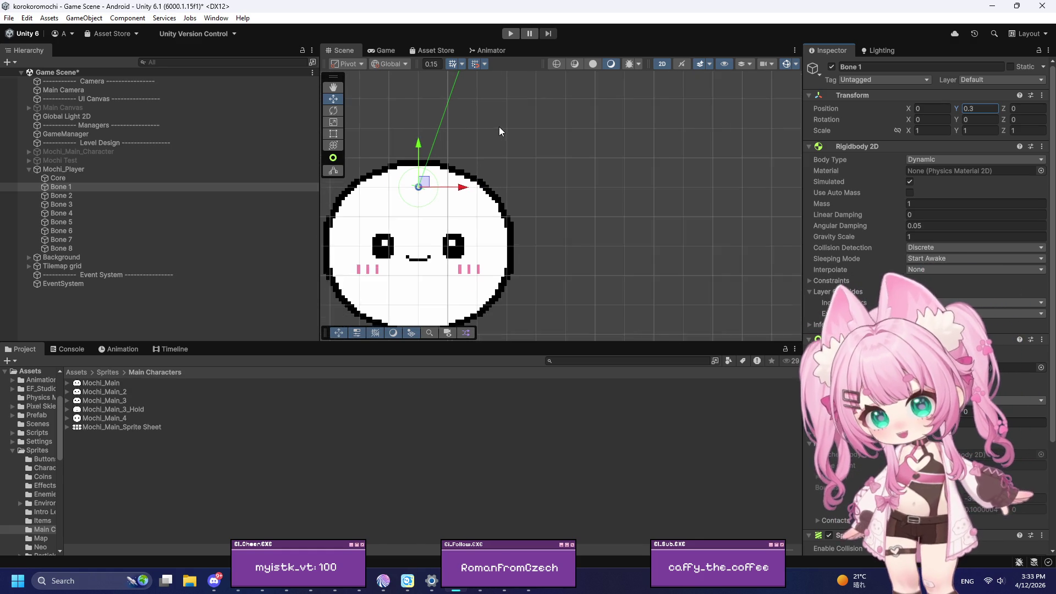
Select Bones 2 through 8 and set their Circle Collider 2D radius to 0.3
{"action": "left_click", "coordinate": [74, 196]}
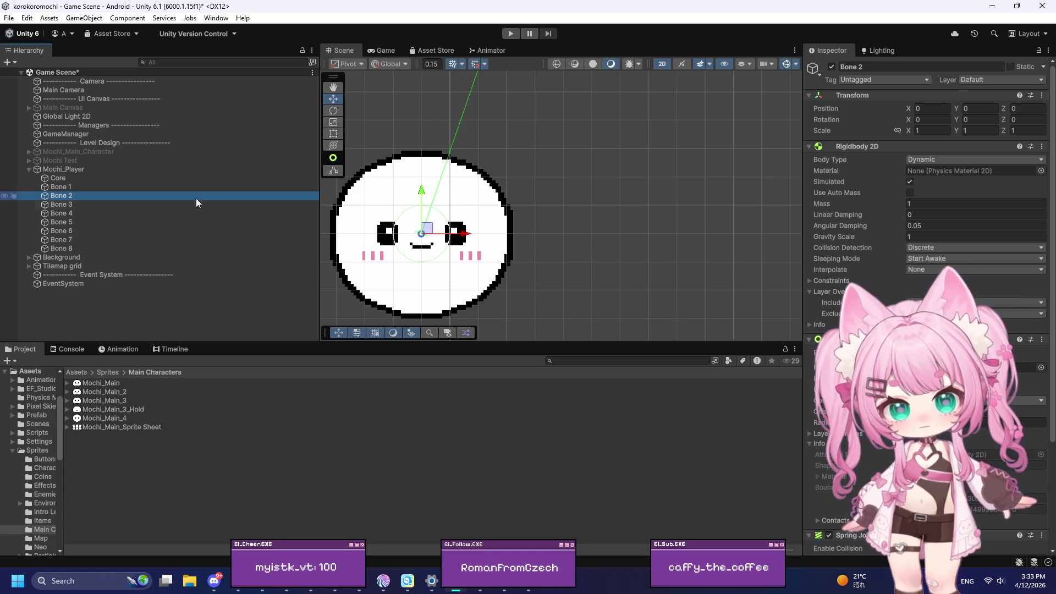
{"action": "left_click", "coordinate": [82, 248], "text": "shift"}
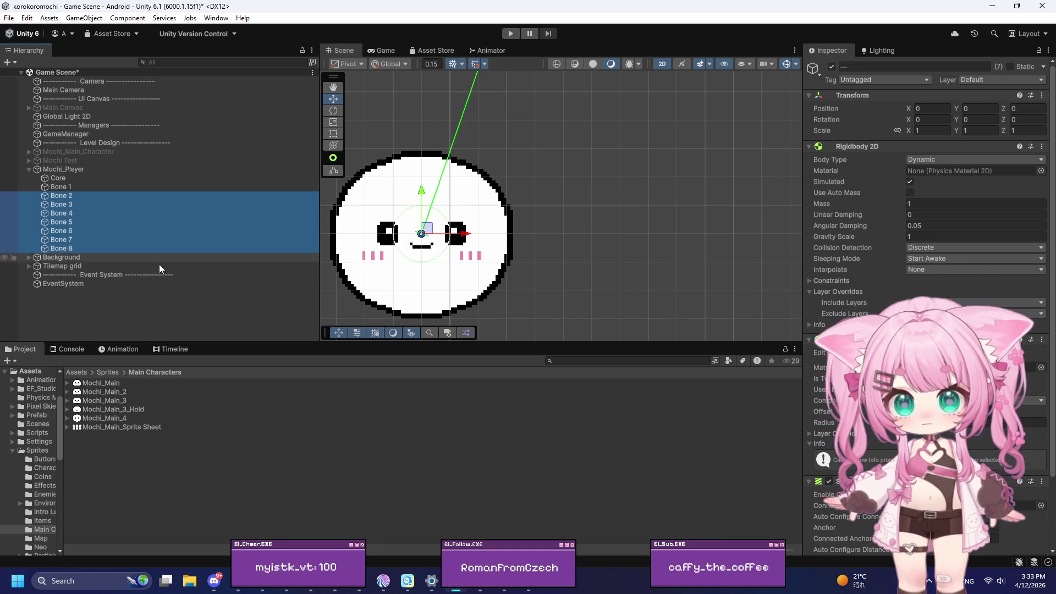
{"action": "left_click", "coordinate": [920, 426]}
{"action": "type", "text": "0.3"}
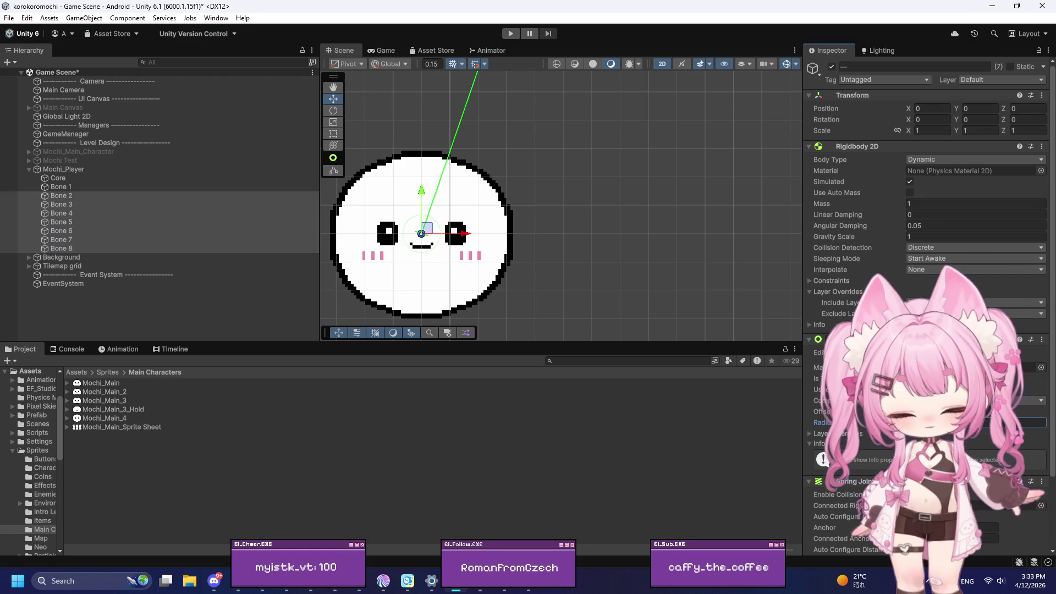
{"action": "scroll", "coordinate": [384, 214], "scroll_direction": "up", "scroll_amount": 3}
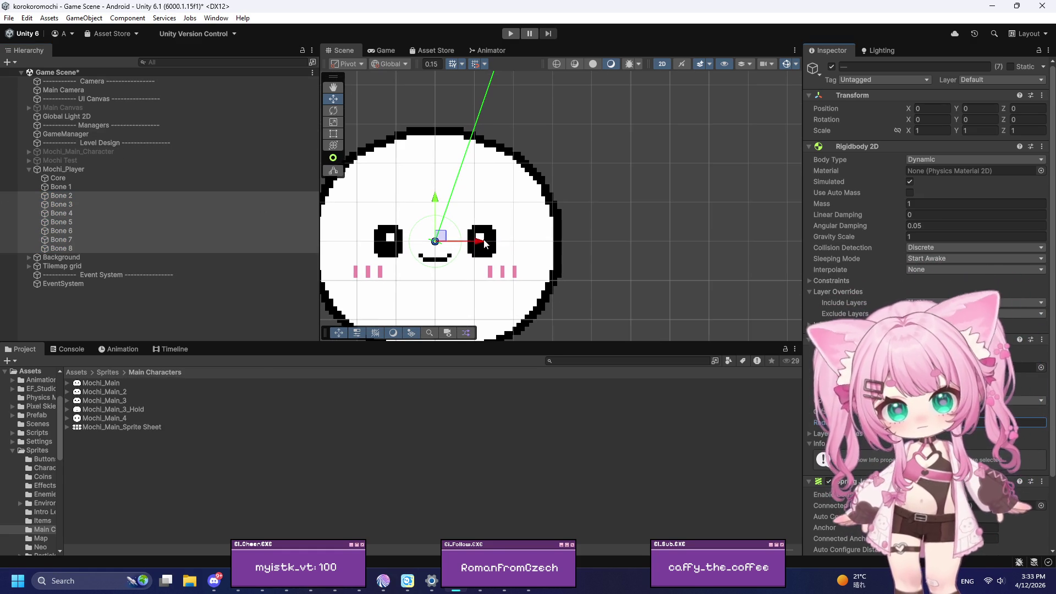
Nudge the selected Bones 2–8 sideways in the scene, then restore the Bone 2–8 selection
{"action": "left_click_drag", "start_coordinate": [484, 245], "coordinate": [567, 236]}
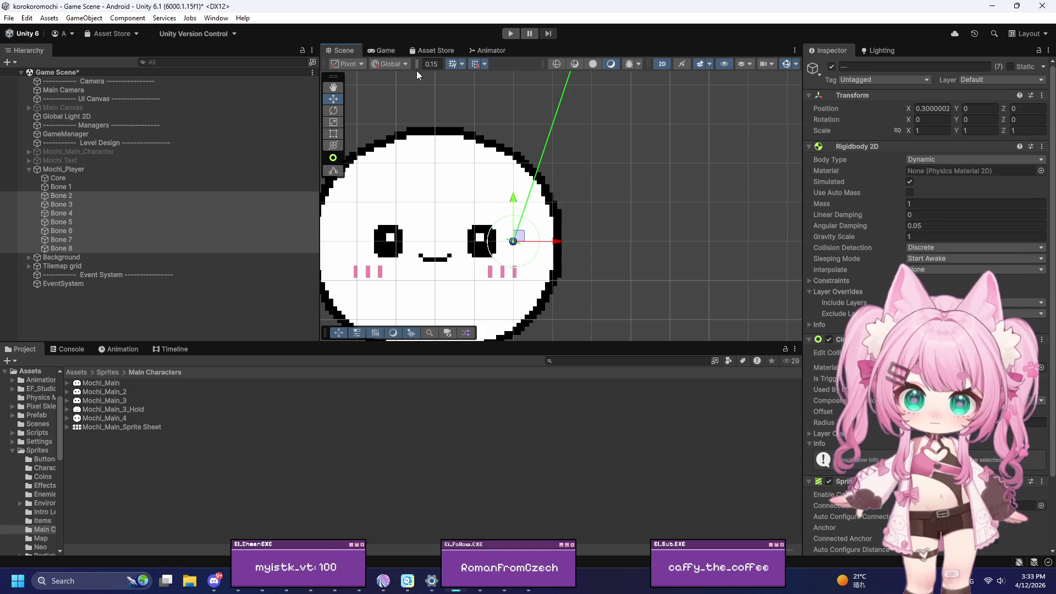
{"action": "scroll", "coordinate": [565, 182], "scroll_direction": "up", "scroll_amount": 3}
{"action": "left_click_drag", "start_coordinate": [520, 244], "coordinate": [536, 246]}
{"action": "scroll", "coordinate": [702, 186], "scroll_direction": "down", "scroll_amount": 5}
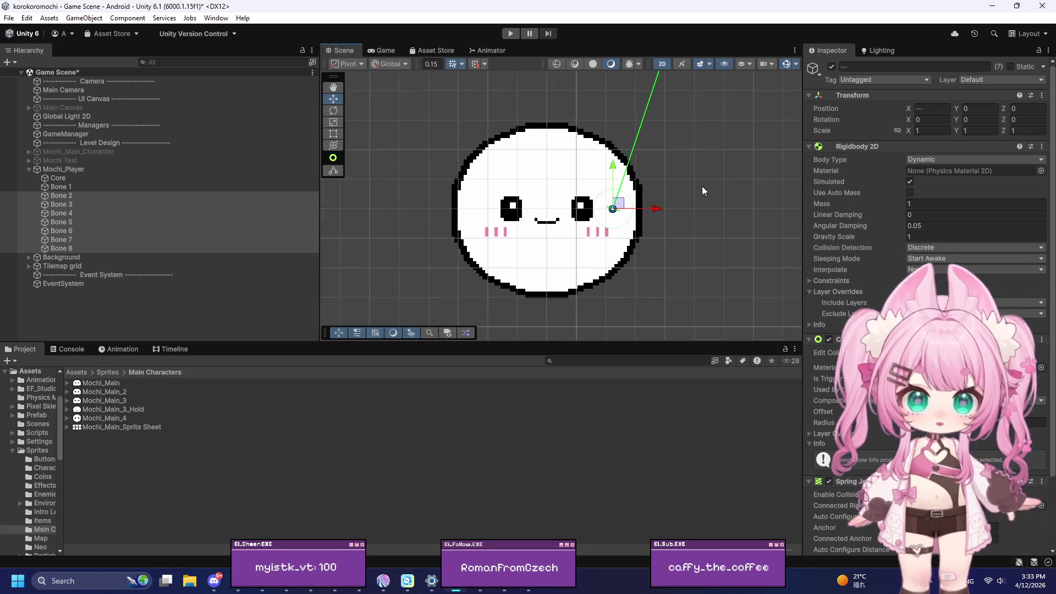
{"action": "left_click", "coordinate": [106, 283]}
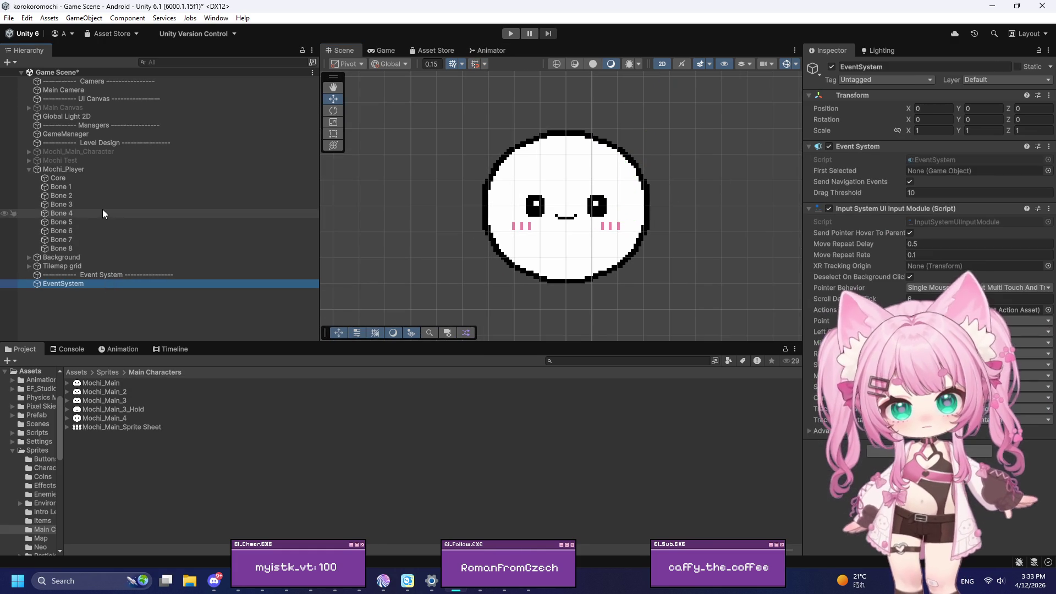
{"action": "key", "text": "ctrl+z"}
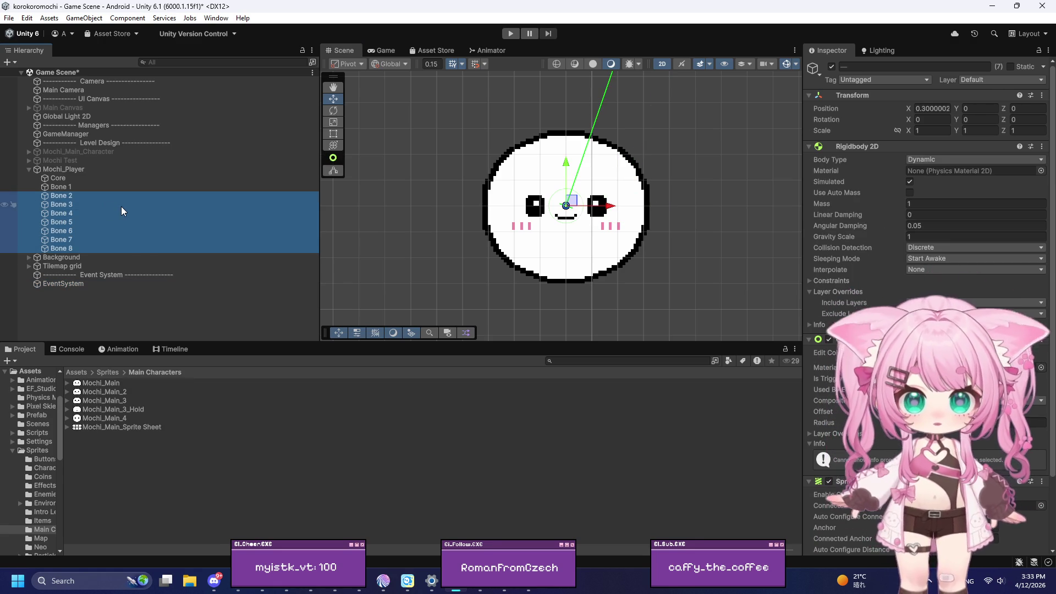
Select Bone 2 on its own, then the Mochi_Player parent object
{"action": "left_click", "coordinate": [77, 196]}
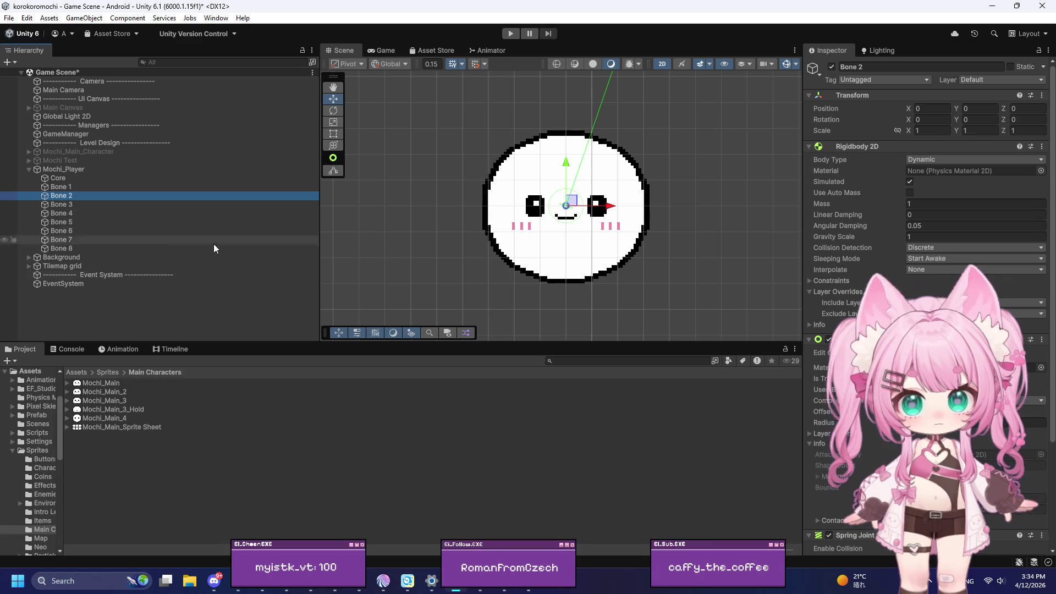
{"action": "scroll", "coordinate": [687, 220], "scroll_direction": "up", "scroll_amount": 5}
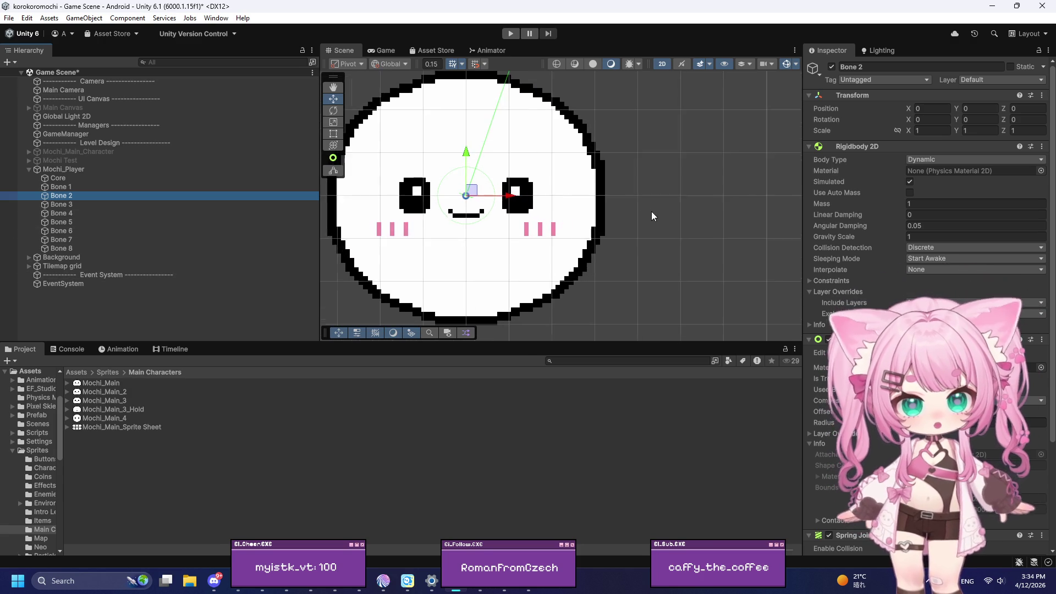
{"action": "scroll", "coordinate": [586, 215], "scroll_direction": "down", "scroll_amount": 2}
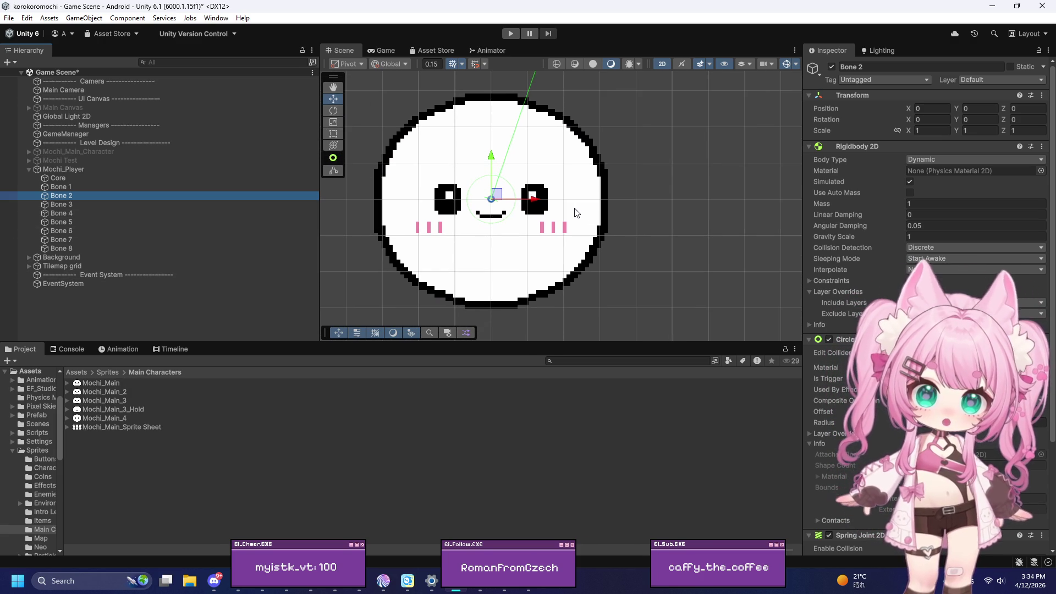
{"action": "scroll", "coordinate": [532, 192], "scroll_direction": "up", "scroll_amount": 1}
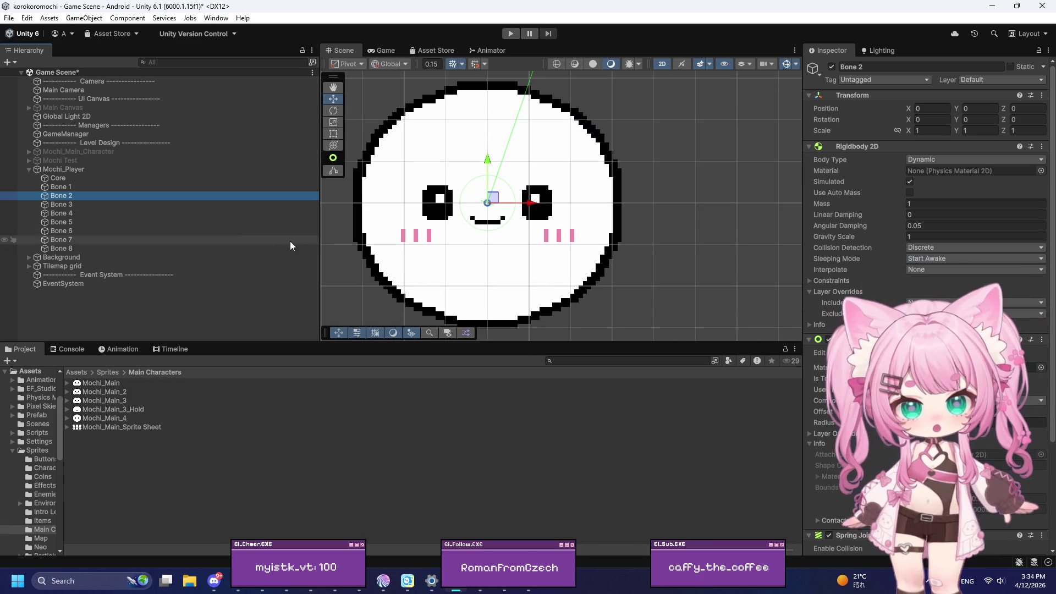
{"action": "left_click", "coordinate": [351, 236]}
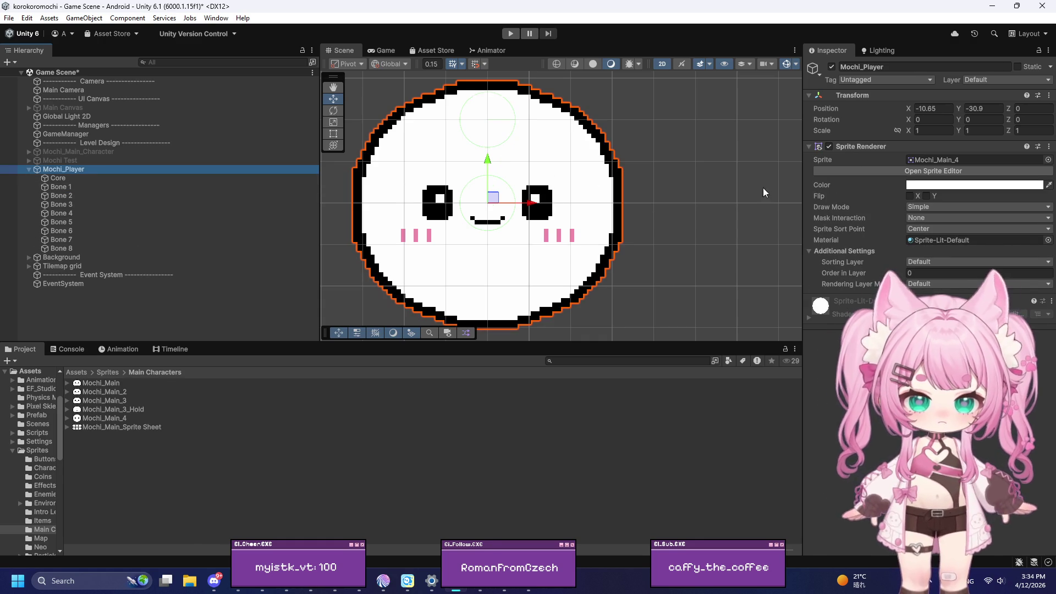
Set Mochi_Player's position X and Y to 0 and frame it in the Scene view
{"action": "left_click", "coordinate": [942, 108]}
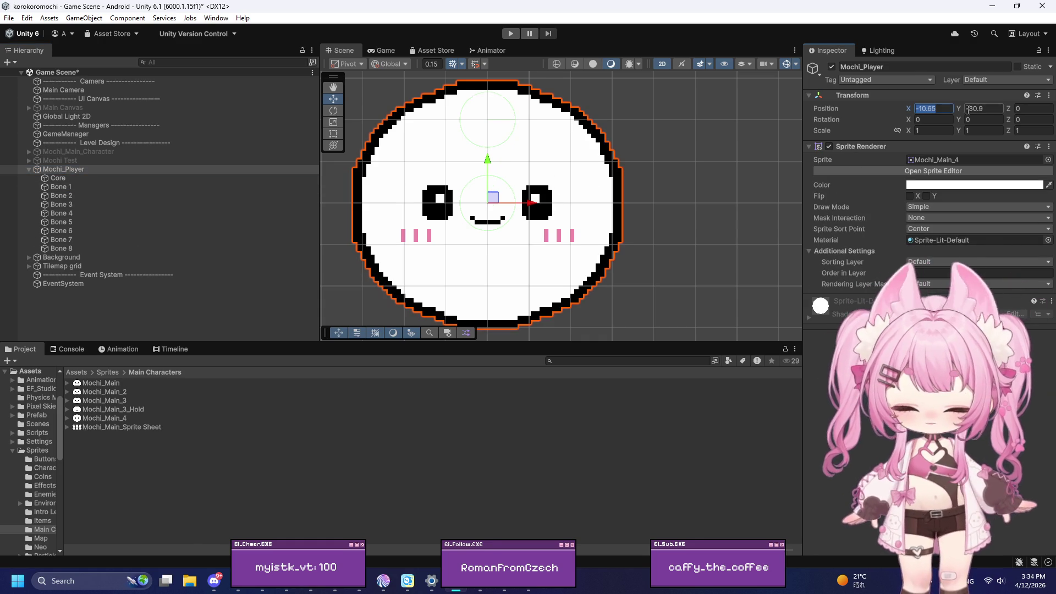
{"action": "type", "text": "0"}
{"action": "key", "text": "Tab"}
{"action": "type", "text": "0"}
{"action": "double_click", "coordinate": [88, 168]}
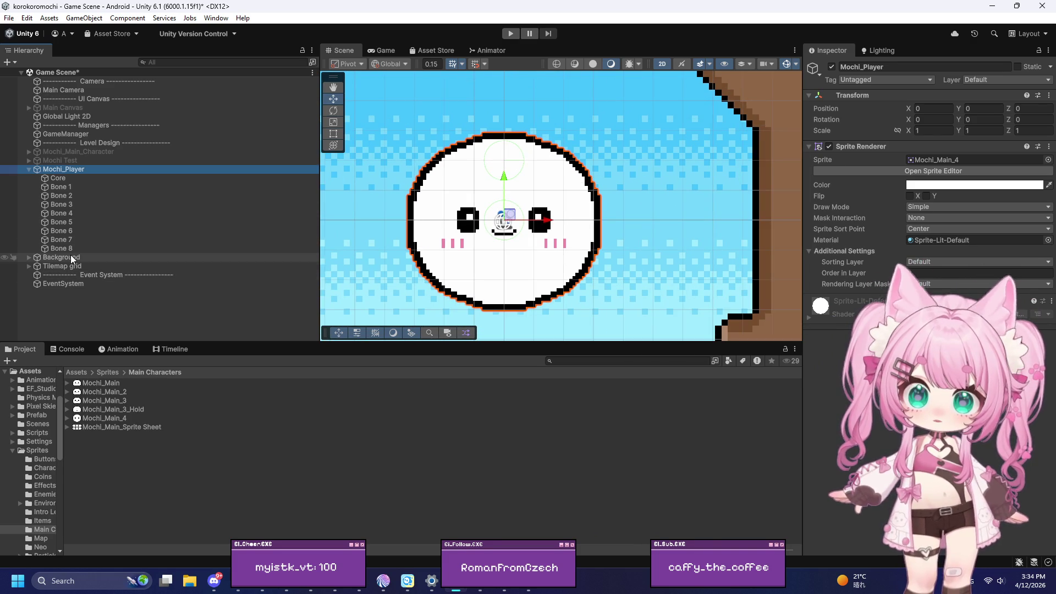
Deactivate the Background object, then select Bone 1
{"action": "left_click", "coordinate": [69, 257]}
{"action": "left_click", "coordinate": [831, 67]}
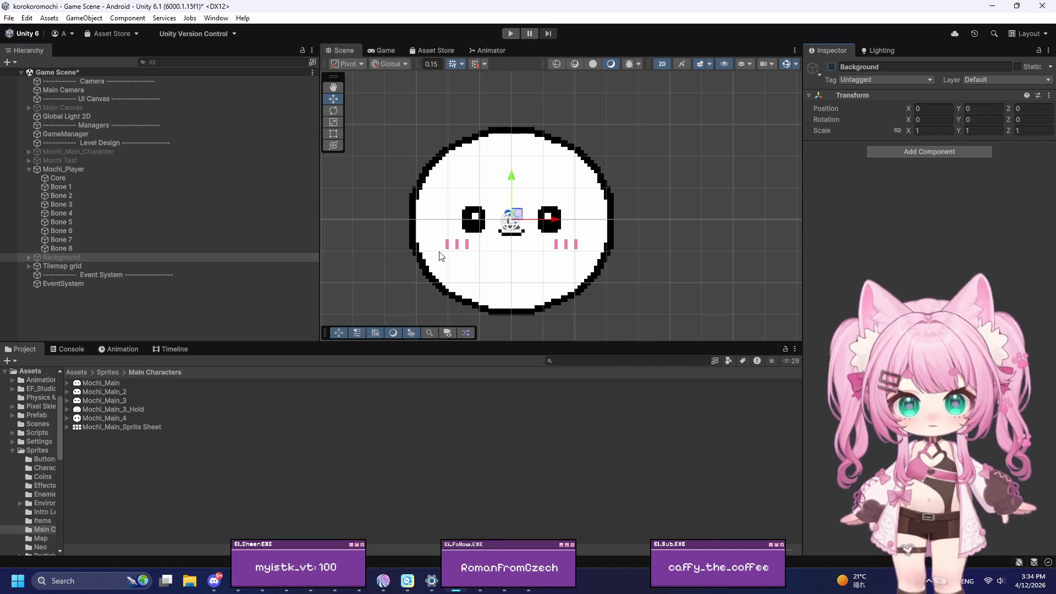
{"action": "left_click", "coordinate": [73, 186]}
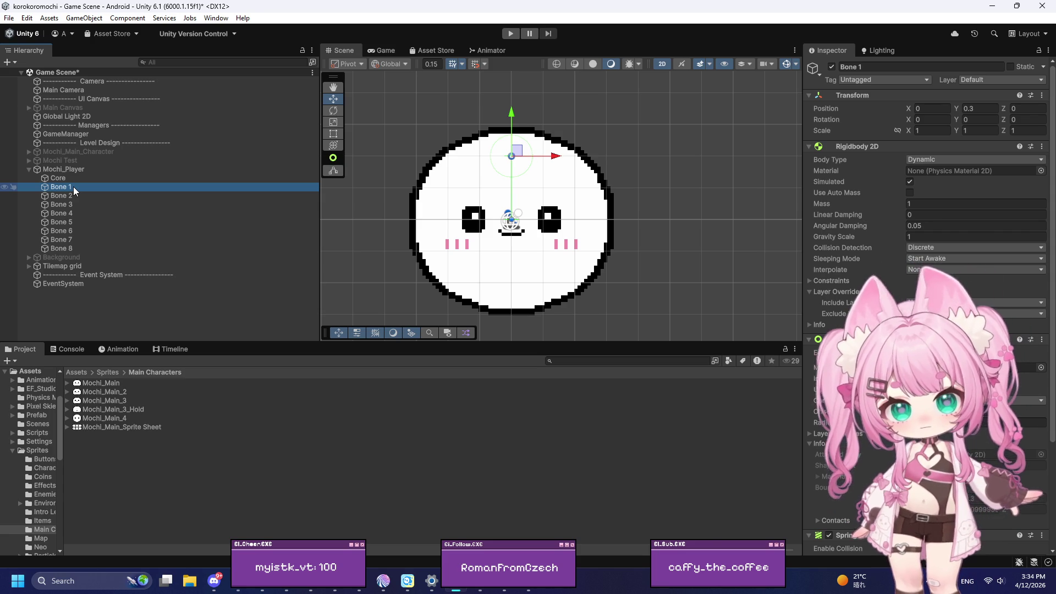
Move Bone 5 down below the core to Y -0.3
{"action": "scroll", "coordinate": [621, 104], "scroll_direction": "up", "scroll_amount": 2}
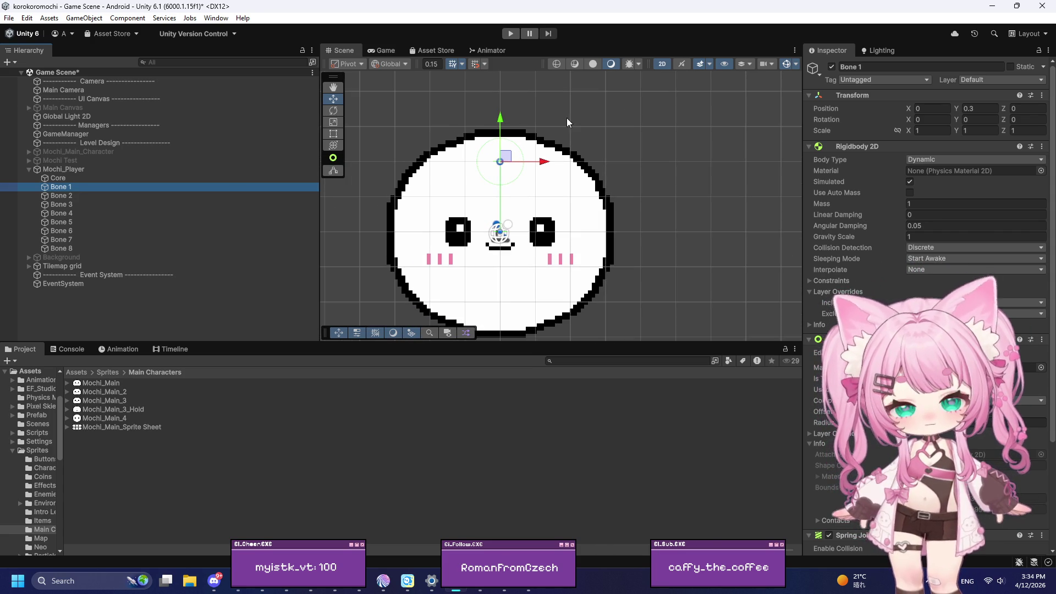
{"action": "left_click", "coordinate": [66, 249]}
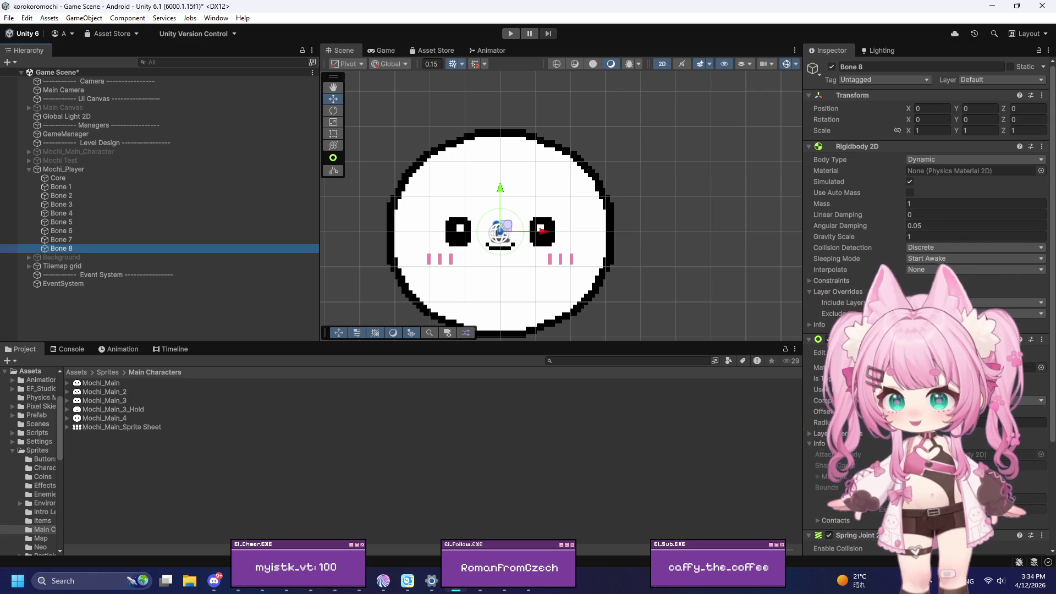
{"action": "left_click", "coordinate": [70, 222]}
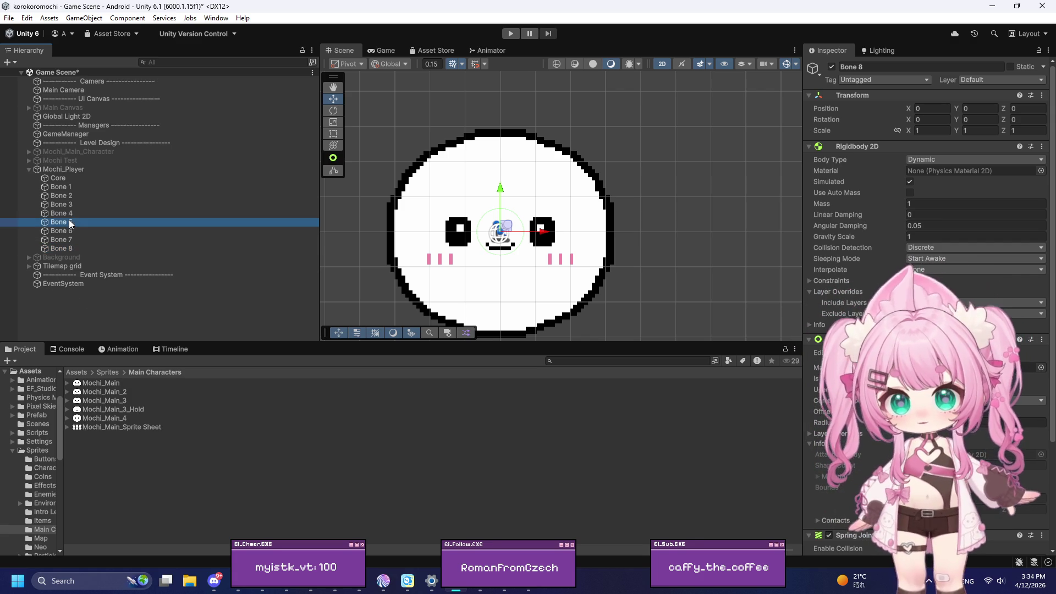
{"action": "left_click_drag", "start_coordinate": [505, 190], "coordinate": [501, 262]}
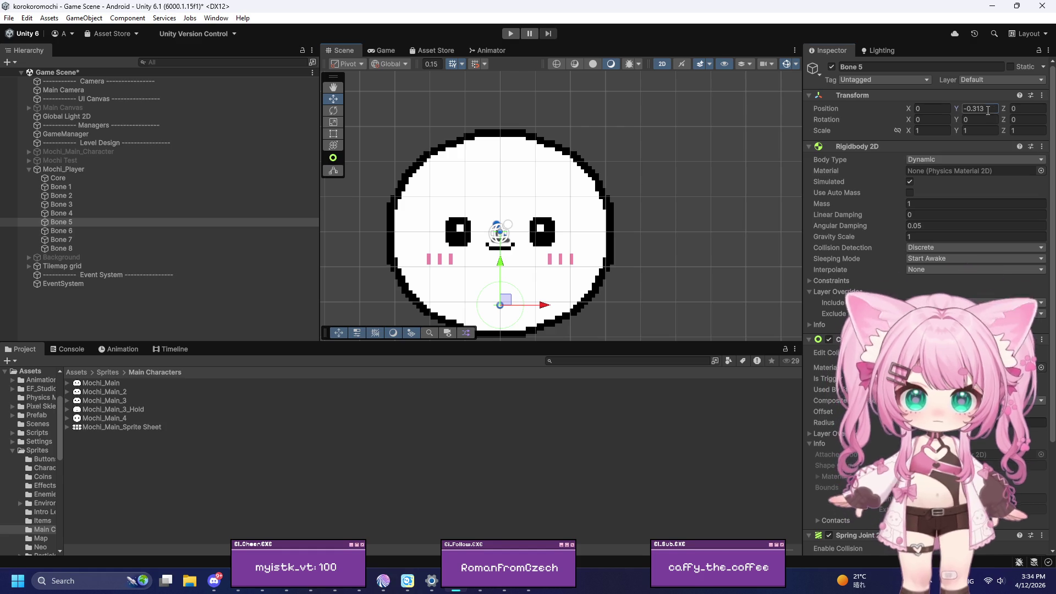
{"action": "key", "text": "BackSpace"}
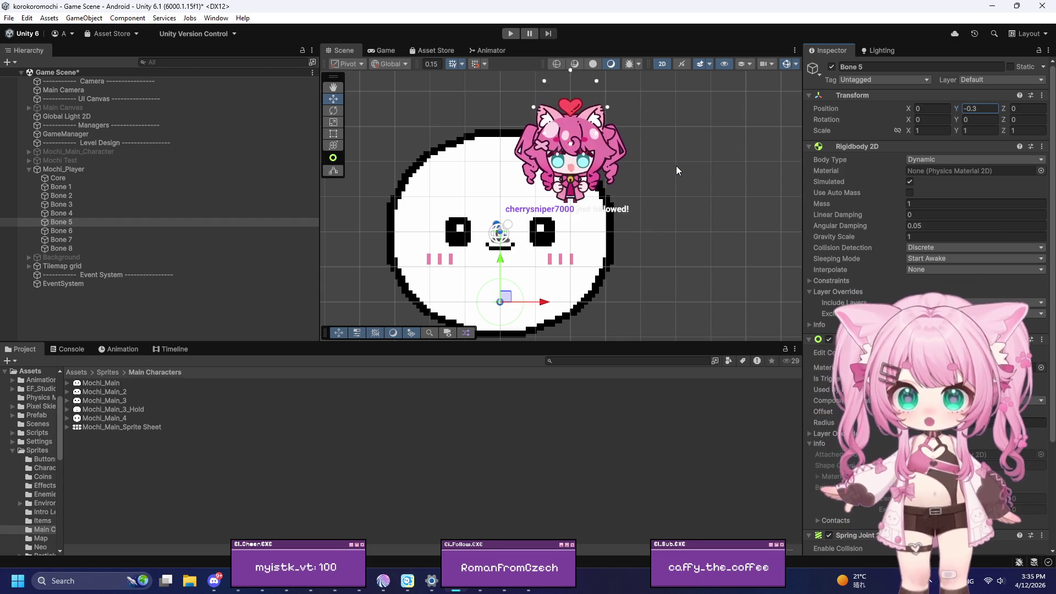
{"action": "scroll", "coordinate": [560, 217], "scroll_direction": "down", "scroll_amount": 3}
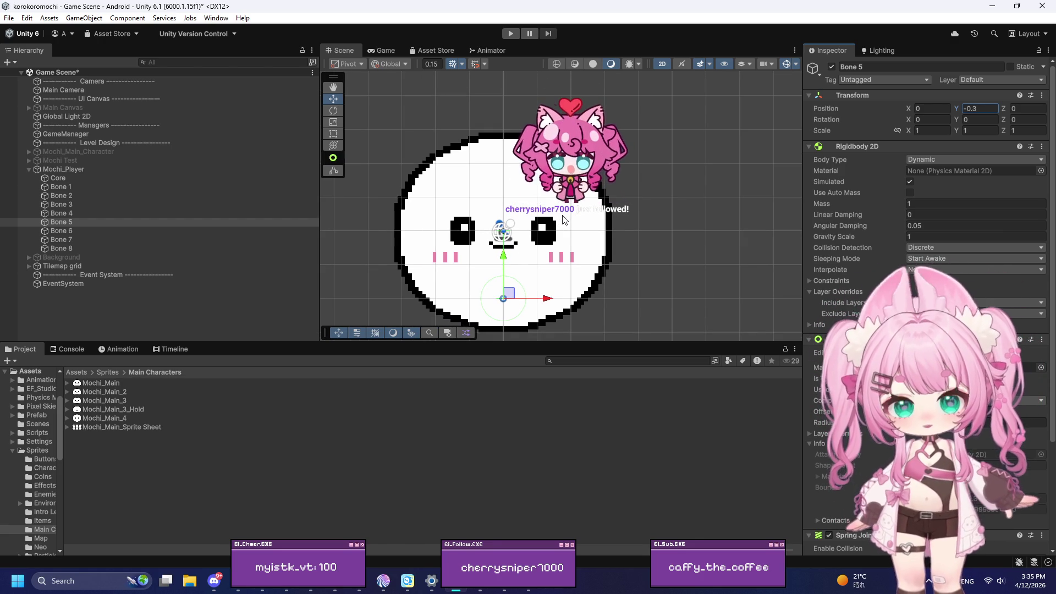
{"action": "scroll", "coordinate": [514, 327], "scroll_direction": "up", "scroll_amount": 4}
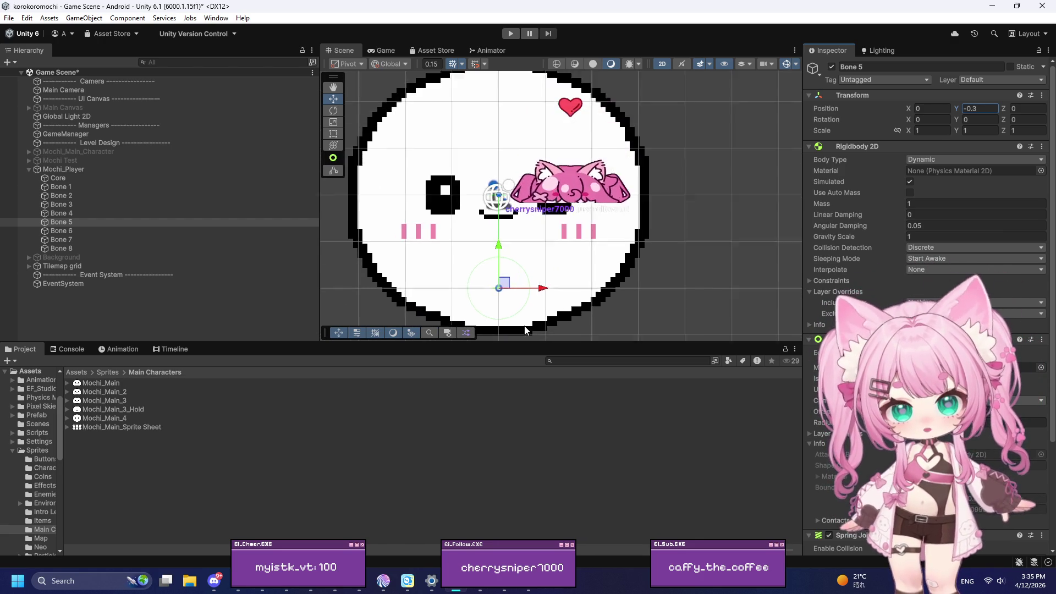
{"action": "scroll", "coordinate": [523, 308], "scroll_direction": "down", "scroll_amount": 2}
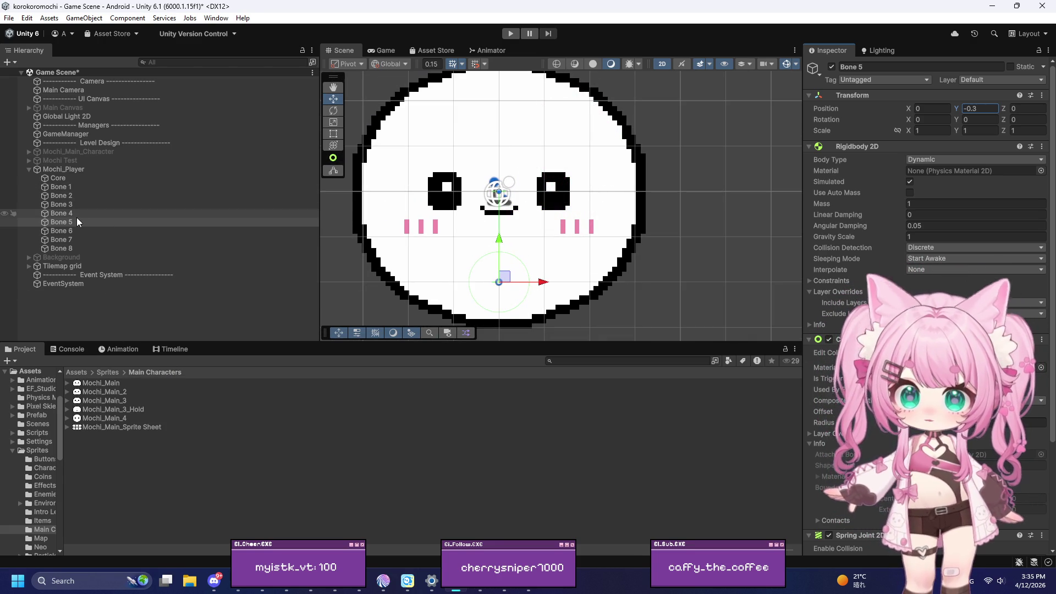
Move Bone 2 right to X 0.344 at the sprite's edge
{"action": "left_click", "coordinate": [68, 188]}
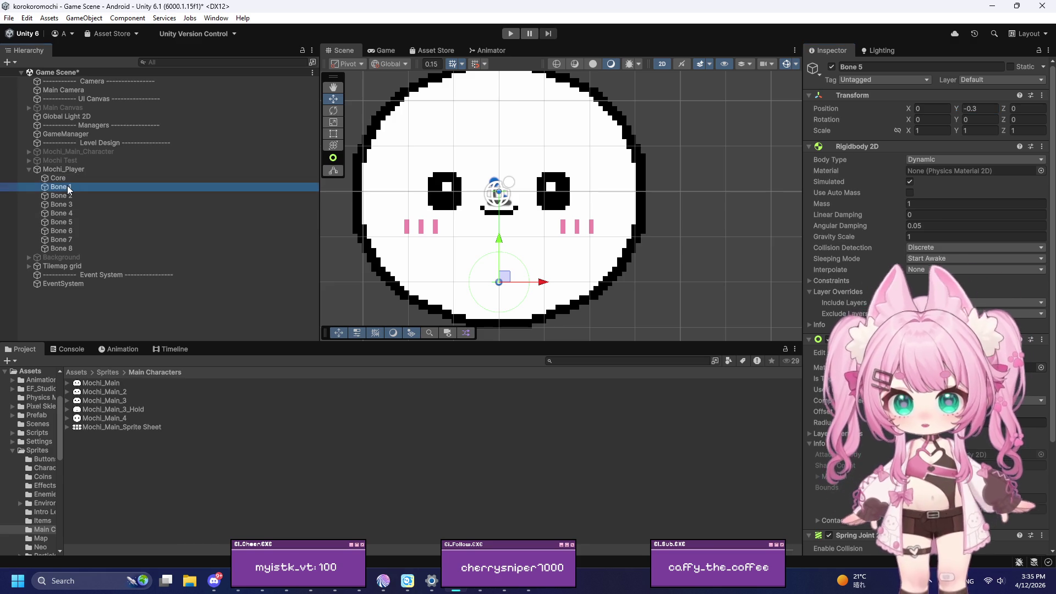
{"action": "left_click", "coordinate": [74, 221]}
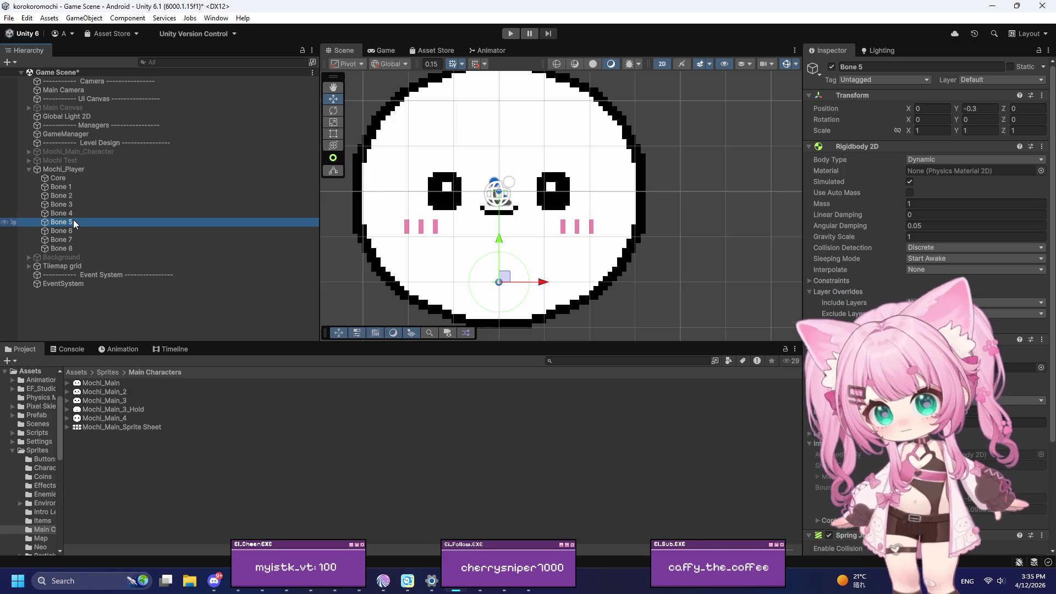
{"action": "left_click", "coordinate": [68, 196]}
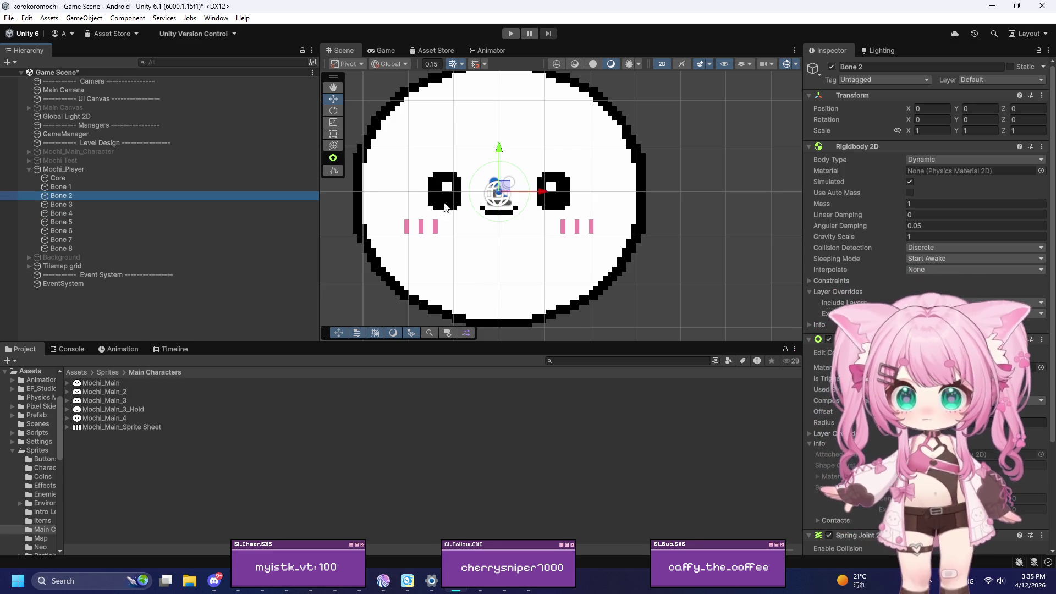
{"action": "mouse_move", "coordinate": [548, 193]}
{"action": "left_mouse_down"}
{"action": "mouse_move", "coordinate": [657, 197]}
{"action": "mouse_move", "coordinate": [647, 199]}
{"action": "left_mouse_up"}
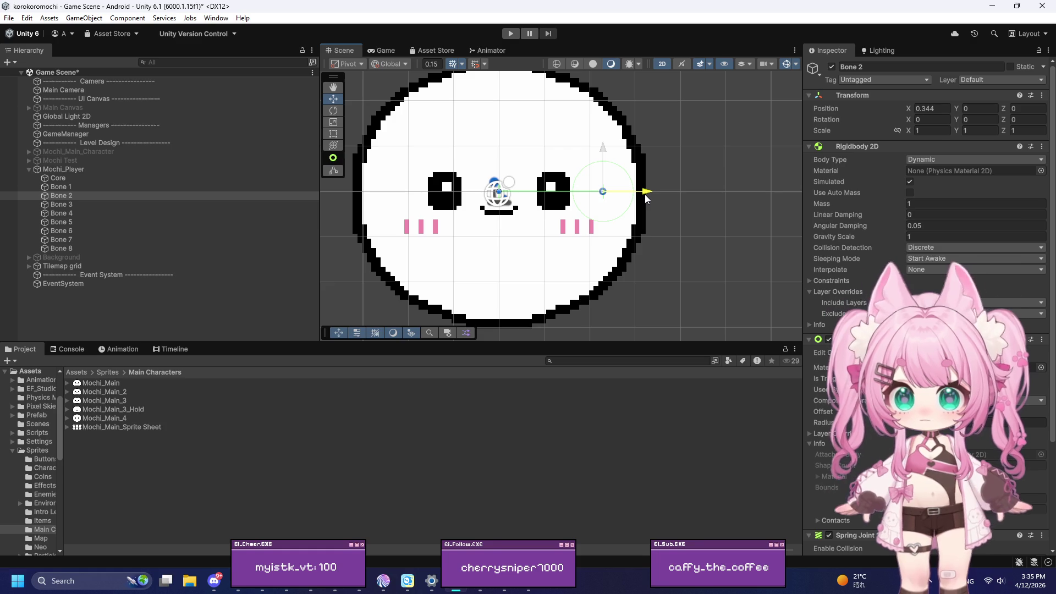
{"action": "scroll", "coordinate": [506, 264], "scroll_direction": "down", "scroll_amount": 10}
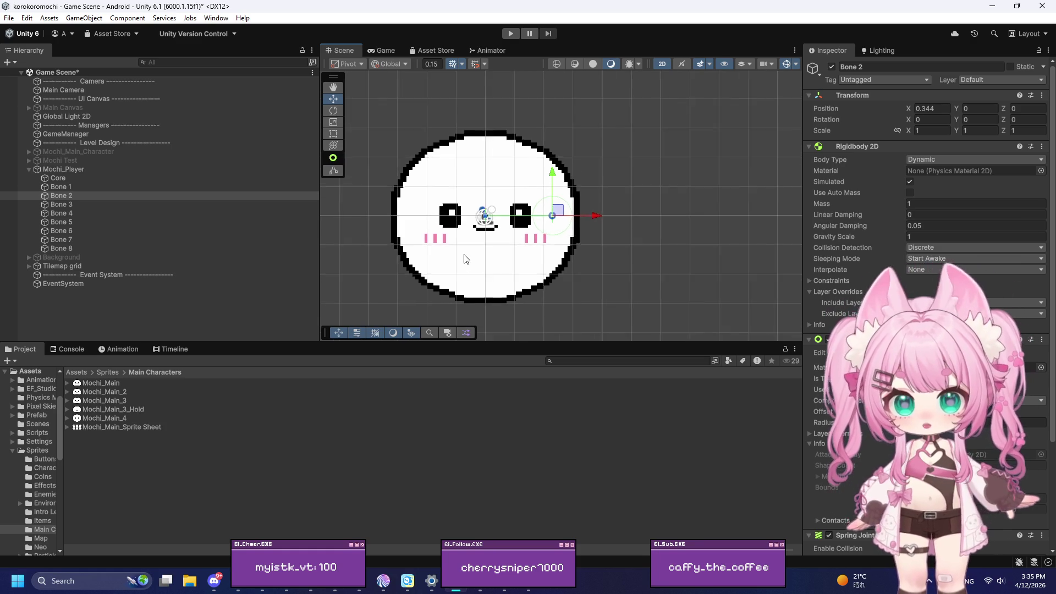
{"action": "scroll", "coordinate": [429, 196], "scroll_direction": "down", "scroll_amount": 10}
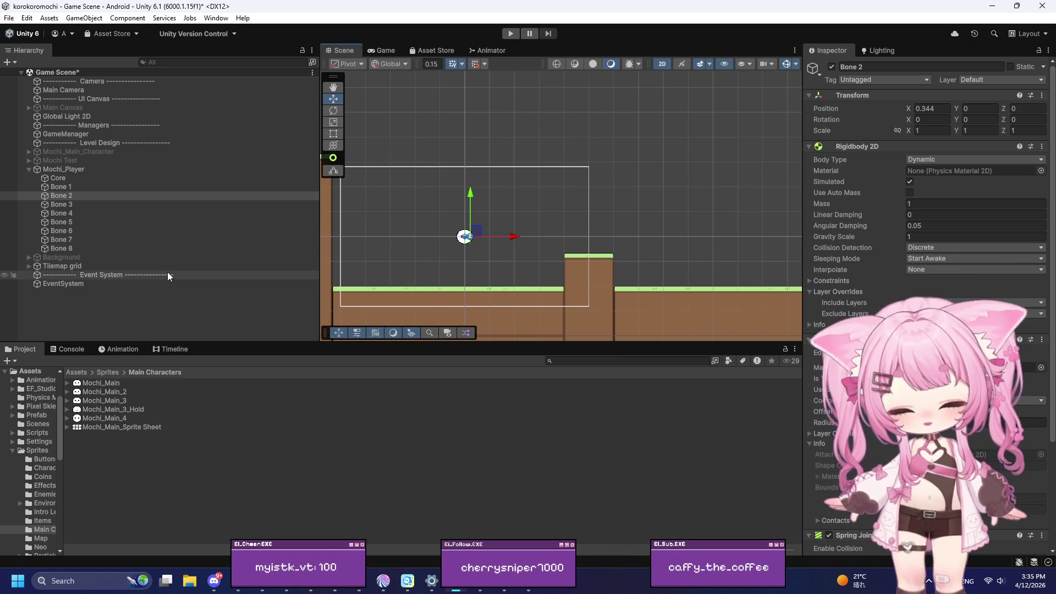
Reactivate the Background object
{"action": "left_click", "coordinate": [66, 257]}
{"action": "left_click", "coordinate": [831, 67]}
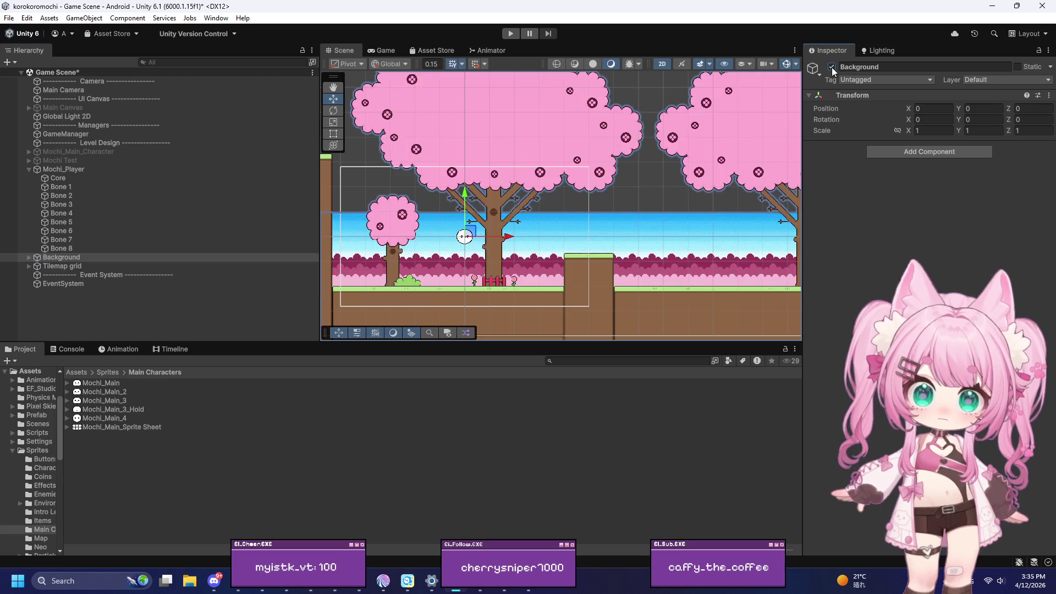
{"action": "scroll", "coordinate": [430, 263], "scroll_direction": "up", "scroll_amount": 5}
{"action": "scroll", "coordinate": [430, 263], "scroll_direction": "up", "scroll_amount": 4}
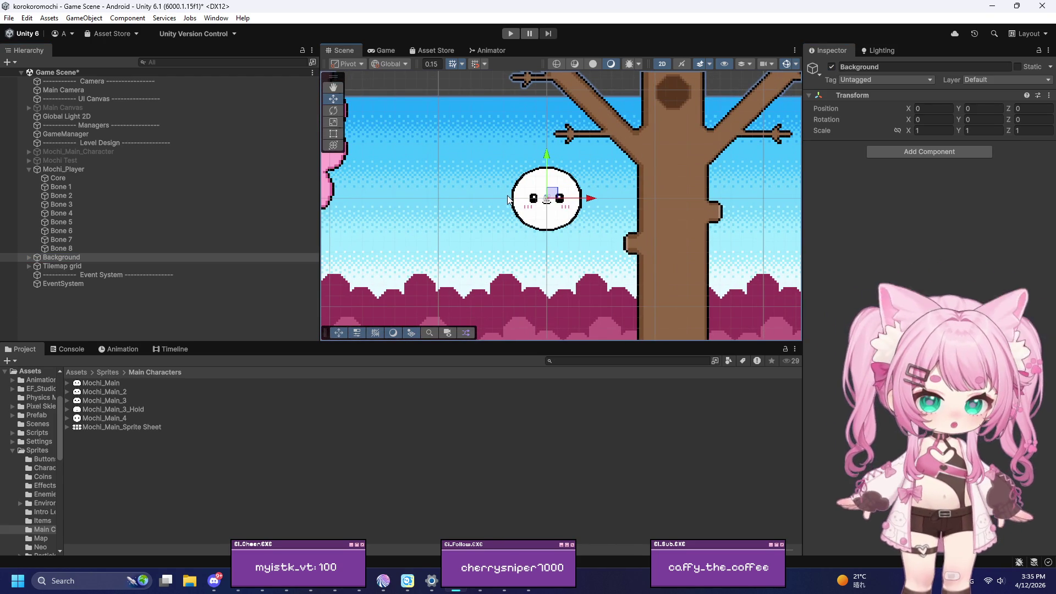
Disable Mochi_Player, re-enable and frame Mochi_Main_Character, then enter Play mode
{"action": "left_click", "coordinate": [84, 169]}
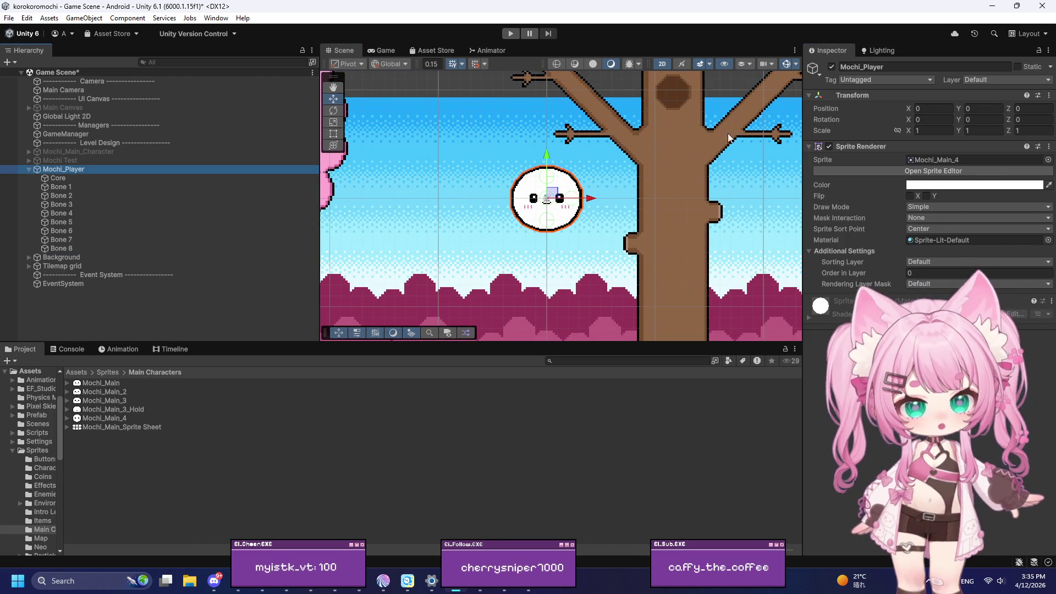
{"action": "left_click", "coordinate": [831, 66]}
{"action": "left_click", "coordinate": [144, 151]}
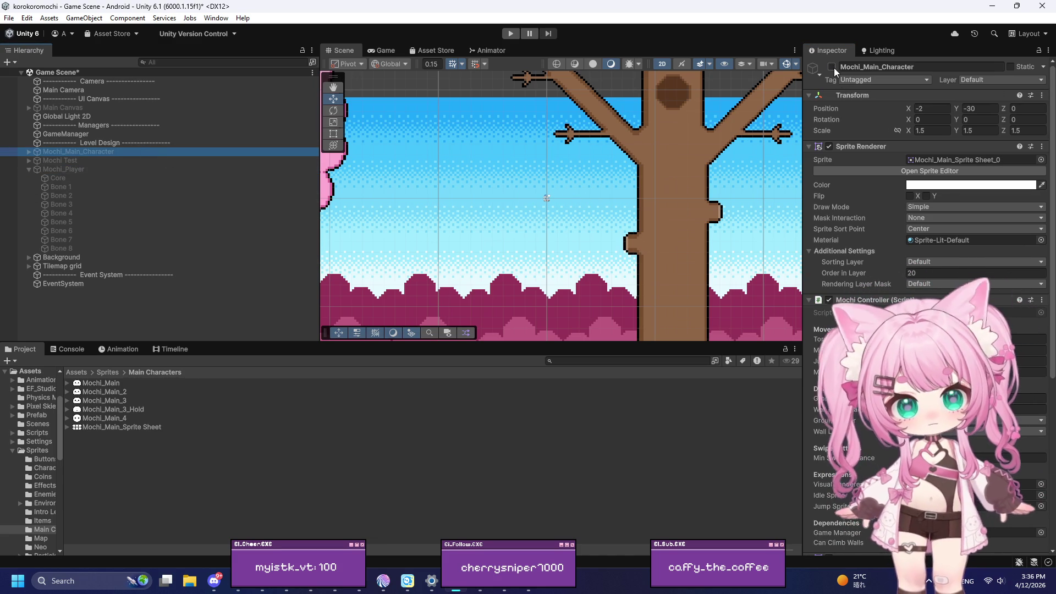
{"action": "left_click", "coordinate": [832, 67]}
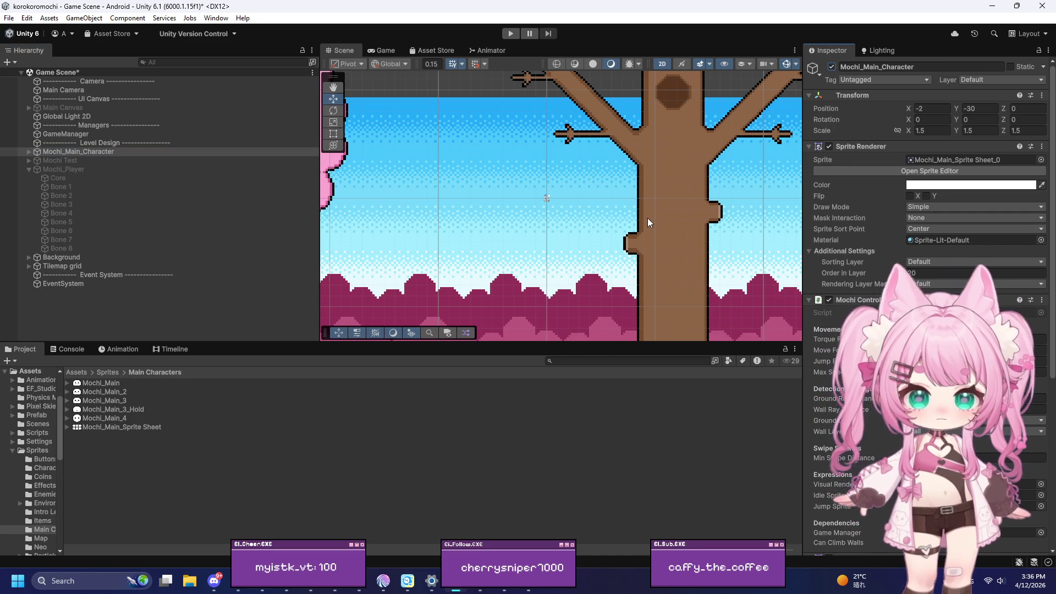
{"action": "scroll", "coordinate": [595, 212], "scroll_direction": "down", "scroll_amount": 3}
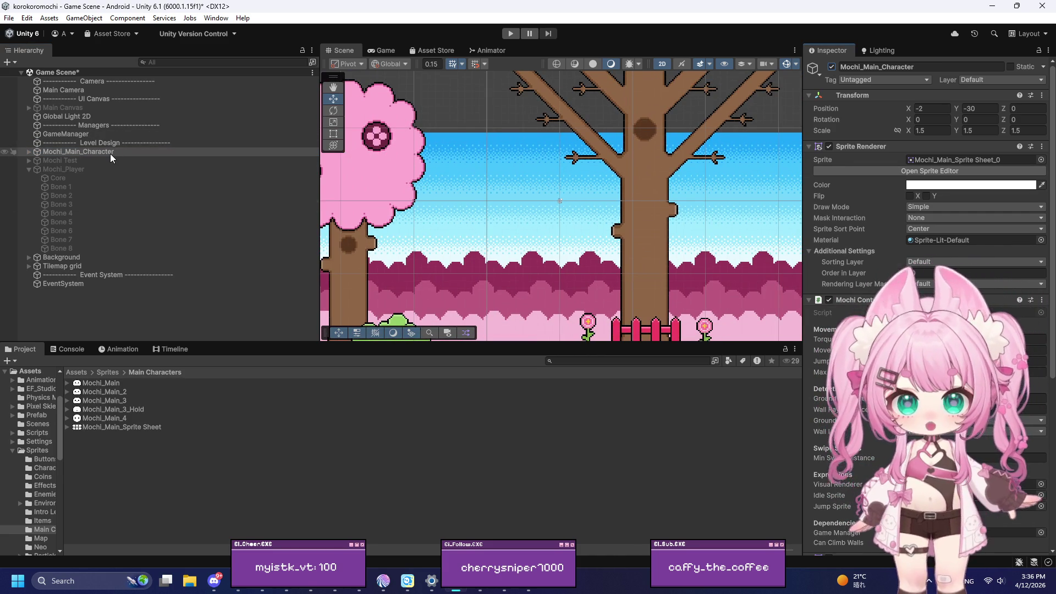
{"action": "double_click", "coordinate": [110, 153]}
{"action": "scroll", "coordinate": [414, 216], "scroll_direction": "down", "scroll_amount": 3}
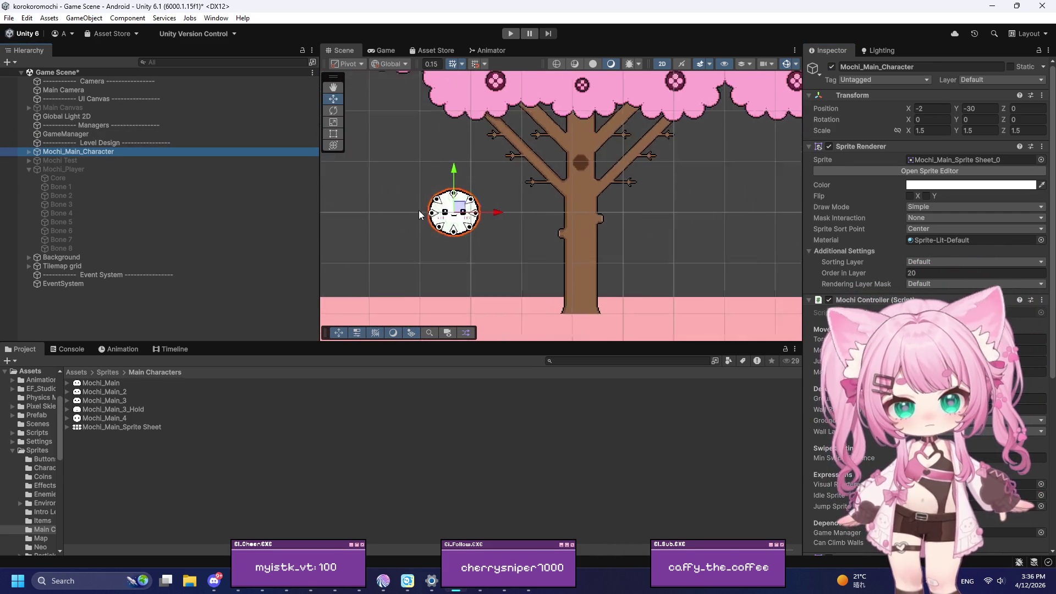
{"action": "scroll", "coordinate": [397, 257], "scroll_direction": "up", "scroll_amount": 2}
{"action": "left_click", "coordinate": [511, 34]}
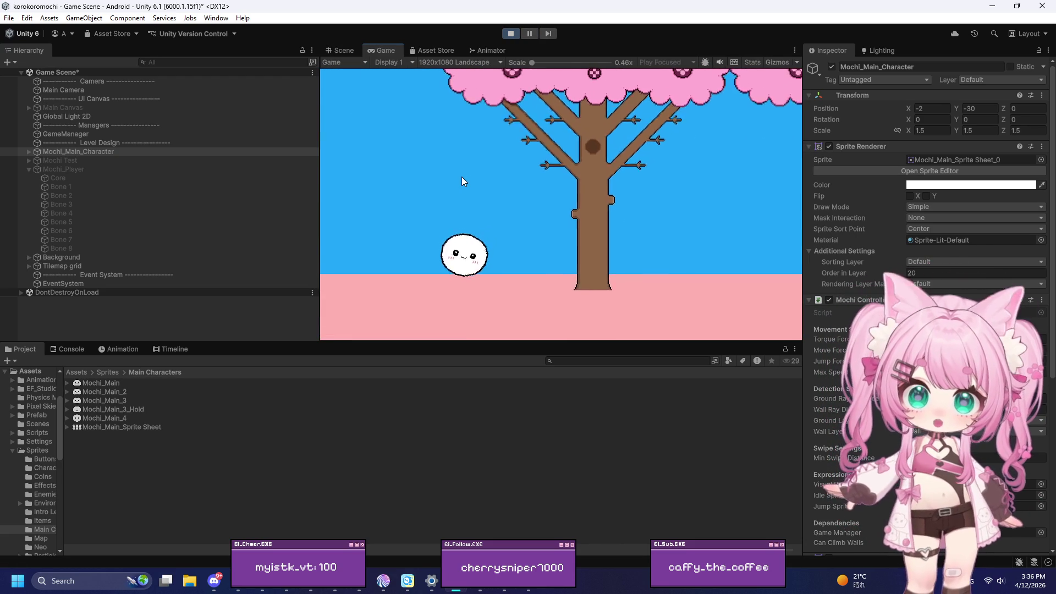
{"action": "key", "text": "d"}
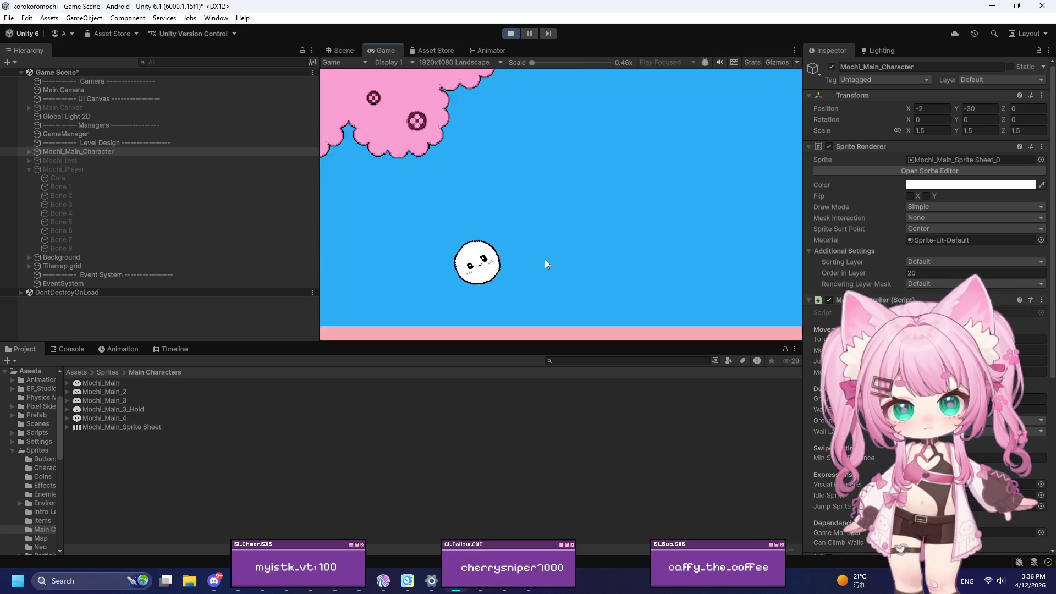
{"action": "left_click", "coordinate": [510, 33]}
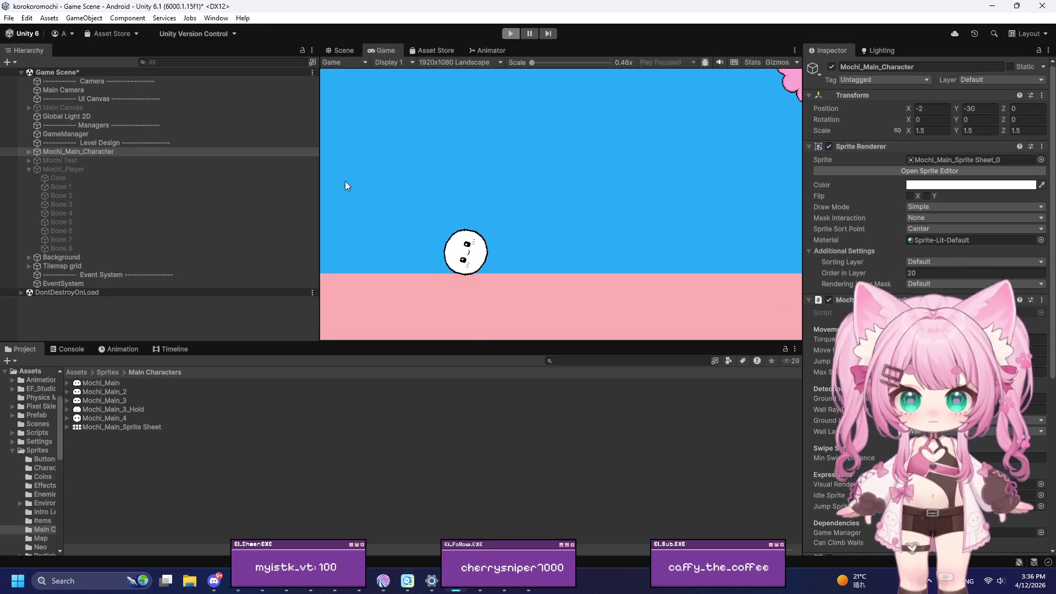
{"action": "scroll", "coordinate": [480, 285], "scroll_direction": "down", "scroll_amount": 8}
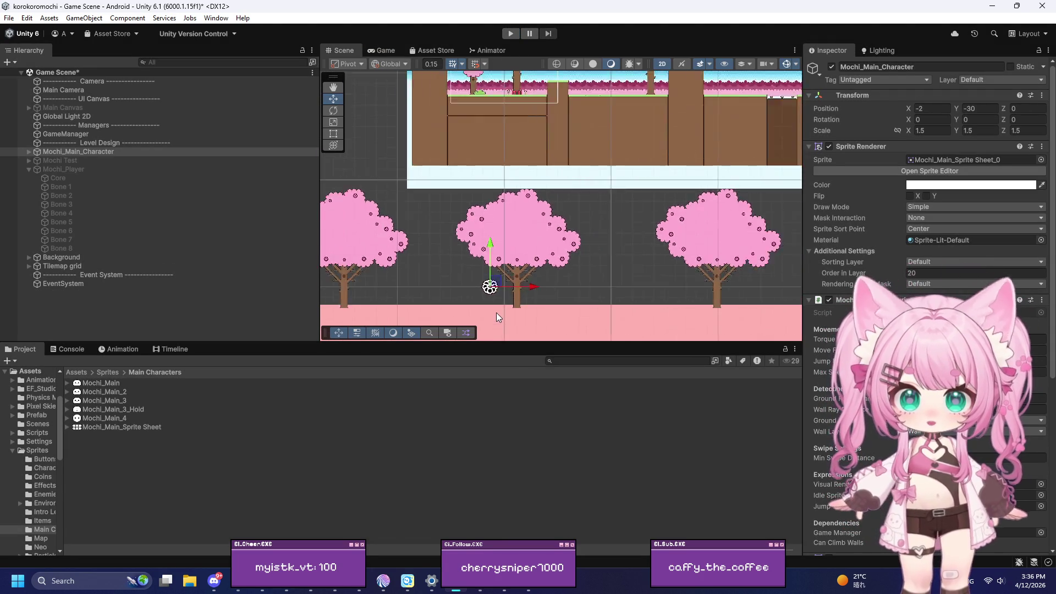
Move Mochi_Main_Character up onto the upper platform at X -2, Y -0.8 and enter Play mode
{"action": "key", "text": "ctrl+z"}
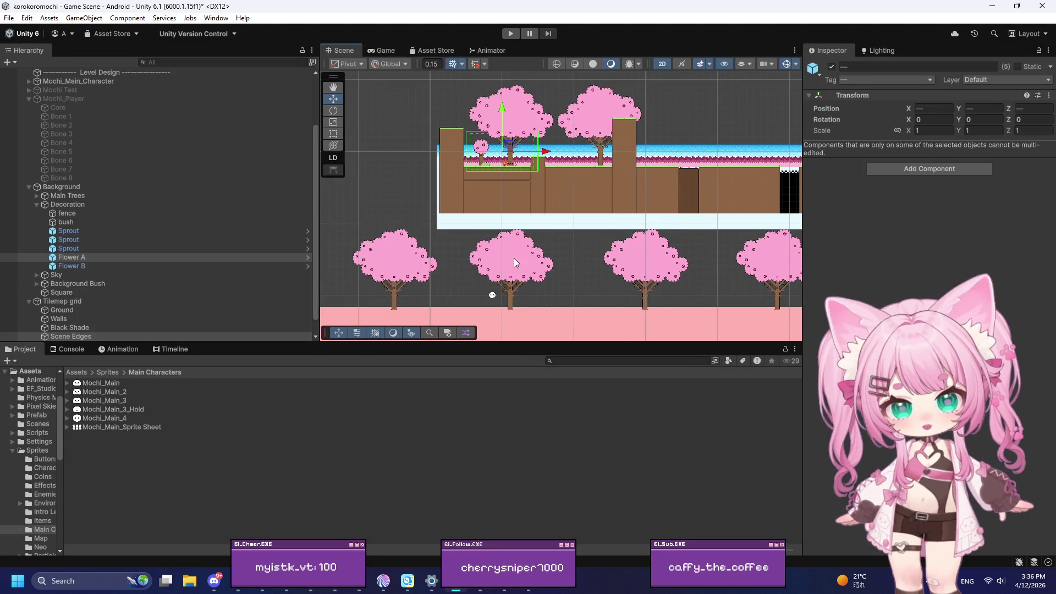
{"action": "left_click_drag", "start_coordinate": [492, 295], "coordinate": [491, 158]}
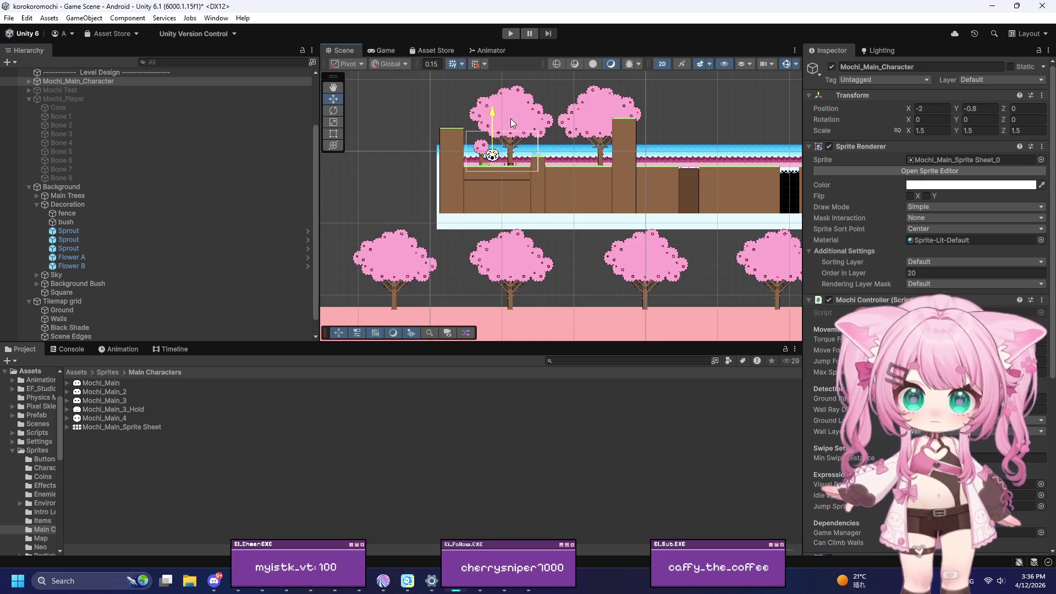
{"action": "scroll", "coordinate": [519, 149], "scroll_direction": "up", "scroll_amount": 1}
{"action": "scroll", "coordinate": [518, 149], "scroll_direction": "up", "scroll_amount": 5}
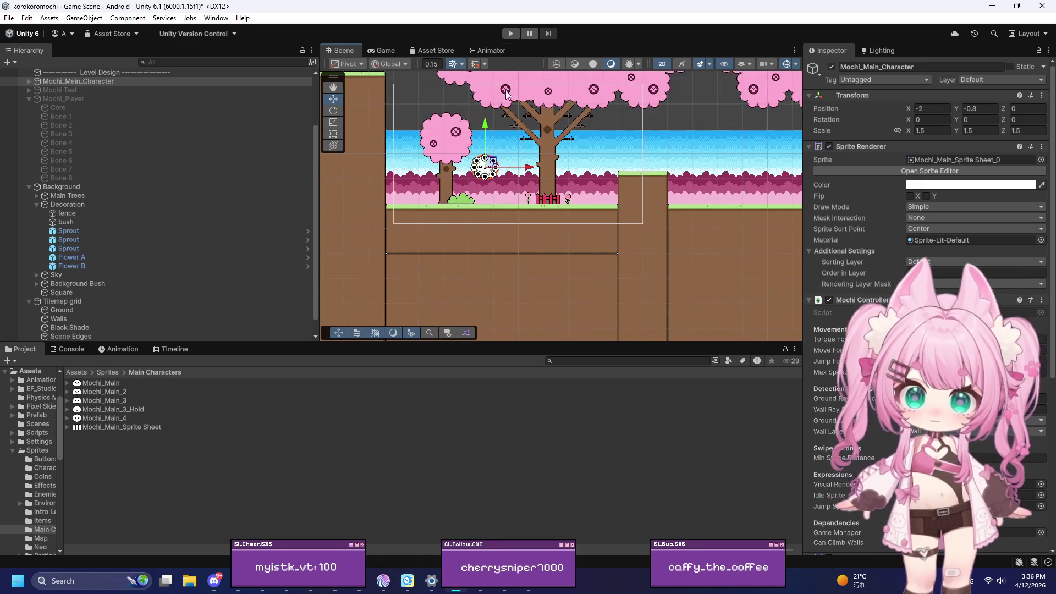
{"action": "left_click", "coordinate": [511, 34]}
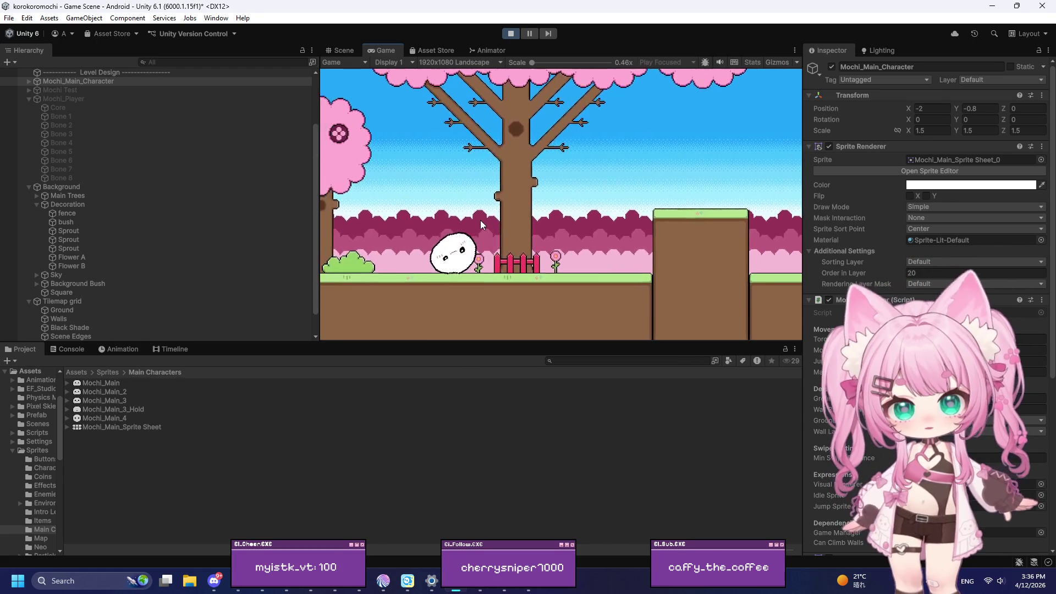
Roll the mochi onto the raised platform, climb the tall wall, then stop the game
{"action": "left_click_drag", "start_coordinate": [480, 220], "coordinate": [562, 240]}
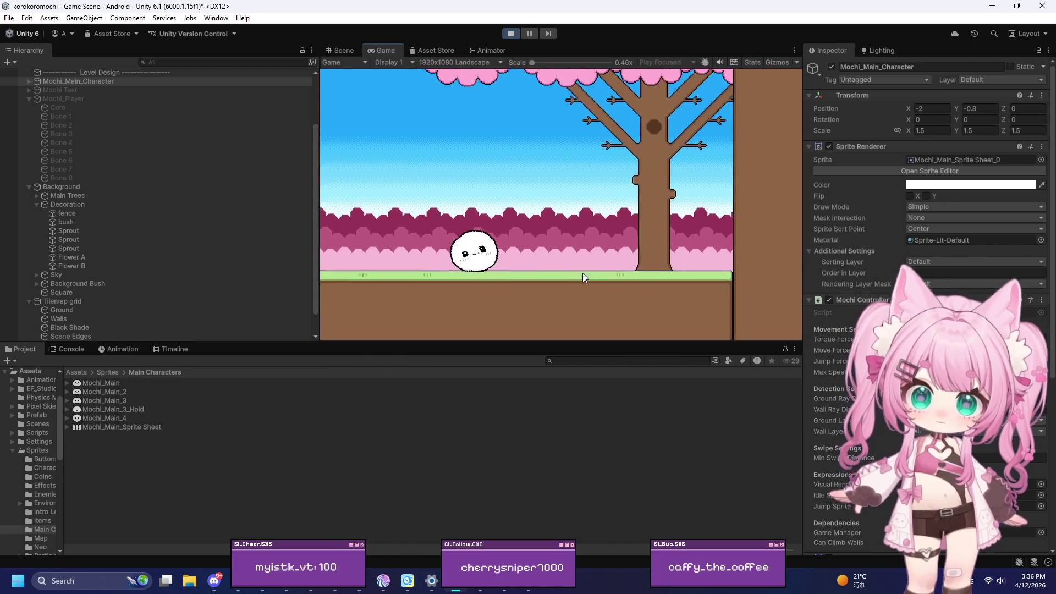
{"action": "left_click_drag", "start_coordinate": [550, 308], "coordinate": [523, 150]}
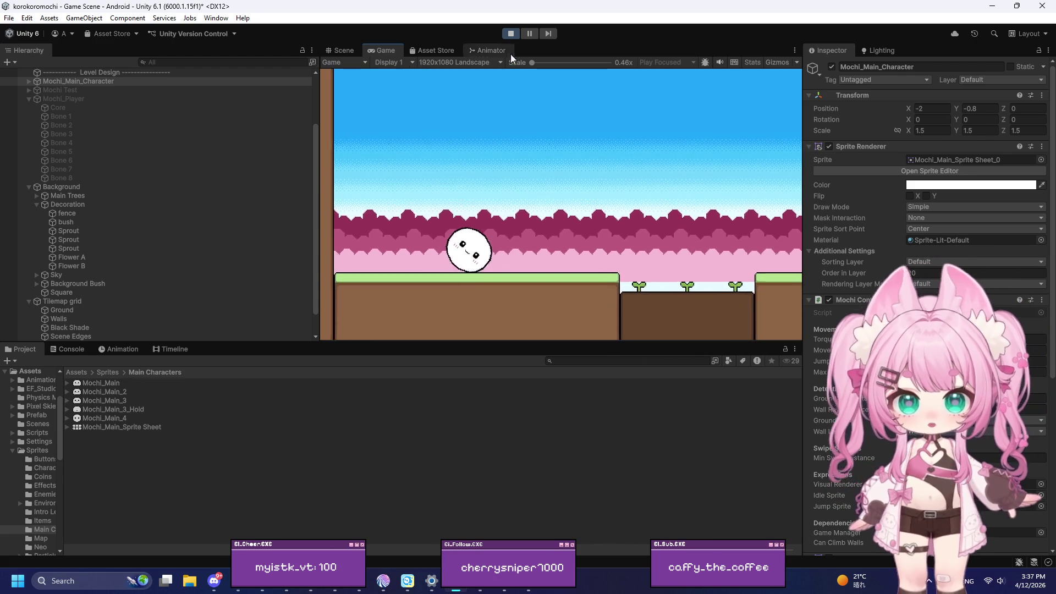
{"action": "left_click", "coordinate": [511, 33]}
{"action": "scroll", "coordinate": [497, 171], "scroll_direction": "up", "scroll_amount": 5}
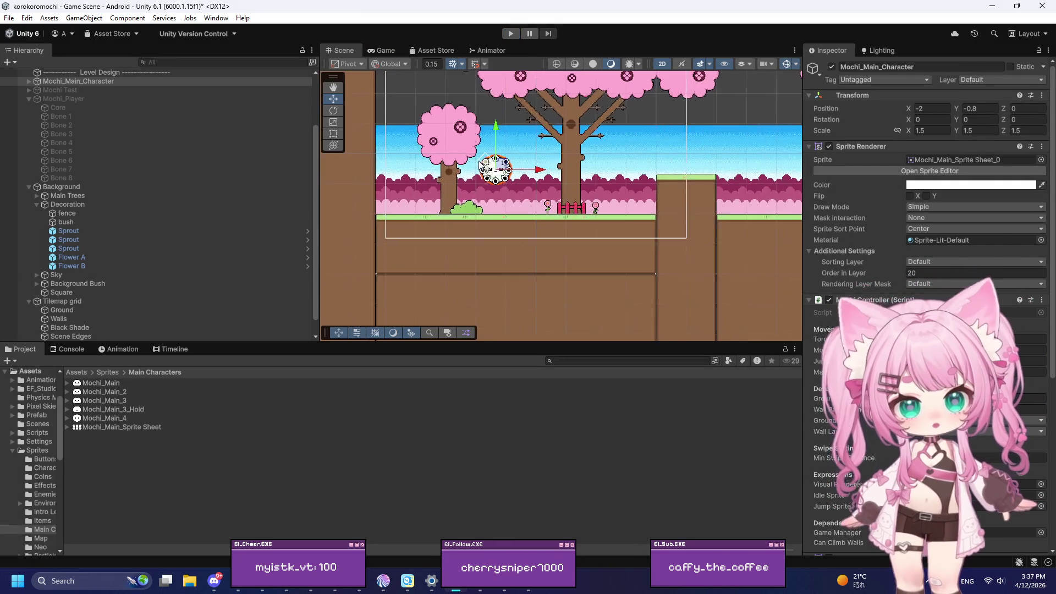
Deactivate Mochi_Main_Character and the Background object
{"action": "scroll", "coordinate": [497, 172], "scroll_direction": "up", "scroll_amount": 8}
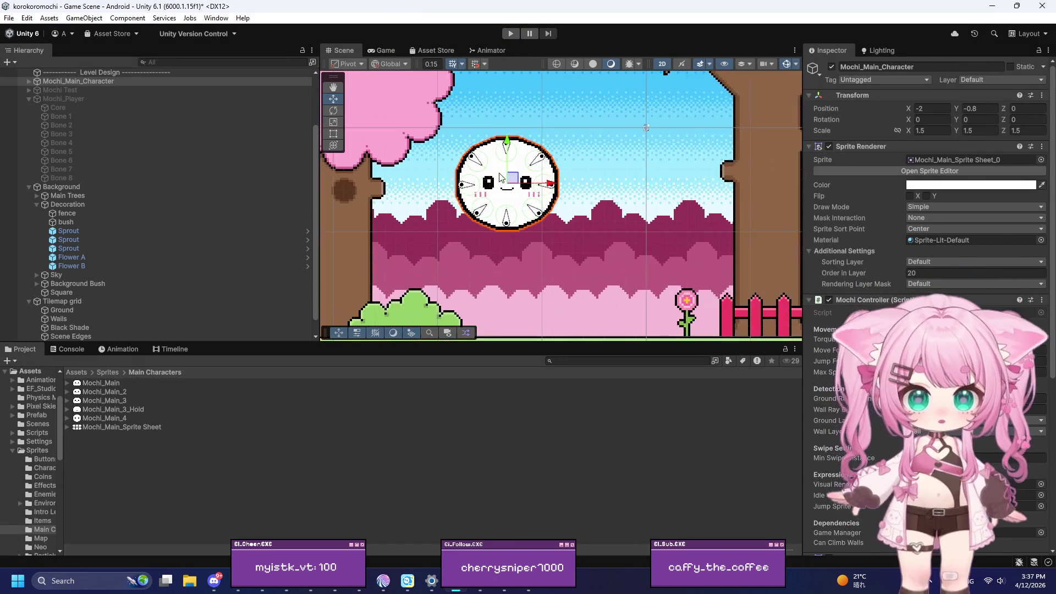
{"action": "scroll", "coordinate": [494, 183], "scroll_direction": "up", "scroll_amount": 4}
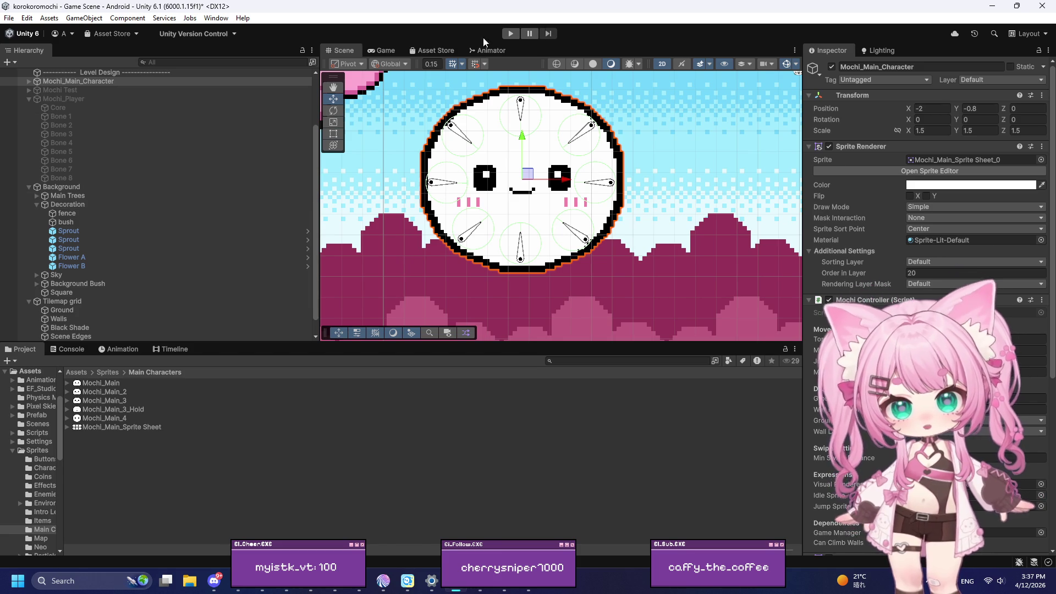
{"action": "left_click", "coordinate": [831, 66]}
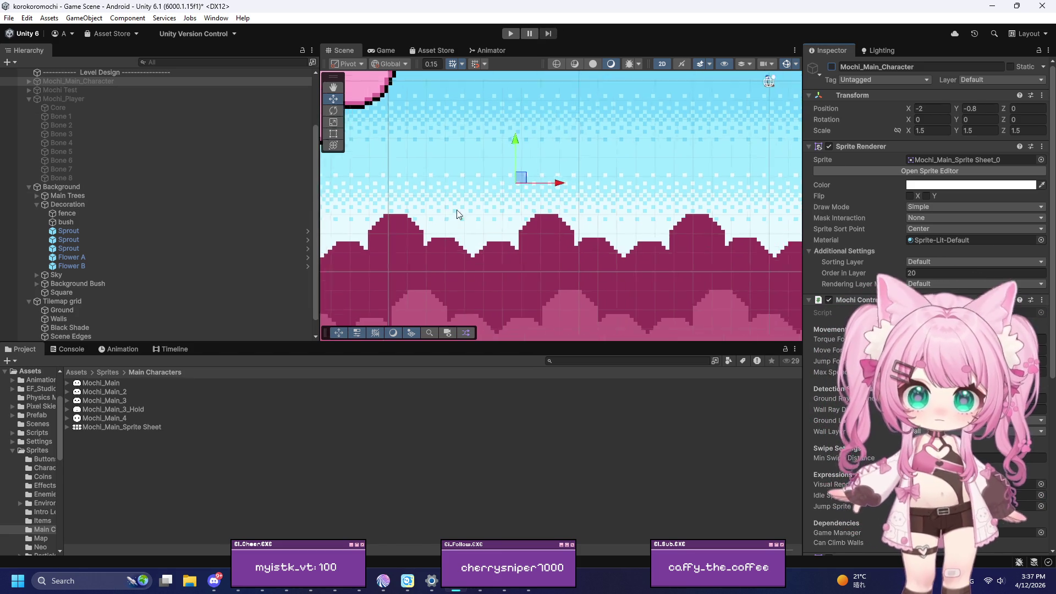
{"action": "scroll", "coordinate": [443, 224], "scroll_direction": "down", "scroll_amount": 3}
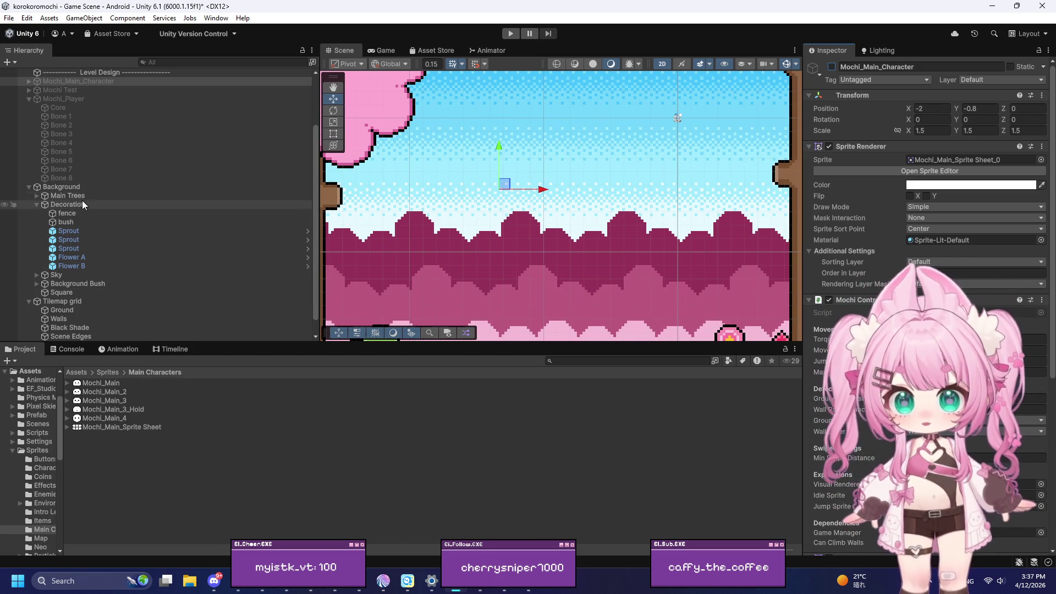
{"action": "left_click", "coordinate": [103, 188]}
{"action": "left_click", "coordinate": [831, 67]}
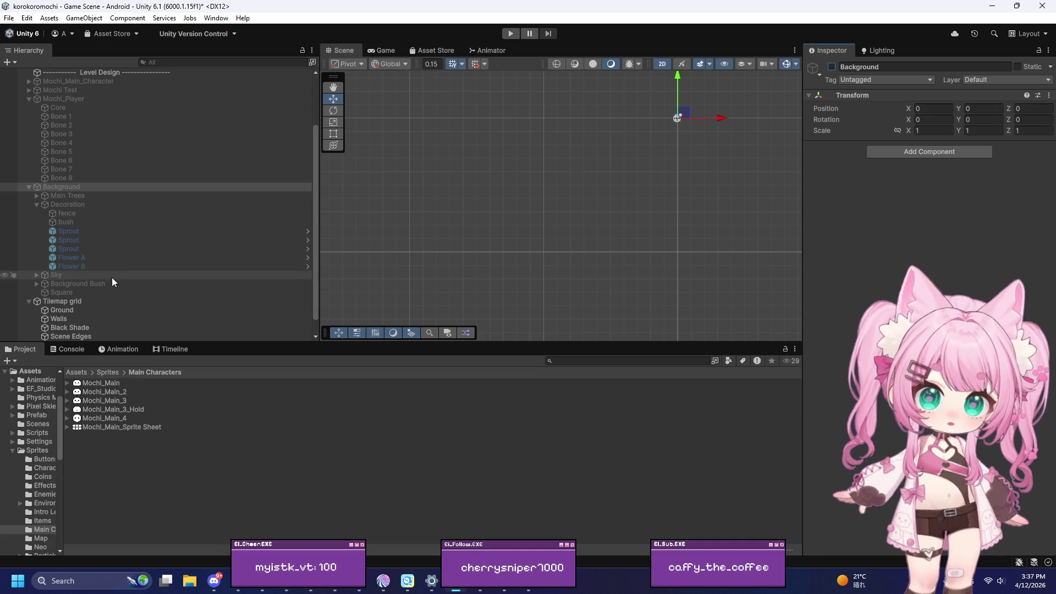
Navigate the Project browser up to the Assets > Sprites folder
{"action": "scroll", "coordinate": [219, 220], "scroll_direction": "down", "scroll_amount": 1}
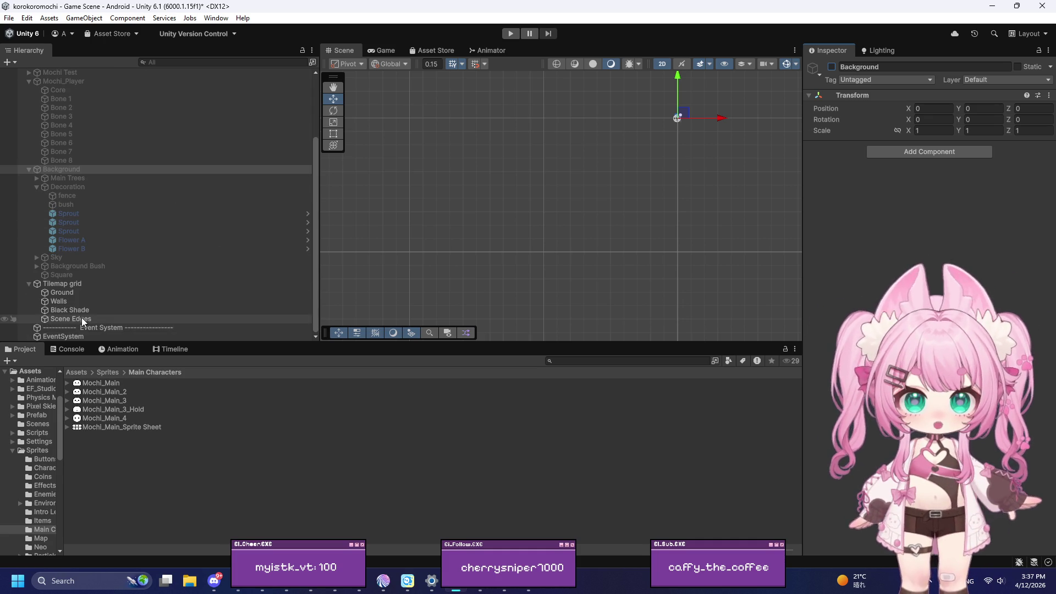
{"action": "scroll", "coordinate": [80, 318], "scroll_direction": "up", "scroll_amount": 3}
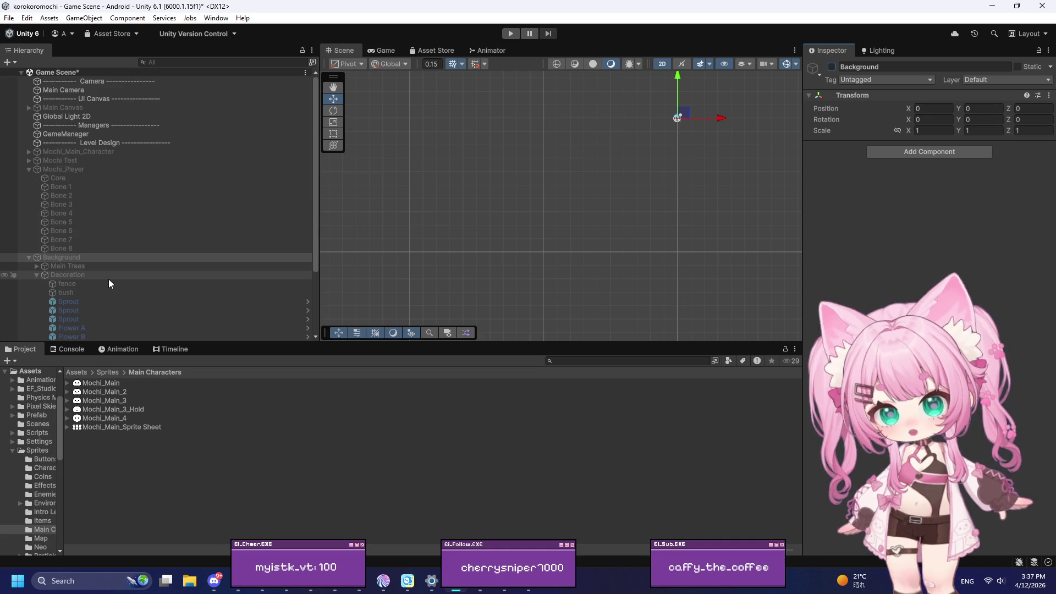
{"action": "scroll", "coordinate": [119, 269], "scroll_direction": "down", "scroll_amount": 3}
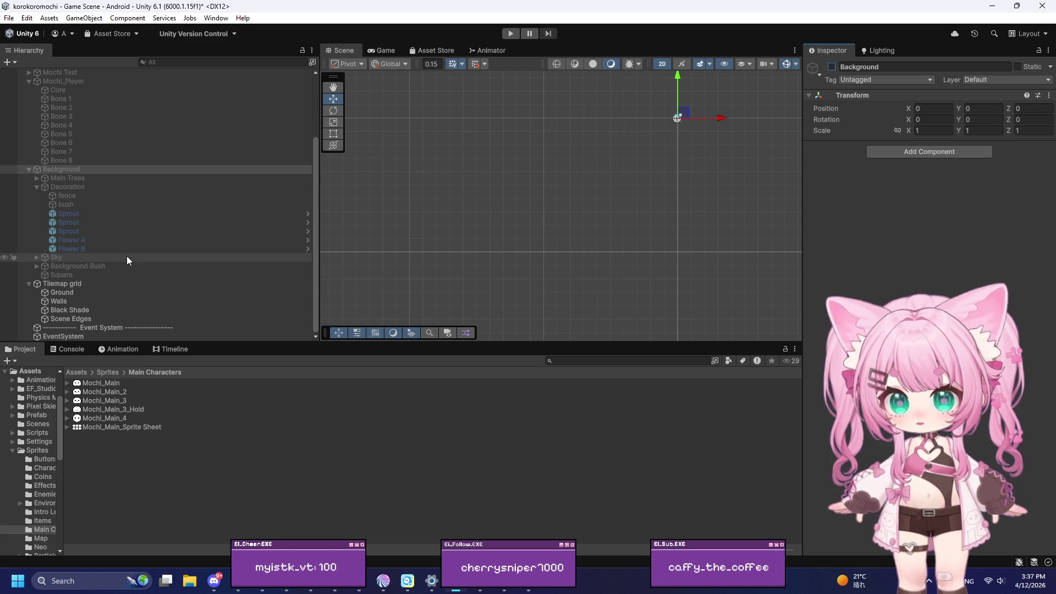
{"action": "left_click", "coordinate": [107, 372]}
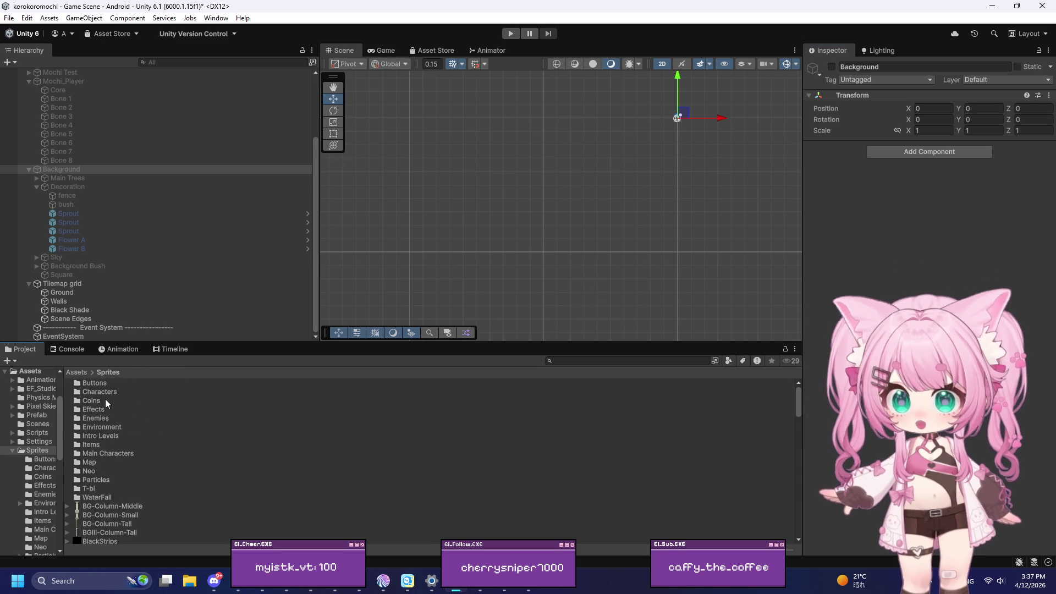
Open the Enemies sprite folder and view the Caterpiller-1 and Jellyfish-2 import settings
{"action": "double_click", "coordinate": [96, 419]}
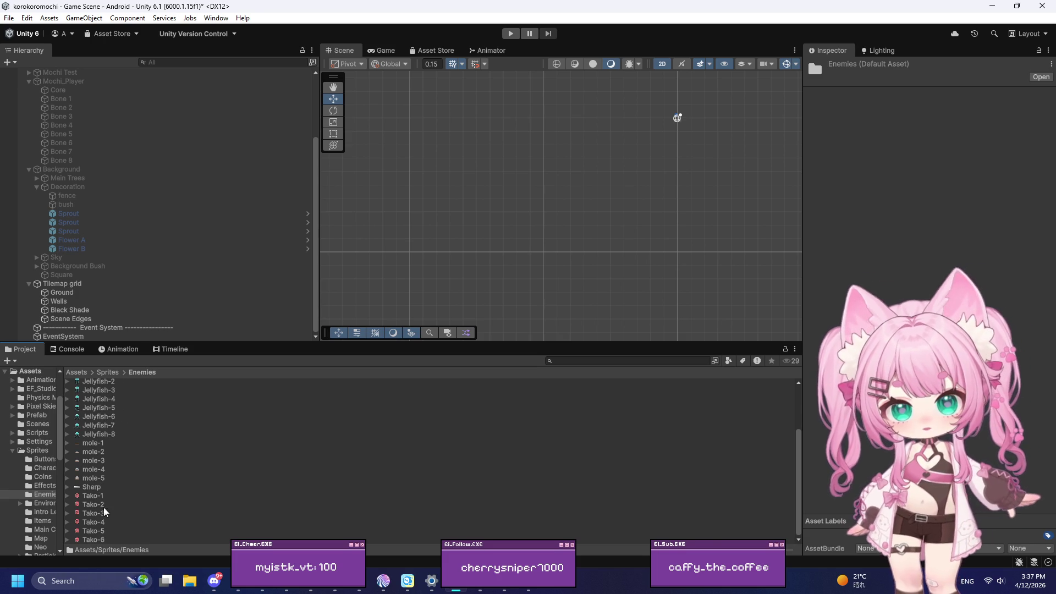
{"action": "left_click", "coordinate": [107, 383]}
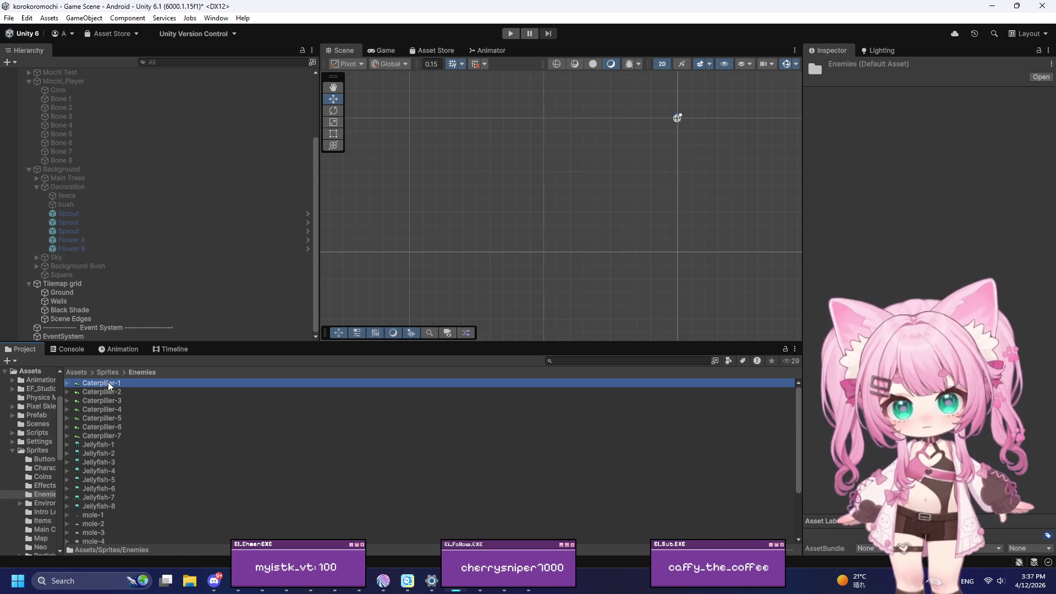
{"action": "left_click_drag", "start_coordinate": [803, 377], "coordinate": [471, 375]}
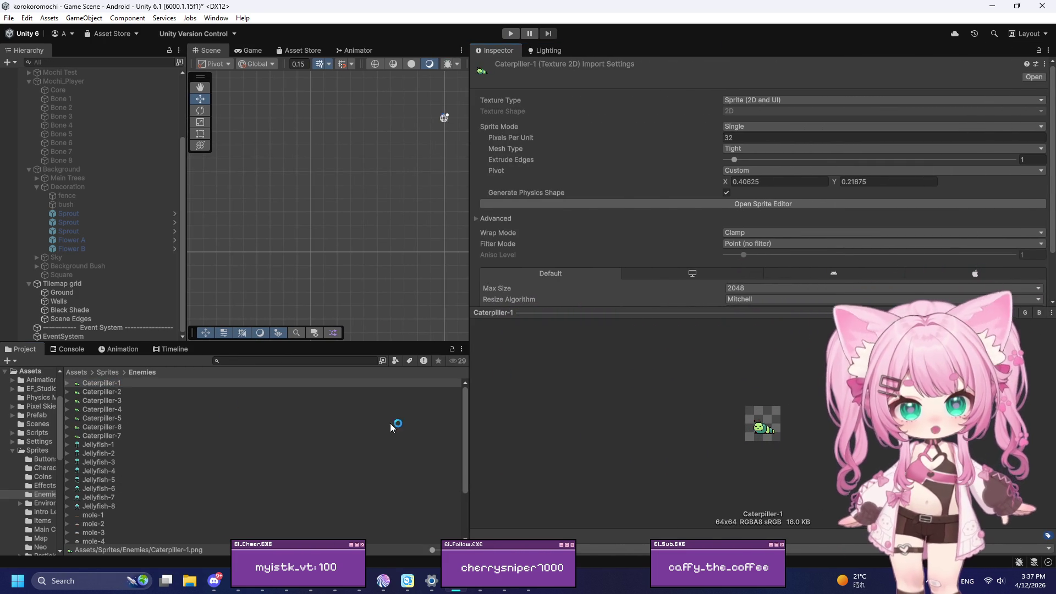
{"action": "left_click", "coordinate": [137, 453]}
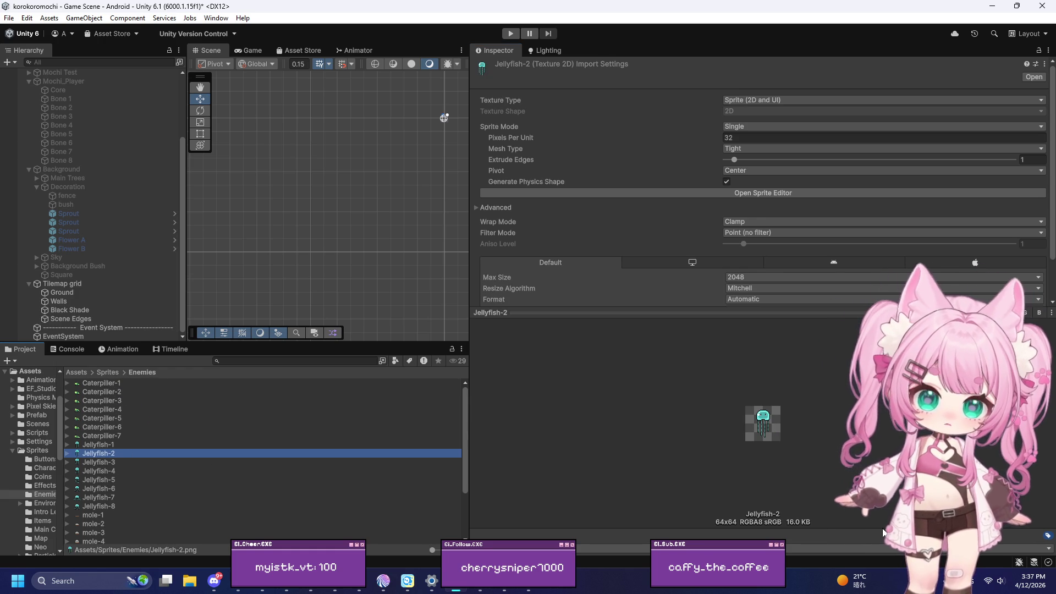
{"action": "left_click", "coordinate": [762, 428]}
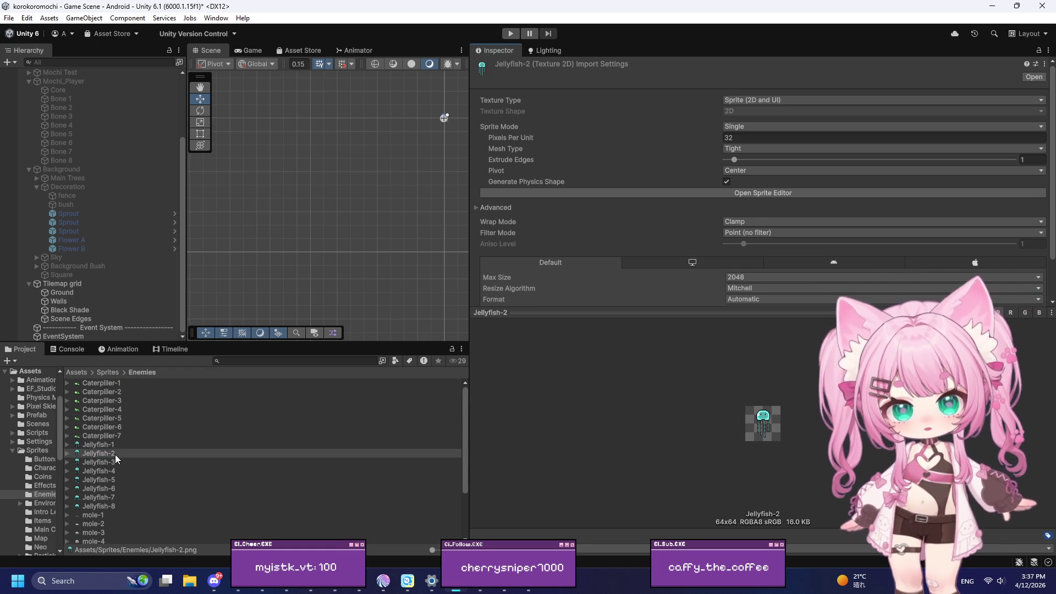
{"action": "scroll", "coordinate": [118, 455], "scroll_direction": "down", "scroll_amount": 3}
Compare the custom pivots of the Tako-1, Caterpiller-1, Jellyfish-1 and Sharp sprites
{"action": "left_click", "coordinate": [85, 496]}
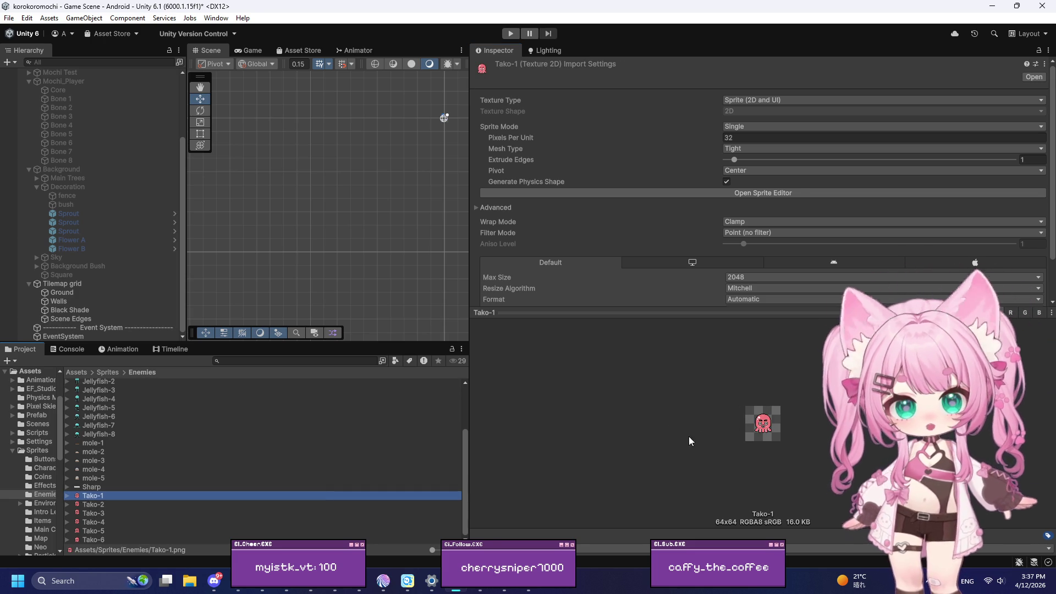
{"action": "scroll", "coordinate": [166, 512], "scroll_direction": "up", "scroll_amount": 3}
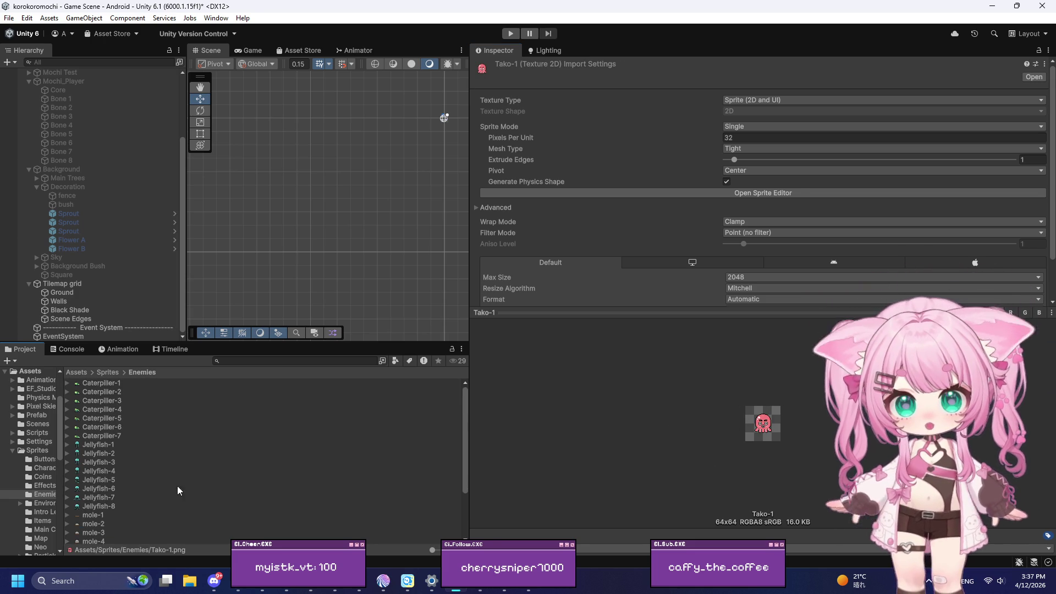
{"action": "left_click", "coordinate": [111, 384]}
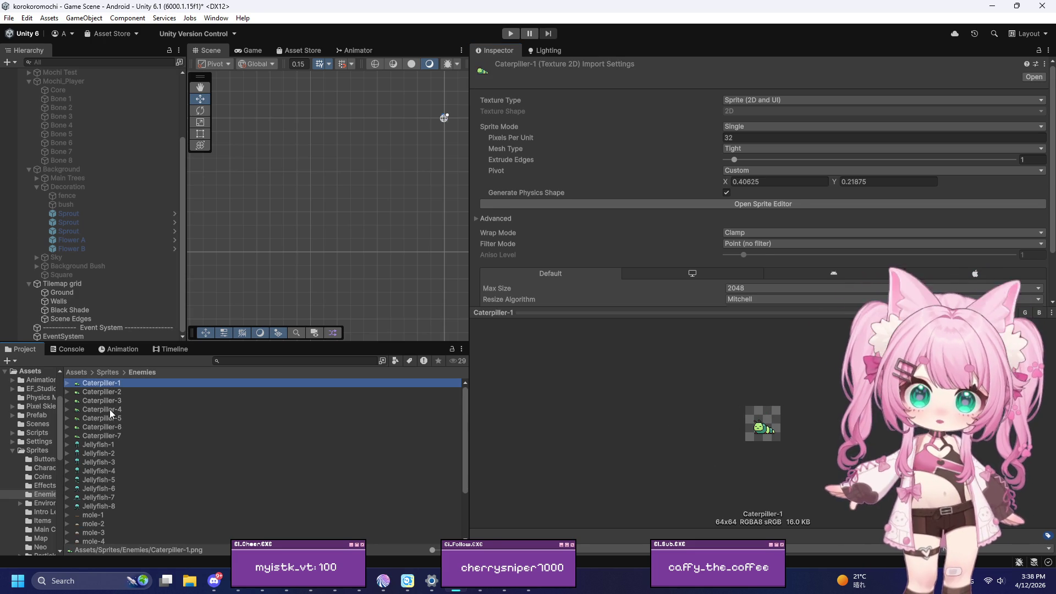
{"action": "left_click", "coordinate": [97, 446]}
{"action": "scroll", "coordinate": [99, 457], "scroll_direction": "down", "scroll_amount": 3}
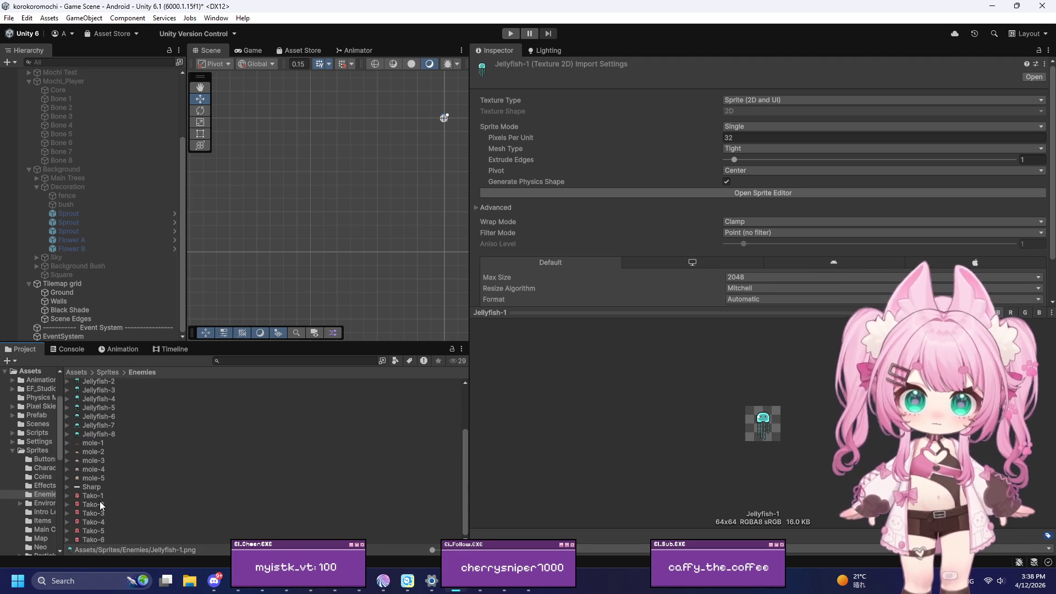
{"action": "left_click", "coordinate": [94, 495]}
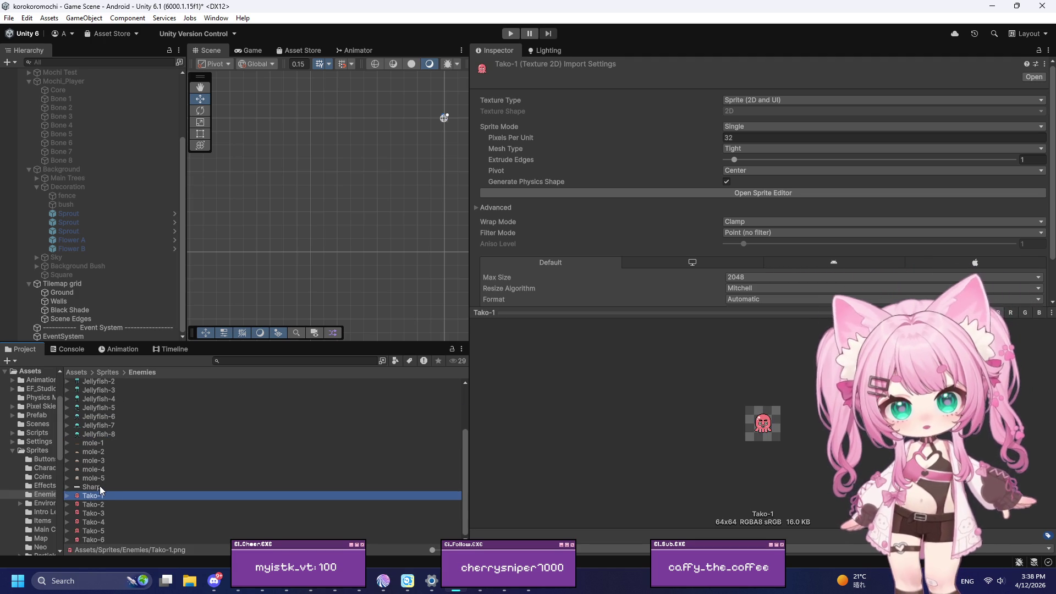
{"action": "left_click", "coordinate": [100, 486]}
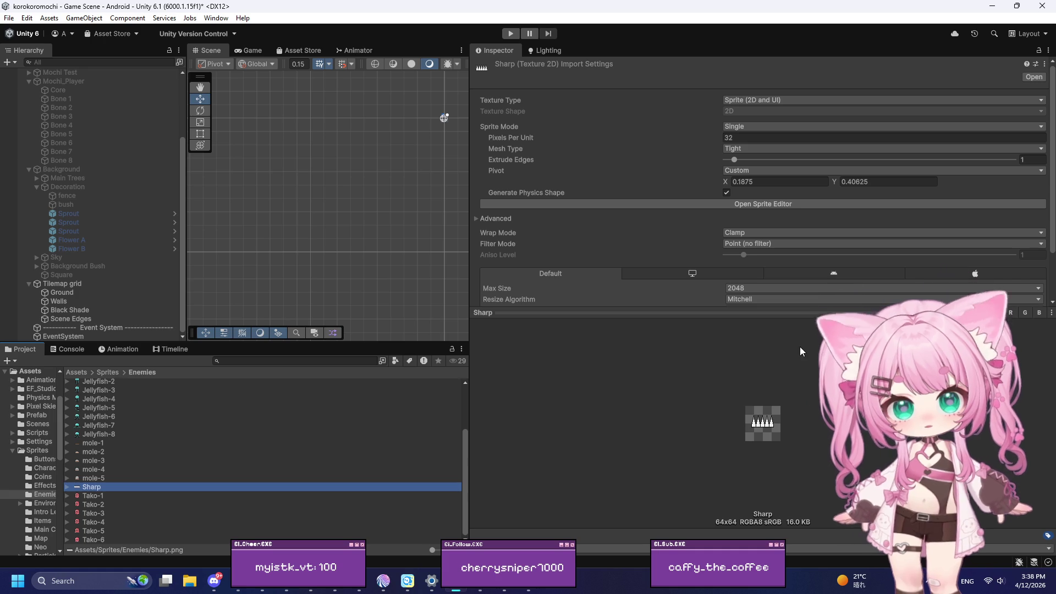
Widen the Hierarchy panel, collapse Mochi_Player's children and select Mochi_Player
{"action": "left_click_drag", "start_coordinate": [469, 214], "coordinate": [596, 219]}
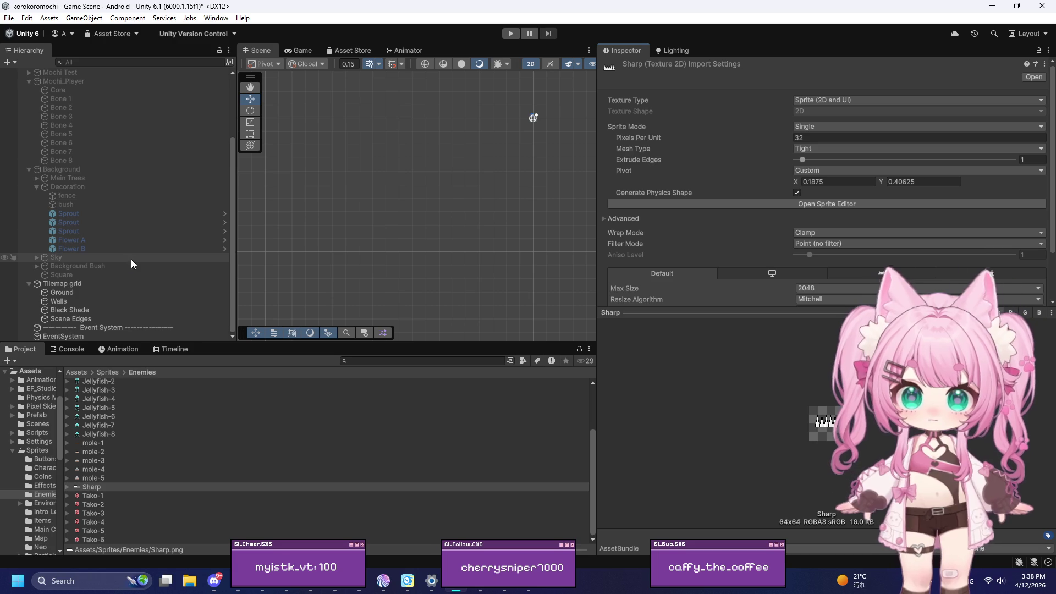
{"action": "scroll", "coordinate": [132, 258], "scroll_direction": "up", "scroll_amount": 4}
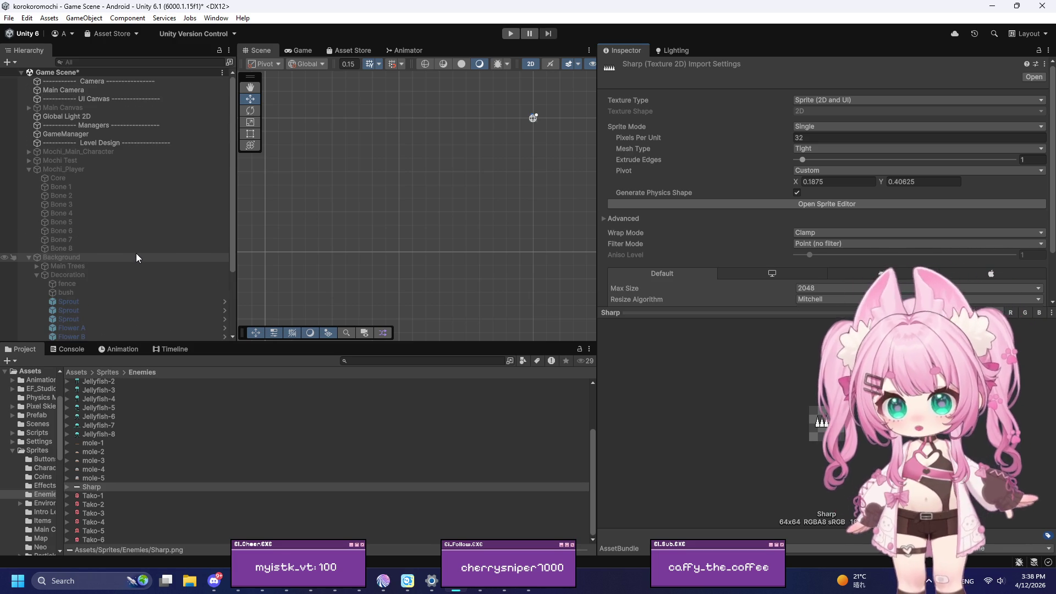
{"action": "scroll", "coordinate": [136, 257], "scroll_direction": "down", "scroll_amount": 4}
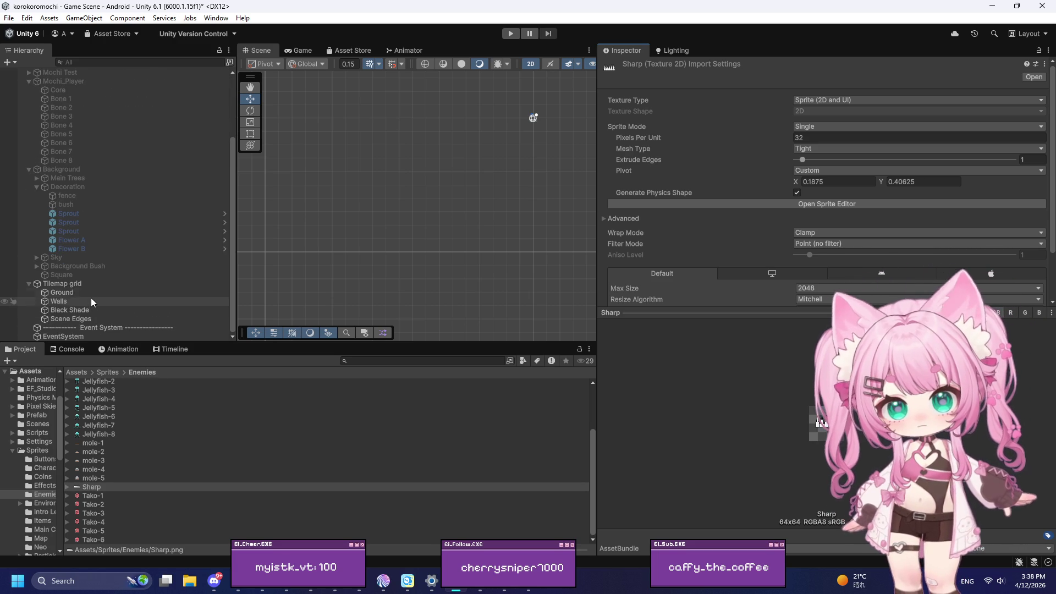
{"action": "scroll", "coordinate": [94, 286], "scroll_direction": "up", "scroll_amount": 4}
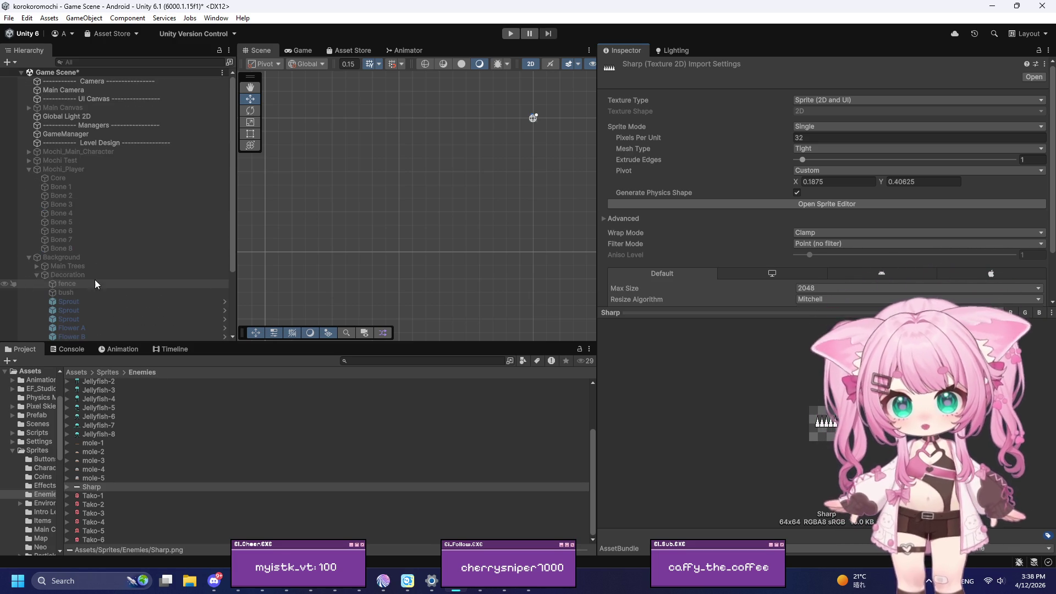
{"action": "left_click", "coordinate": [29, 169]}
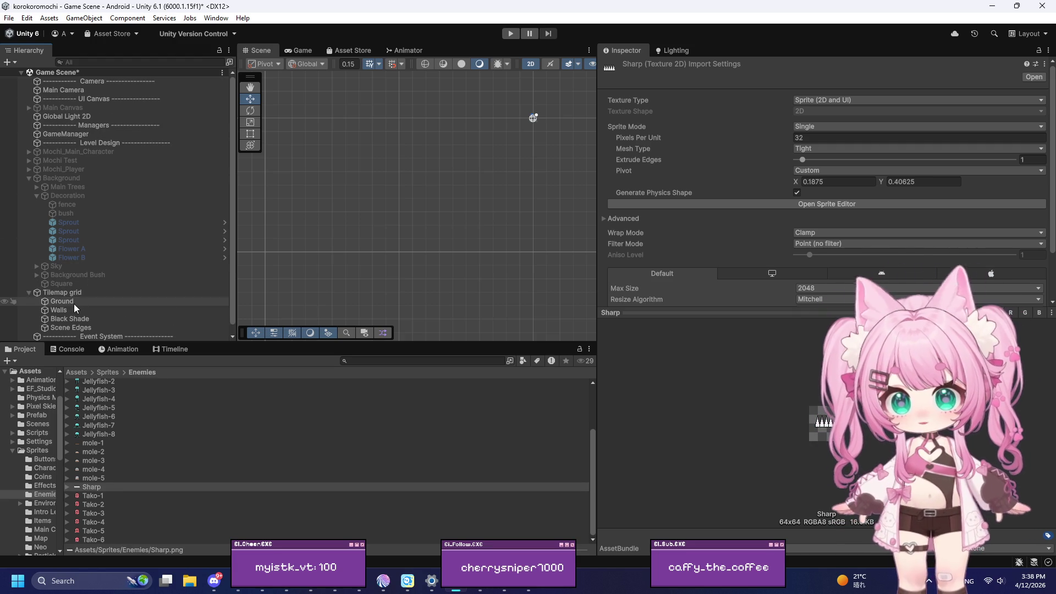
{"action": "left_click", "coordinate": [86, 168]}
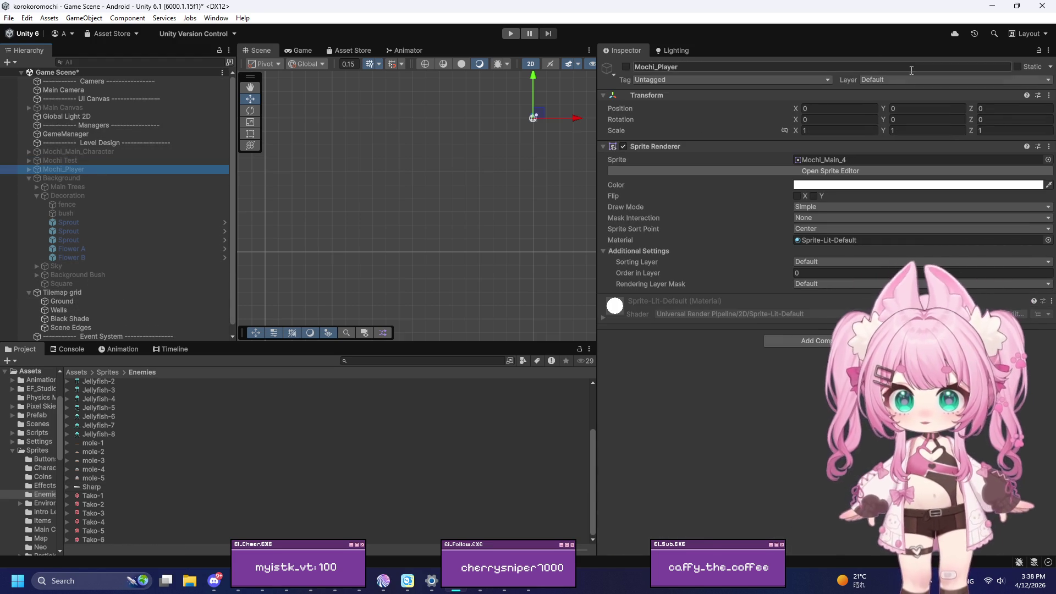
Activate and frame Mochi_Player, expand its Core and bone children, and inspect Bones 1 and 2
{"action": "left_click", "coordinate": [626, 66]}
{"action": "double_click", "coordinate": [99, 168]}
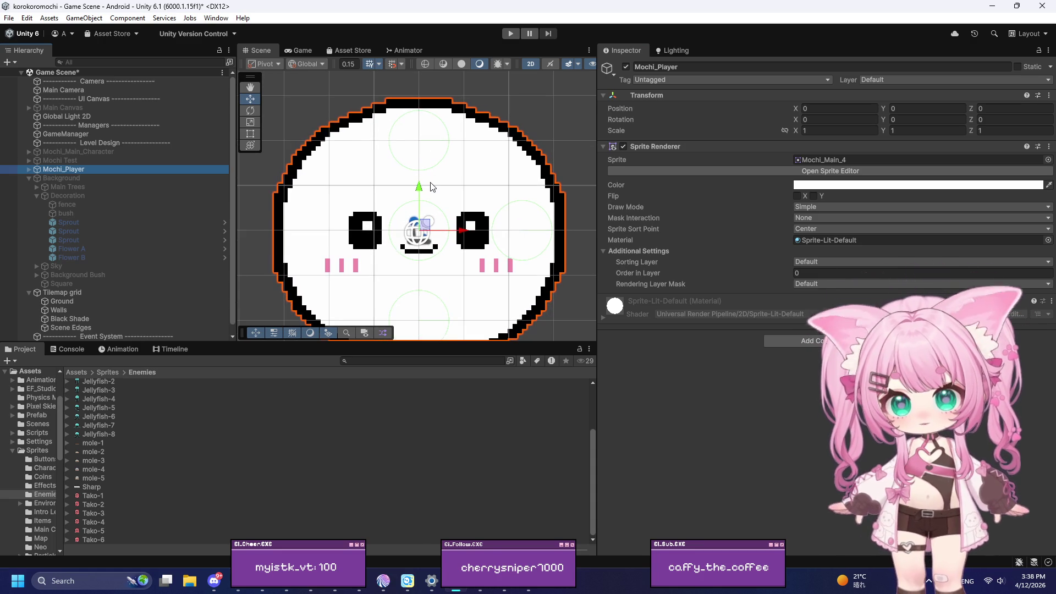
{"action": "scroll", "coordinate": [426, 203], "scroll_direction": "down", "scroll_amount": 3}
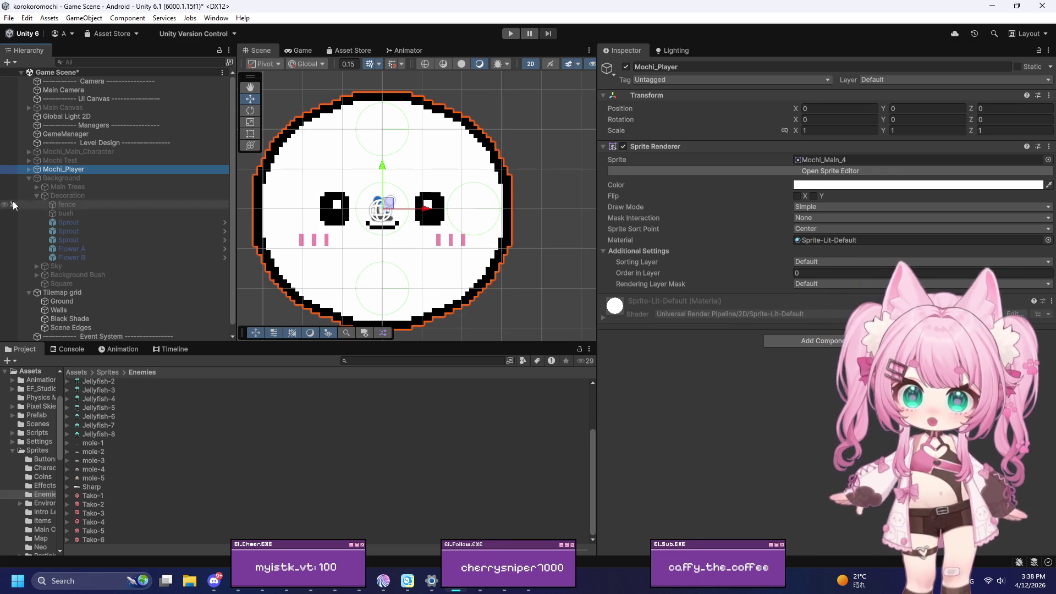
{"action": "left_click", "coordinate": [28, 169]}
{"action": "left_click", "coordinate": [68, 188]}
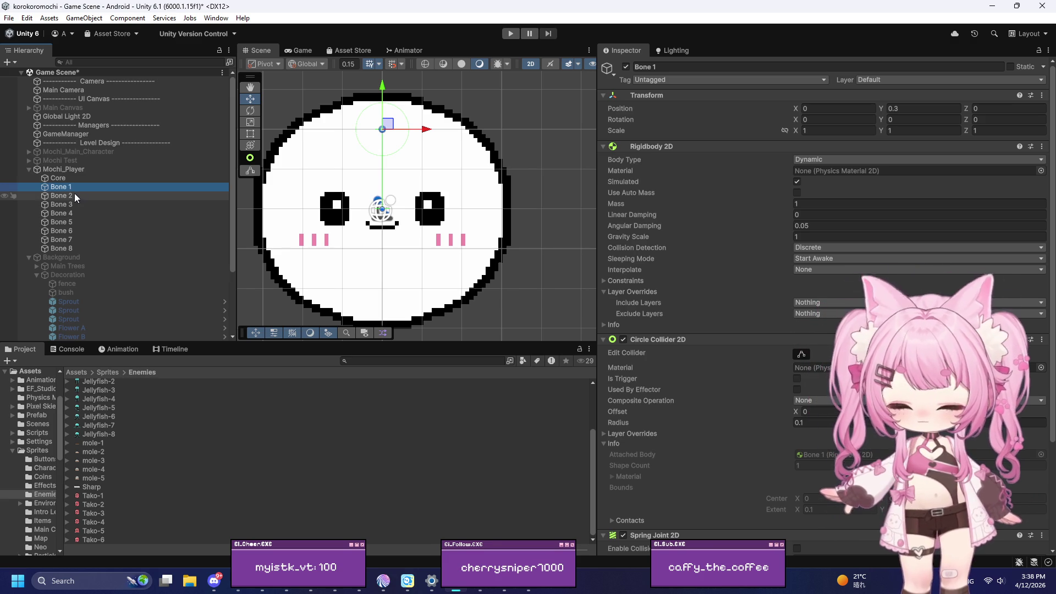
{"action": "left_click", "coordinate": [70, 197]}
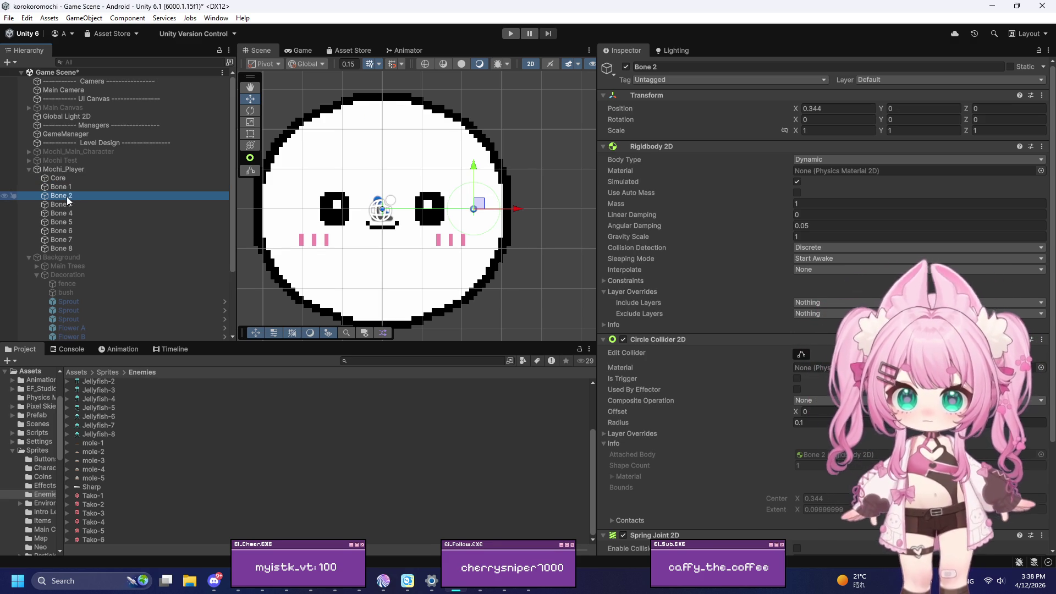
Position Bone 3 at X 0.335 on the mochi's right edge, checking it against Bone 2
{"action": "left_click", "coordinate": [68, 201]}
{"action": "left_click", "coordinate": [69, 196]}
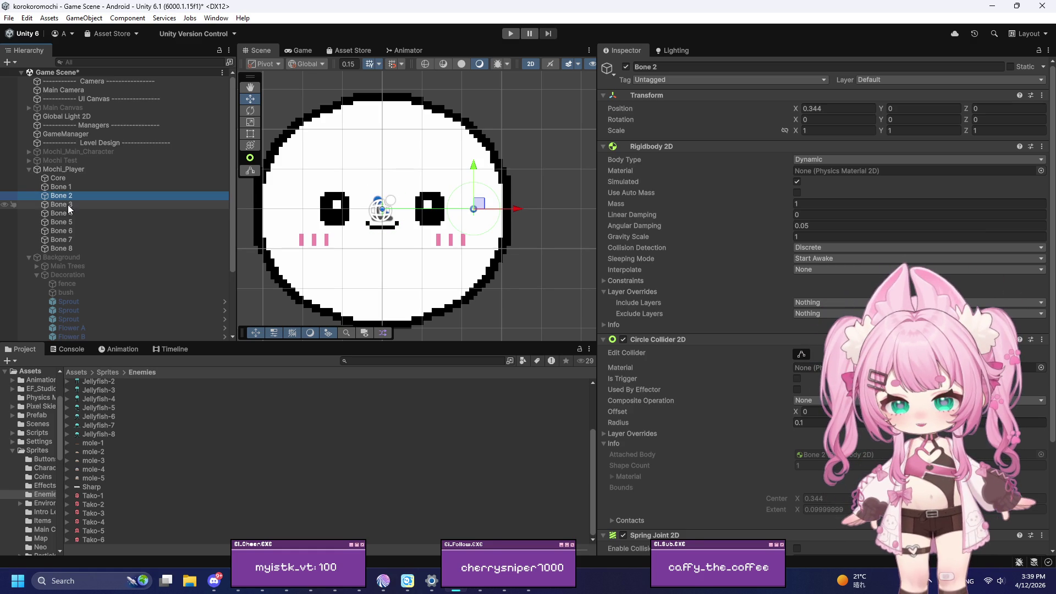
{"action": "left_click", "coordinate": [68, 204]}
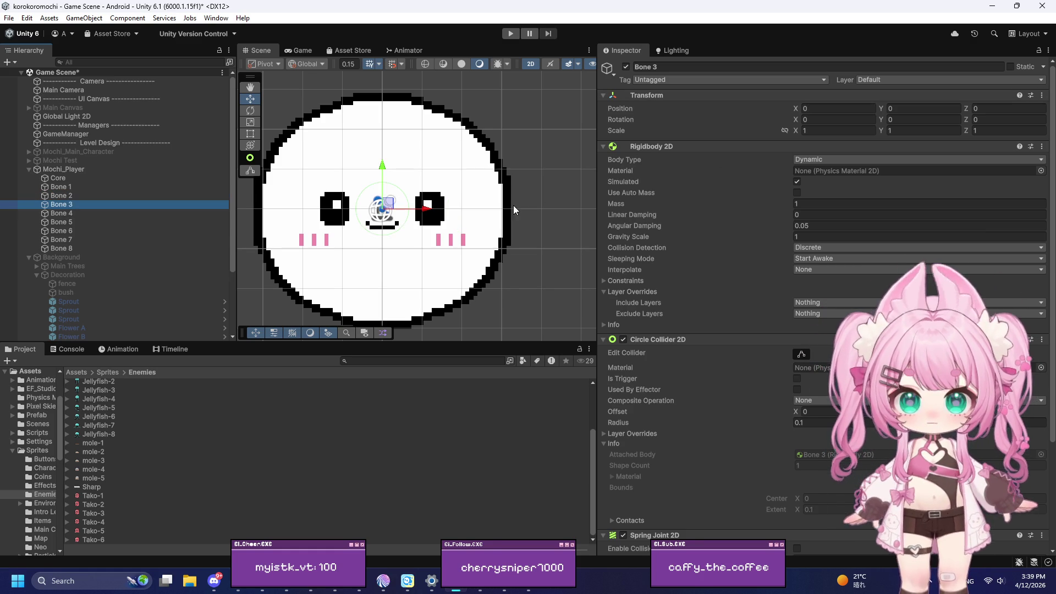
{"action": "left_click", "coordinate": [896, 109]}
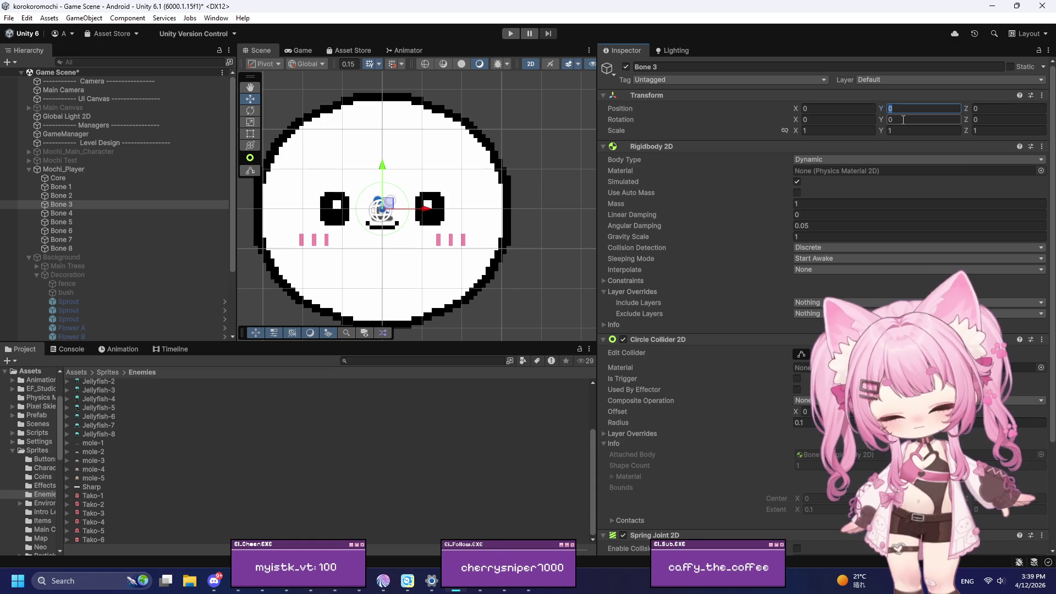
{"action": "left_click", "coordinate": [824, 110]}
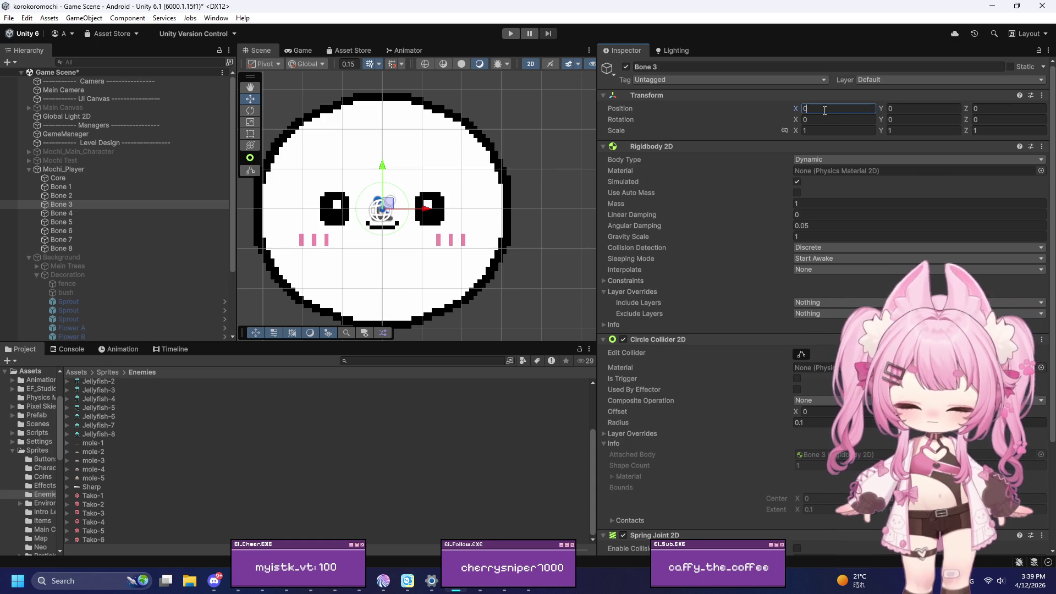
{"action": "type", "text": "0.3"}
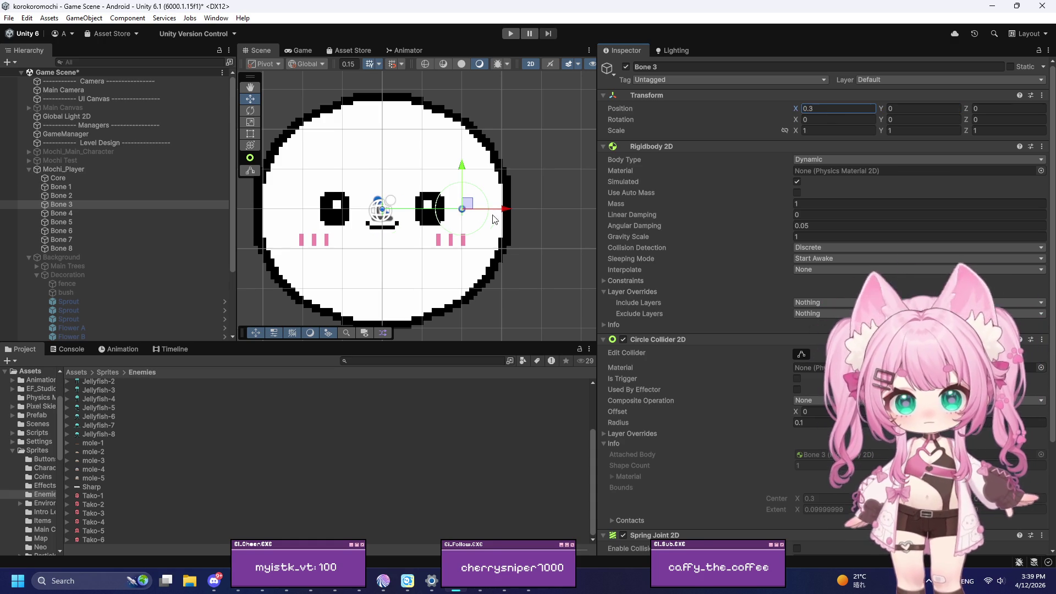
{"action": "left_click", "coordinate": [65, 196]}
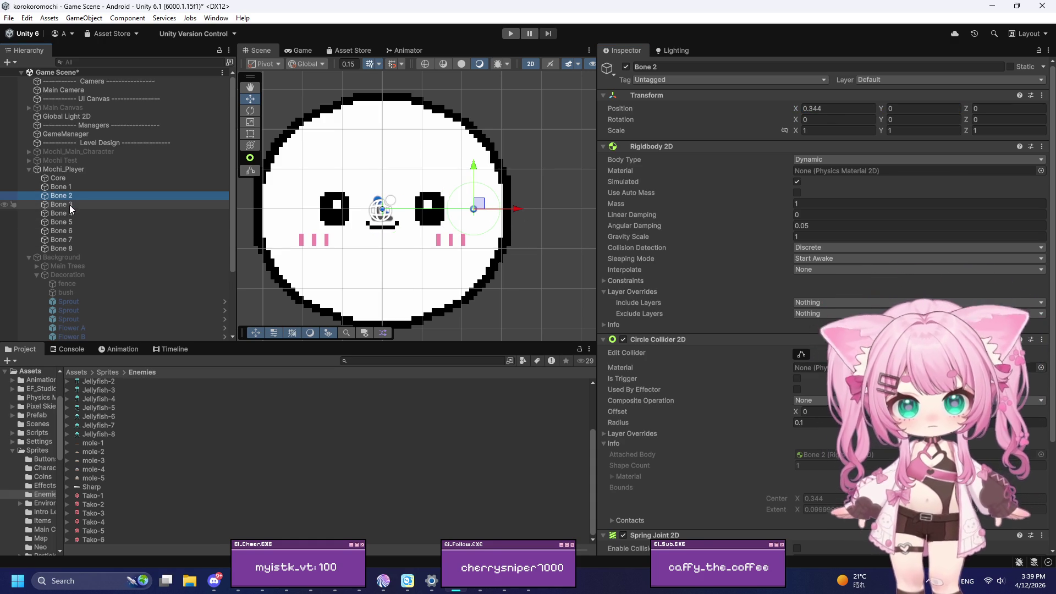
{"action": "left_click", "coordinate": [74, 205]}
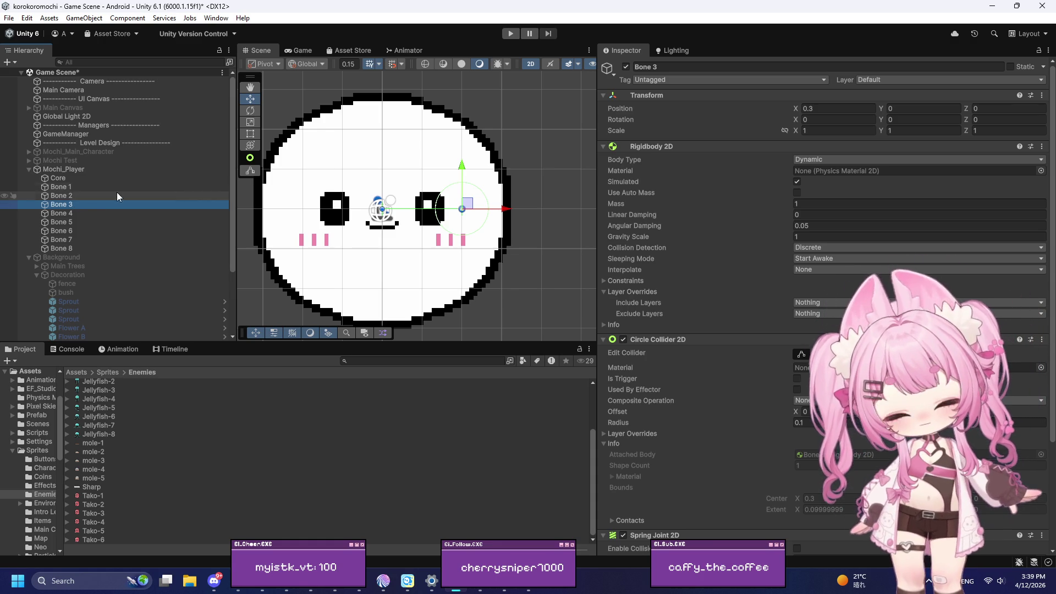
{"action": "scroll", "coordinate": [487, 209], "scroll_direction": "up", "scroll_amount": 3}
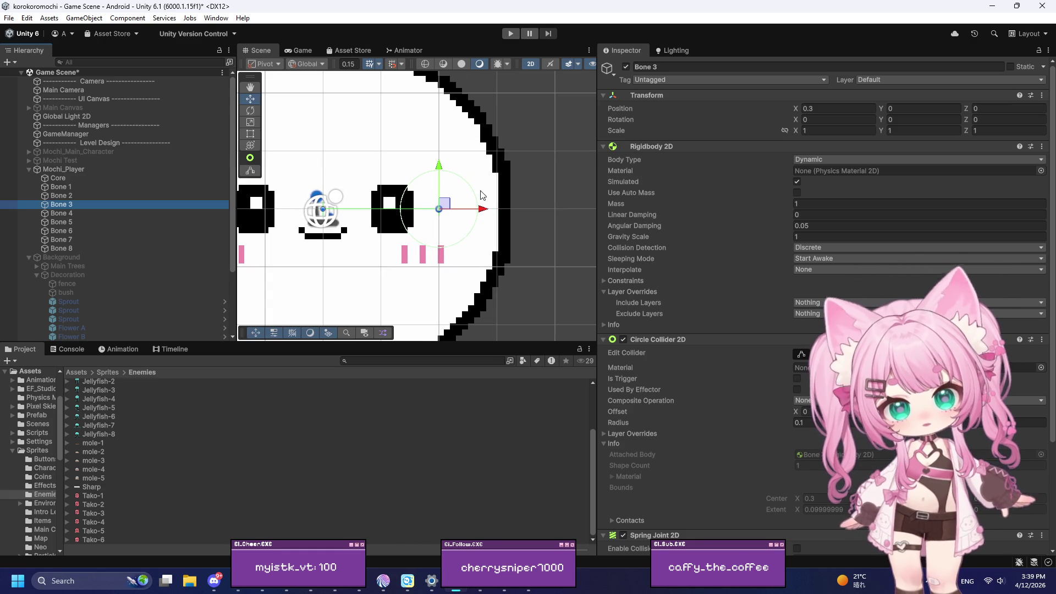
{"action": "left_click_drag", "start_coordinate": [493, 214], "coordinate": [496, 214]}
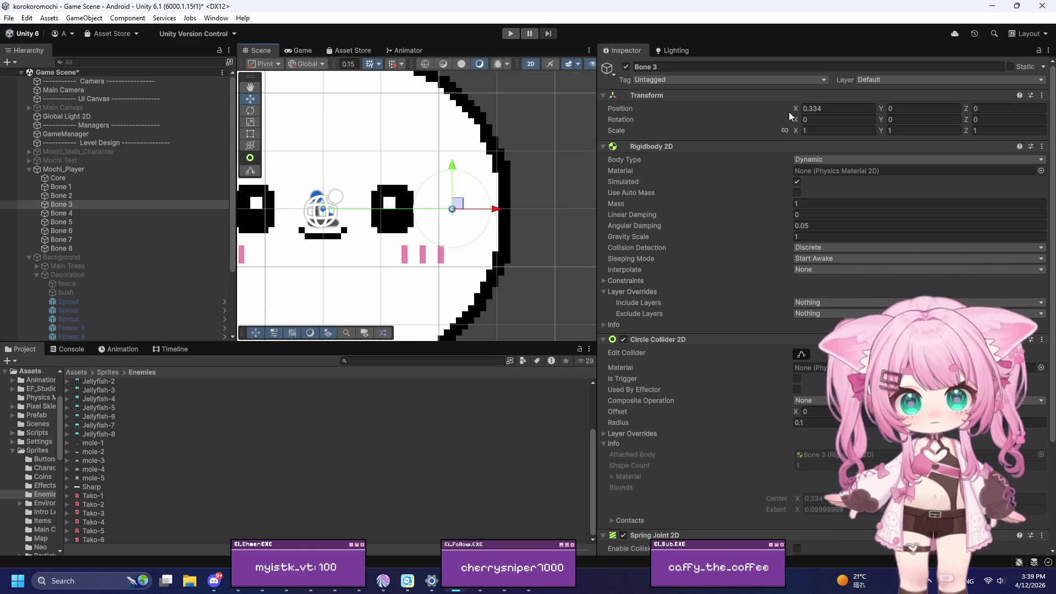
{"action": "left_click", "coordinate": [825, 111]}
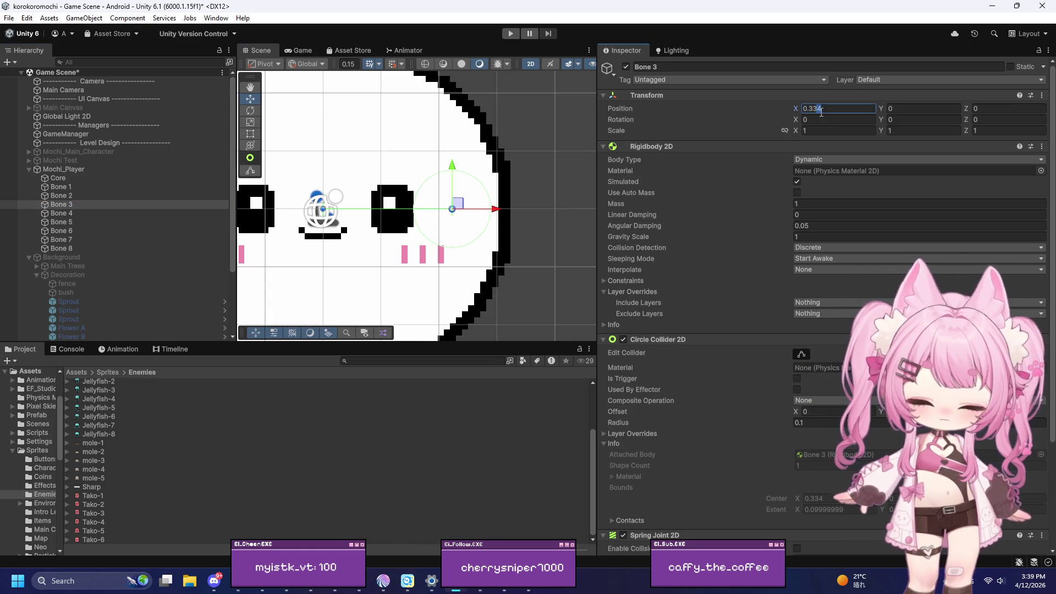
{"action": "type", "text": "5"}
{"action": "key", "text": "Return"}
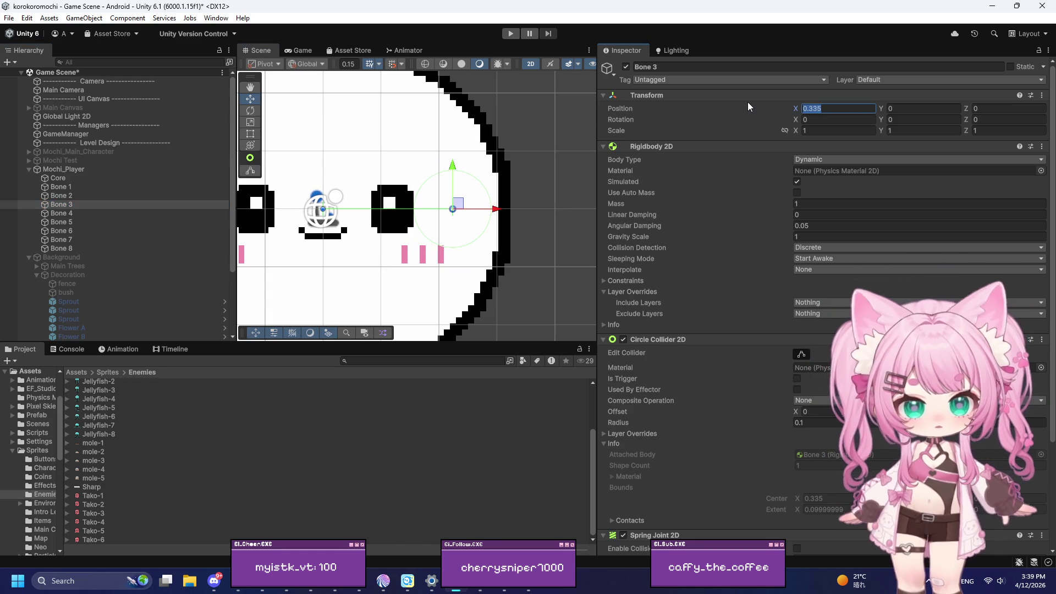
Step down the bone list to Bone 7 and set its X position to -0.335
{"action": "scroll", "coordinate": [517, 206], "scroll_direction": "down", "scroll_amount": 3}
{"action": "left_click", "coordinate": [65, 187]}
{"action": "left_click", "coordinate": [69, 196]}
{"action": "left_click", "coordinate": [71, 205]}
{"action": "left_click", "coordinate": [68, 213]}
{"action": "left_click", "coordinate": [67, 222]}
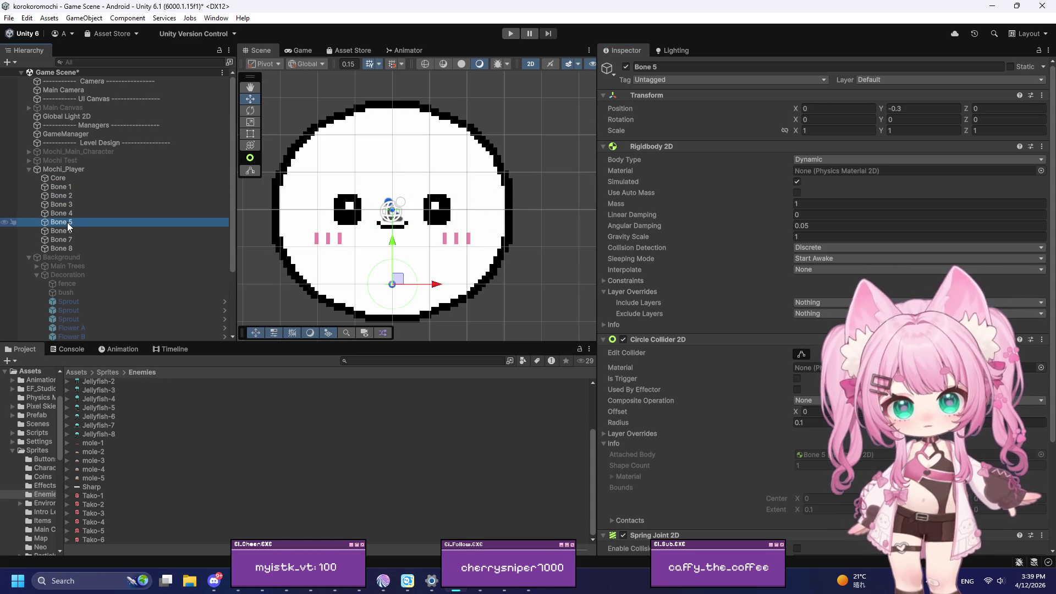
{"action": "left_click", "coordinate": [67, 231]}
{"action": "left_click", "coordinate": [68, 240]}
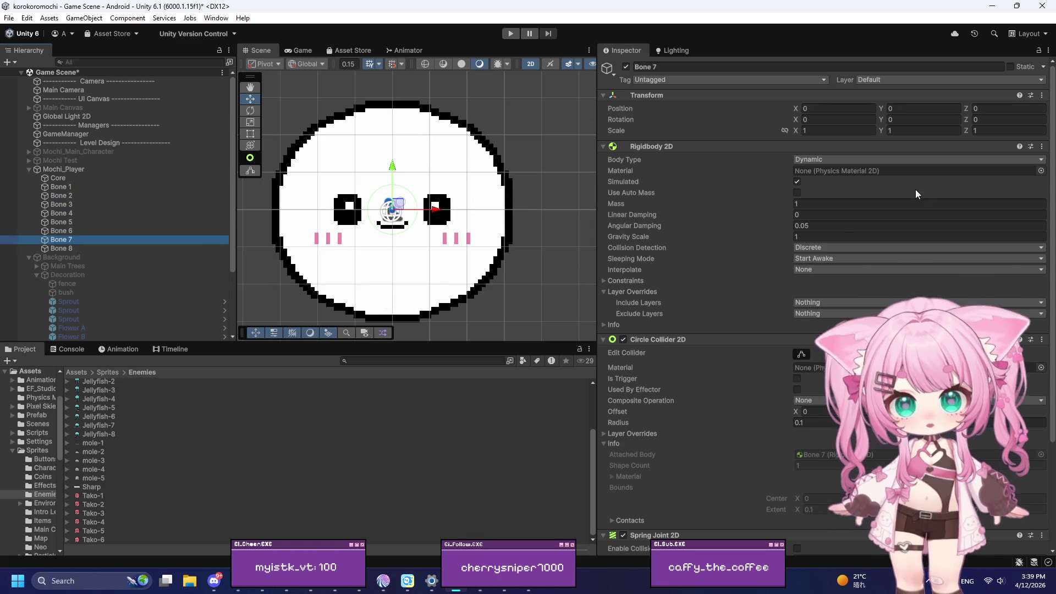
{"action": "left_click", "coordinate": [839, 109]}
{"action": "type", "text": "-"}
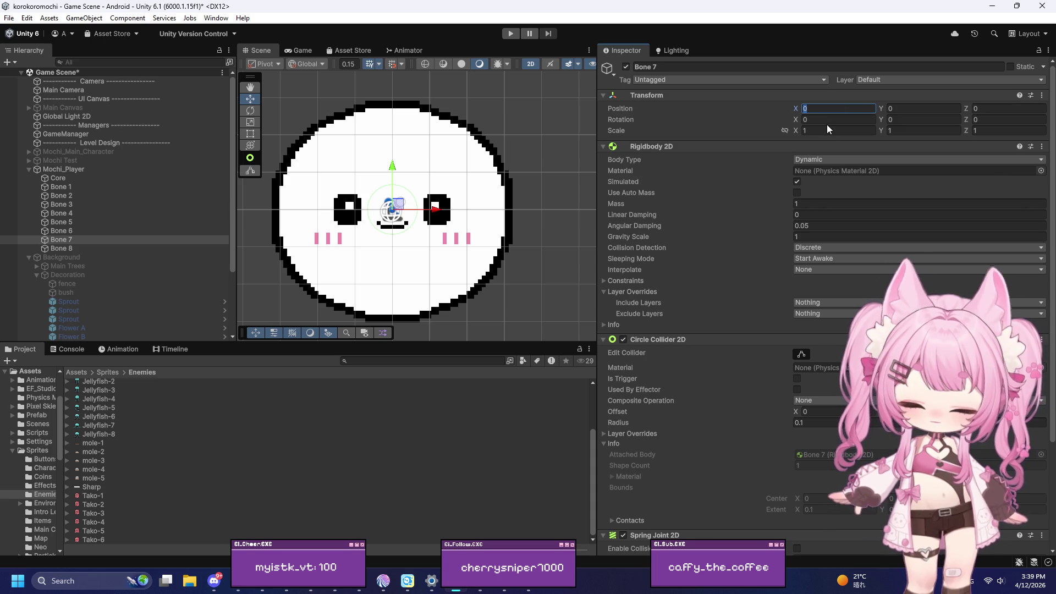
{"action": "type", "text": "0.335"}
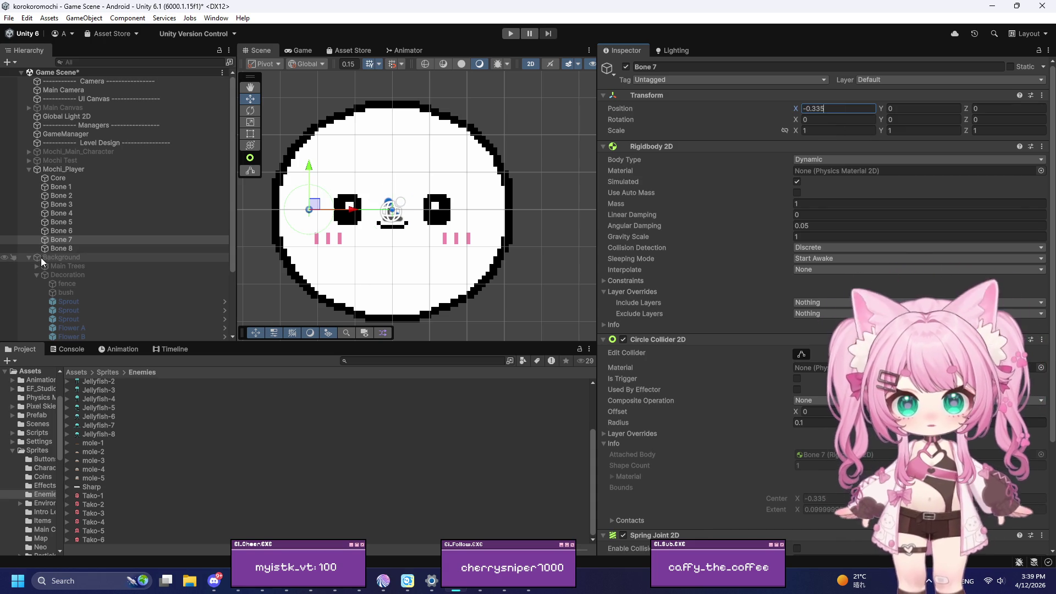
{"action": "left_click", "coordinate": [64, 248]}
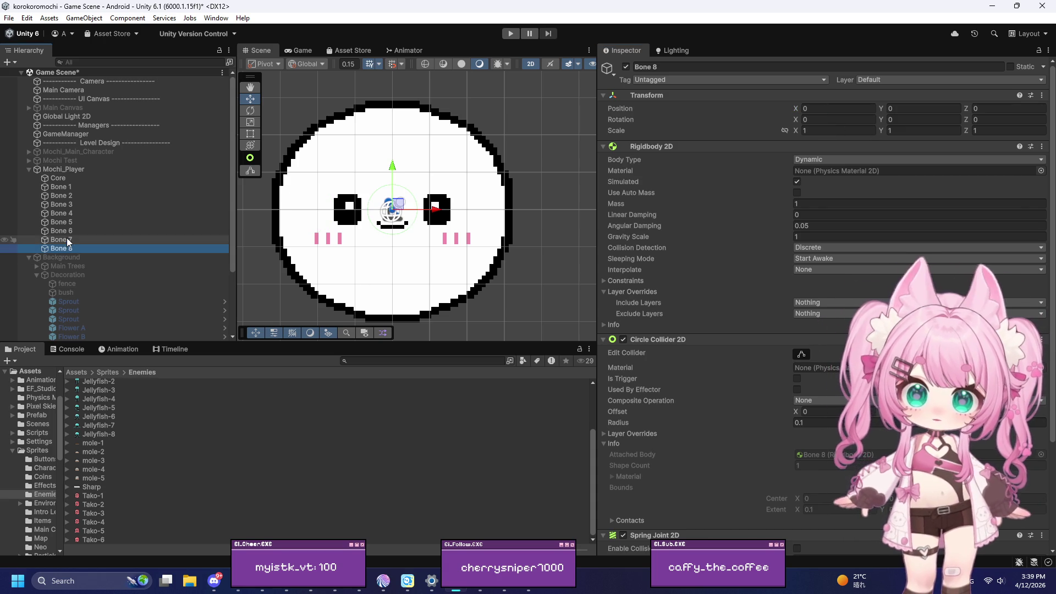
{"action": "left_click", "coordinate": [61, 240]}
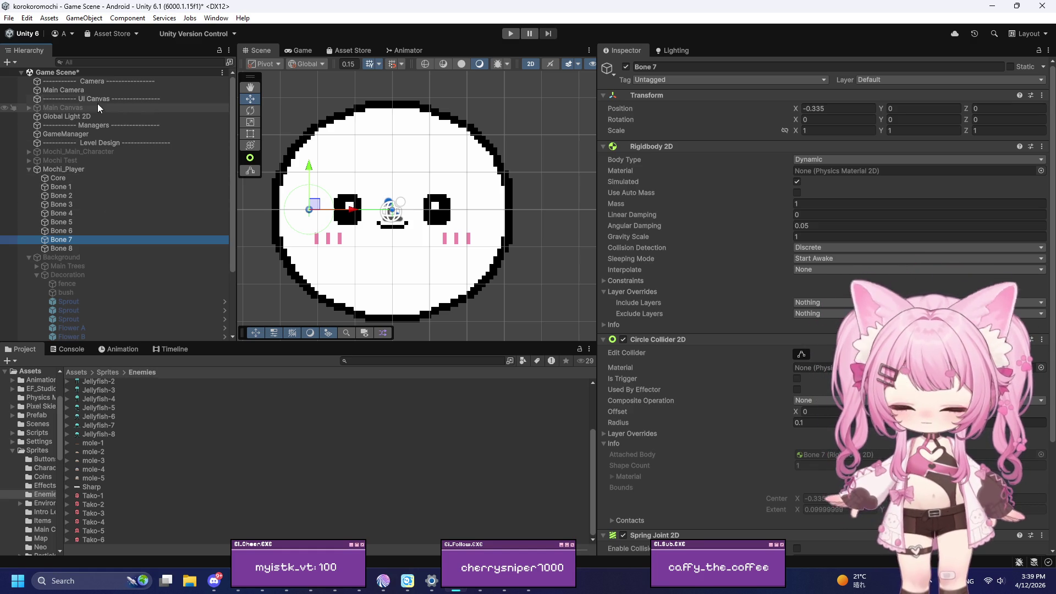
{"action": "left_click", "coordinate": [70, 187]}
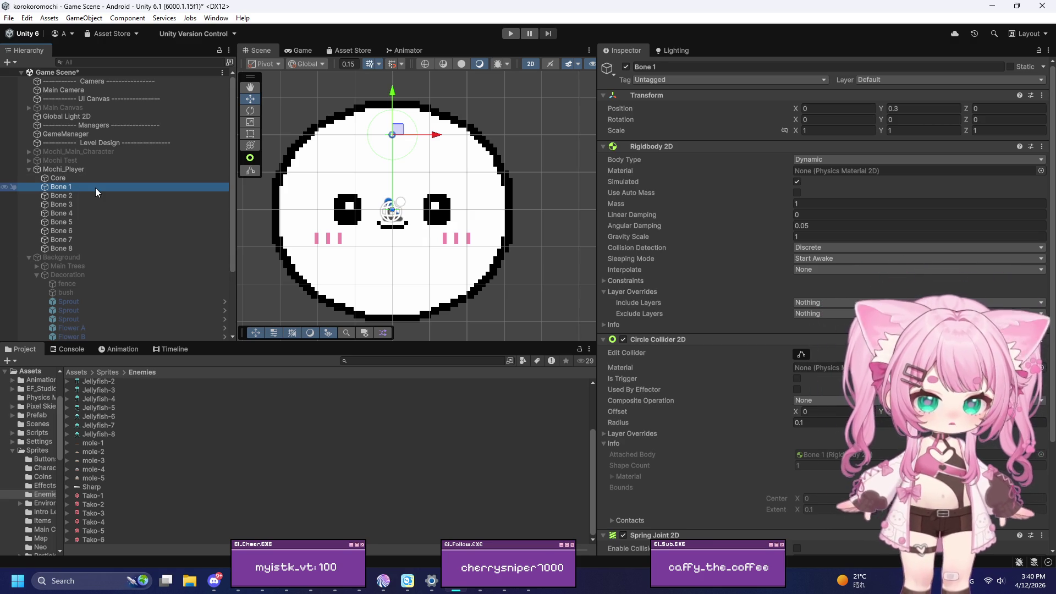
{"action": "left_click", "coordinate": [73, 196]}
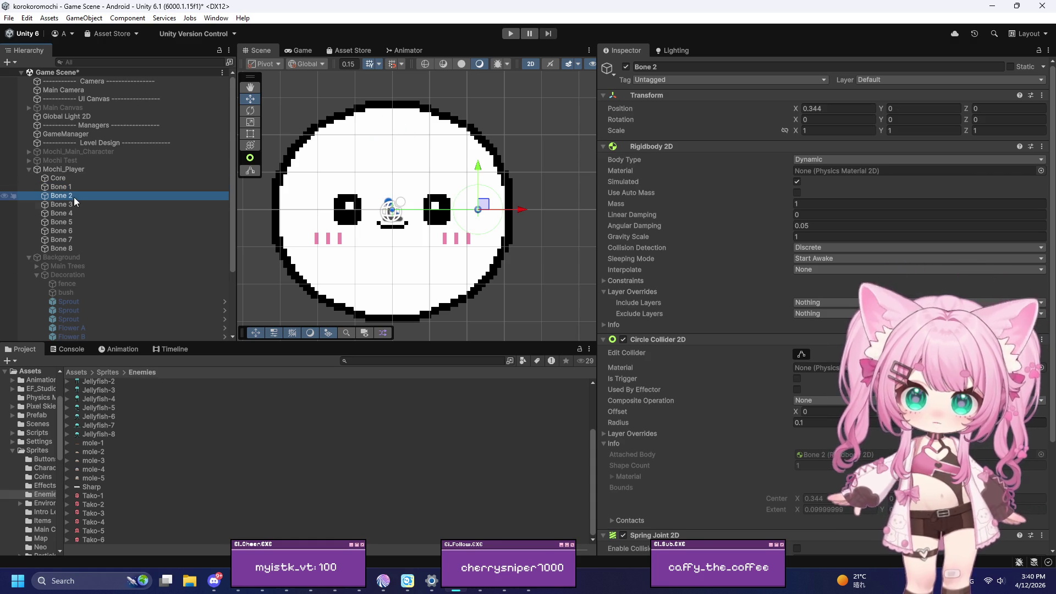
{"action": "left_click", "coordinate": [73, 204]}
{"action": "left_click", "coordinate": [71, 214]}
{"action": "left_click", "coordinate": [75, 222]}
{"action": "left_click", "coordinate": [71, 231]}
{"action": "left_click", "coordinate": [70, 249]}
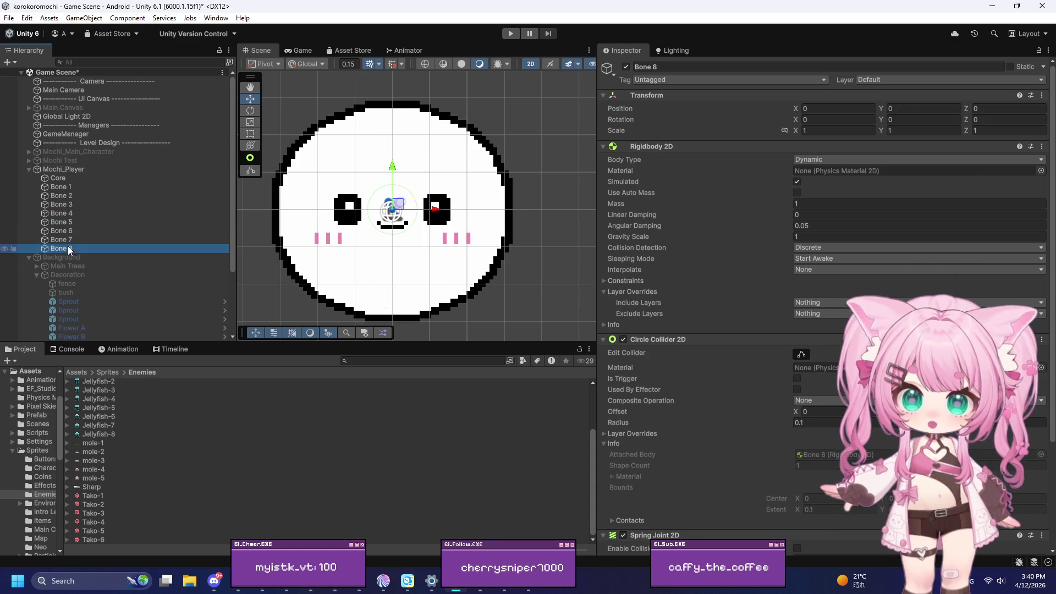
{"action": "left_click", "coordinate": [72, 239]}
{"action": "left_click", "coordinate": [73, 231]}
{"action": "left_click", "coordinate": [74, 222]}
{"action": "left_click", "coordinate": [77, 213]}
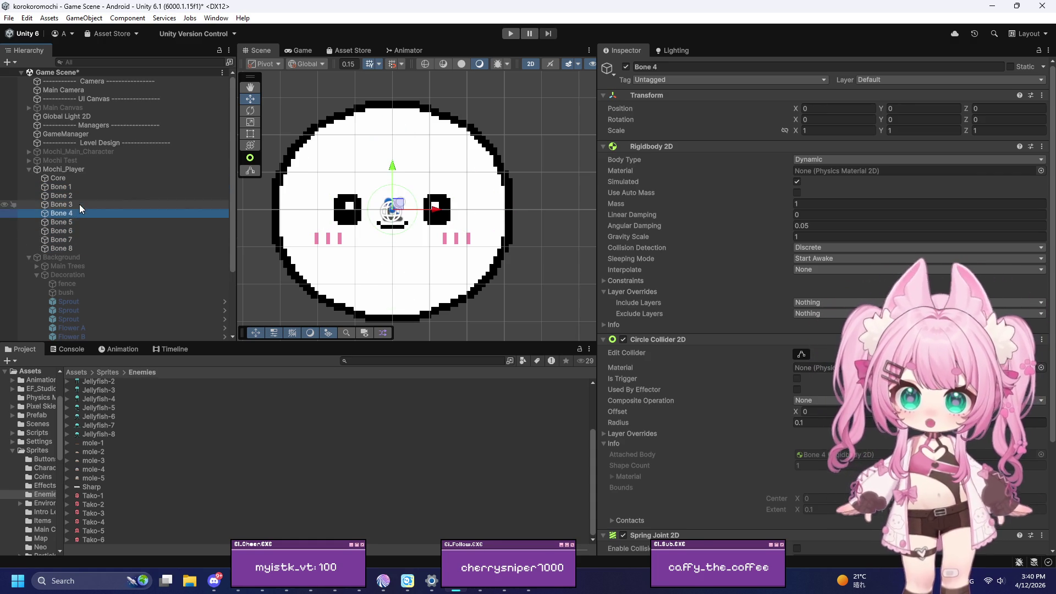
{"action": "left_click", "coordinate": [79, 204]}
{"action": "left_click", "coordinate": [83, 195]}
{"action": "left_click", "coordinate": [85, 187]}
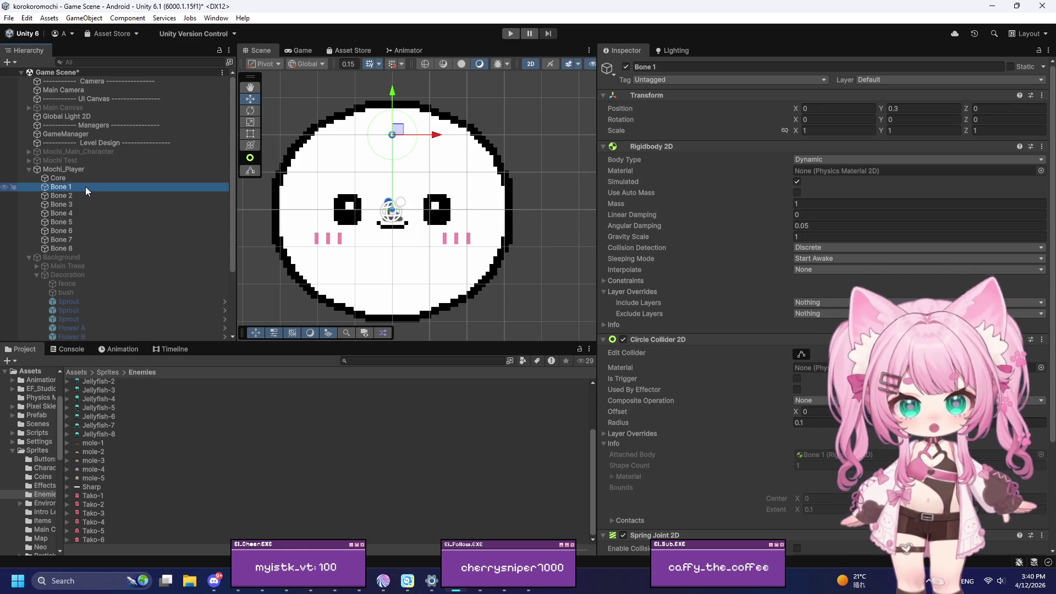
{"action": "scroll", "coordinate": [325, 212], "scroll_direction": "down", "scroll_amount": 3}
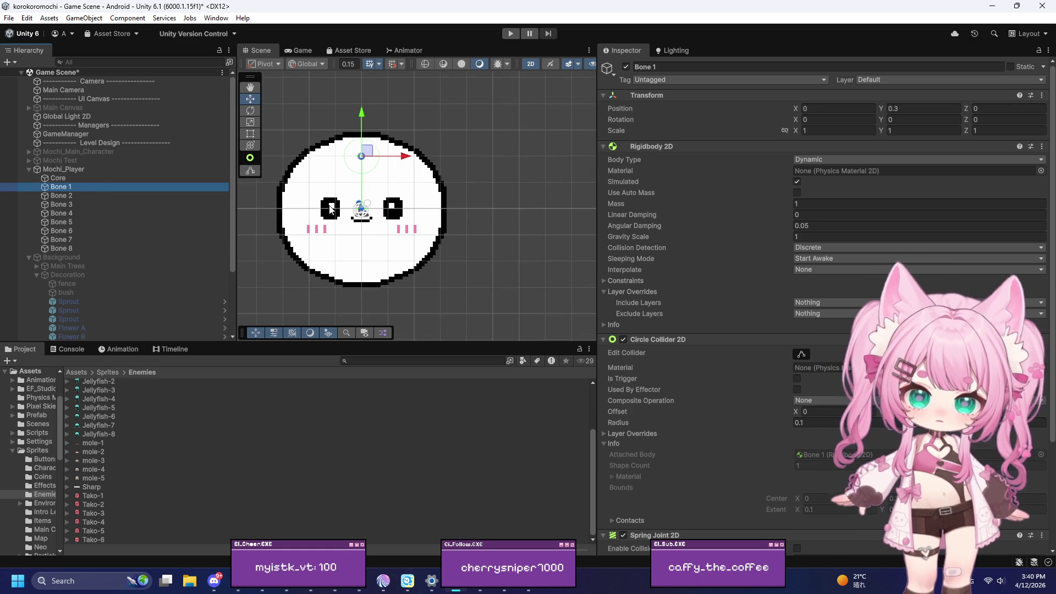
{"action": "scroll", "coordinate": [328, 195], "scroll_direction": "up", "scroll_amount": 5}
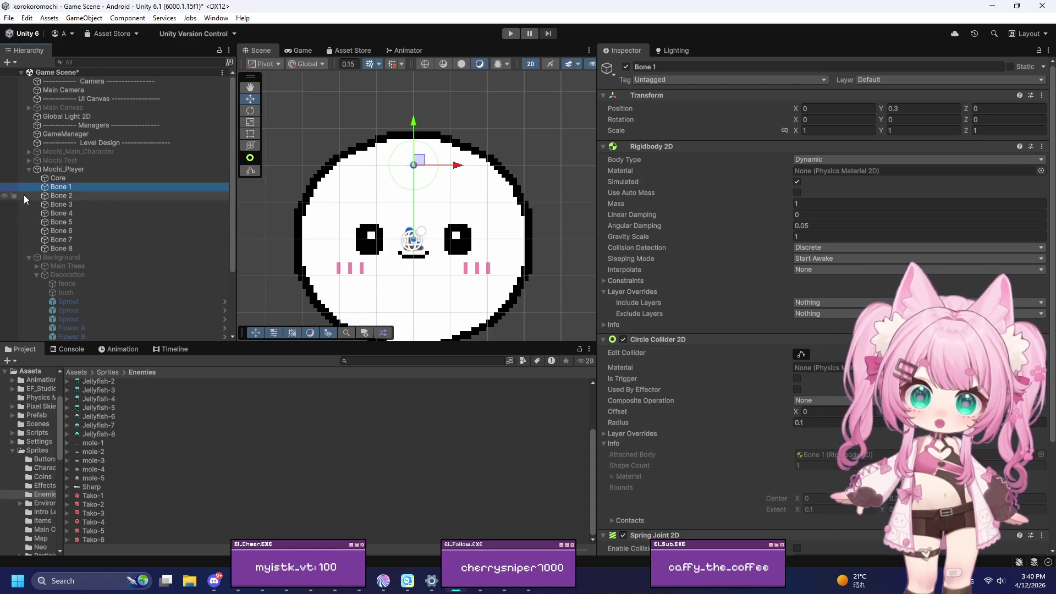
{"action": "left_click", "coordinate": [64, 197]}
{"action": "left_click", "coordinate": [64, 209]}
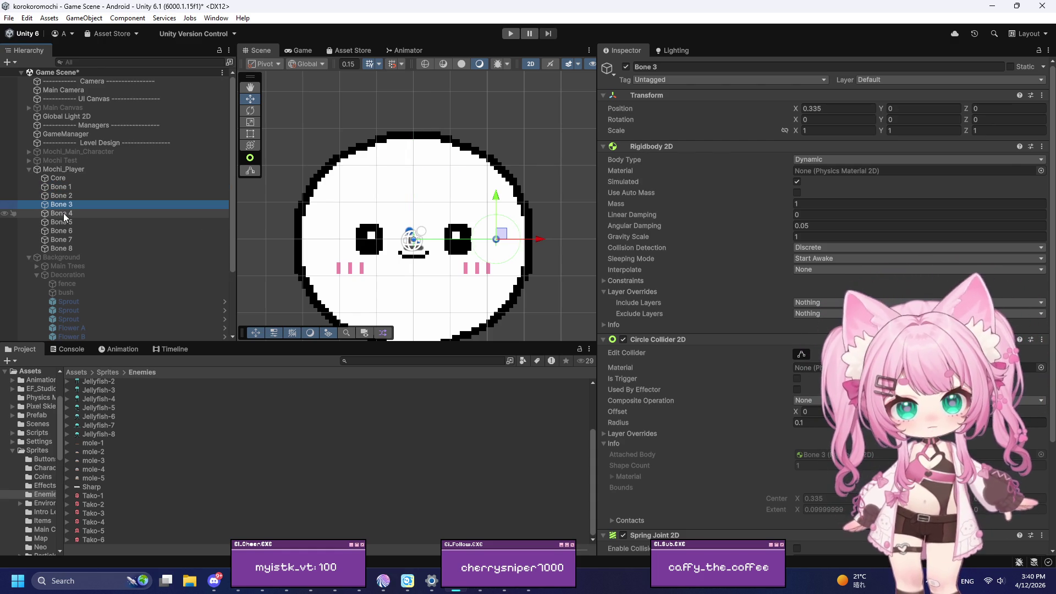
{"action": "left_click", "coordinate": [64, 213]}
{"action": "left_click", "coordinate": [64, 223]}
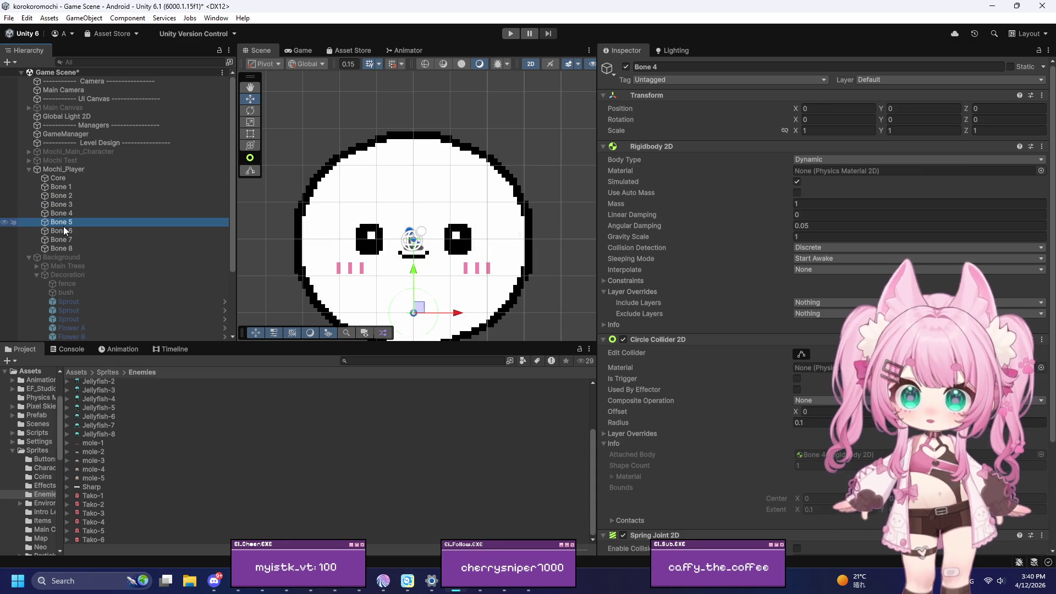
{"action": "left_click", "coordinate": [62, 239]}
{"action": "left_click", "coordinate": [64, 248]}
{"action": "left_click", "coordinate": [64, 187]}
{"action": "left_click", "coordinate": [68, 196]}
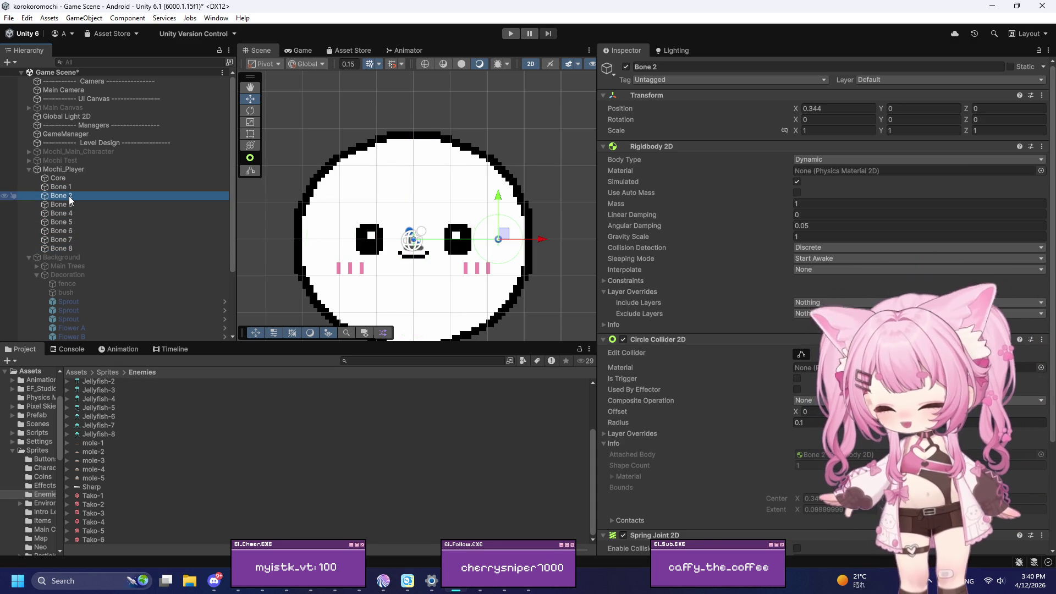
{"action": "left_click", "coordinate": [992, 119]}
{"action": "type", "text": "-45"}
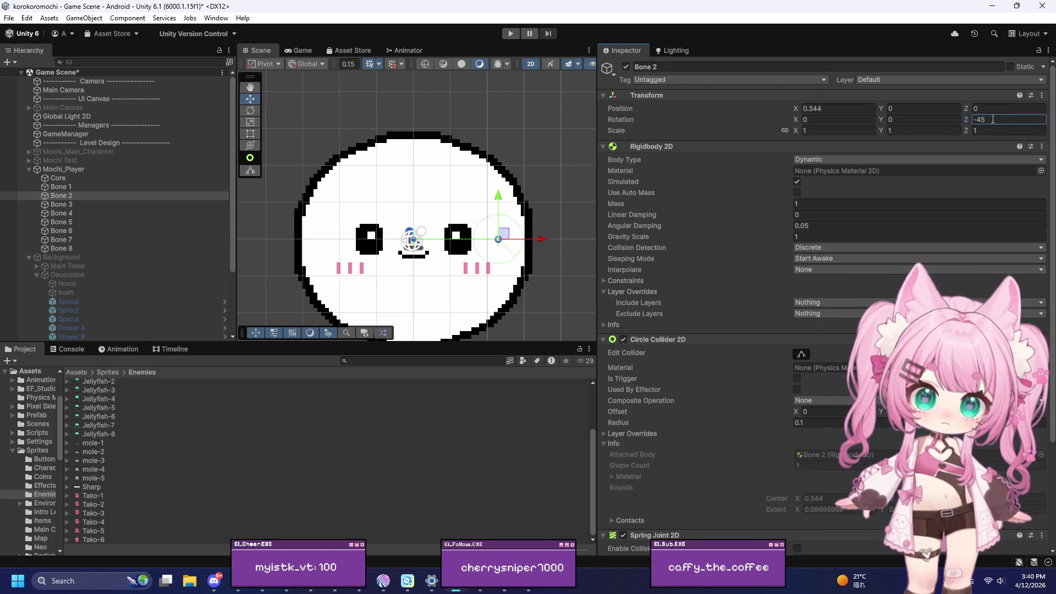
Reset Bone 2's rotation to 0 and drag it up onto the upper-right diagonal
{"action": "key", "text": "Return"}
{"action": "type", "text": "0"}
{"action": "scroll", "coordinate": [487, 225], "scroll_direction": "up", "scroll_amount": 3}
{"action": "left_click_drag", "start_coordinate": [497, 217], "coordinate": [477, 136]}
{"action": "left_click_drag", "start_coordinate": [544, 167], "coordinate": [507, 170]}
{"action": "left_click", "coordinate": [818, 110]}
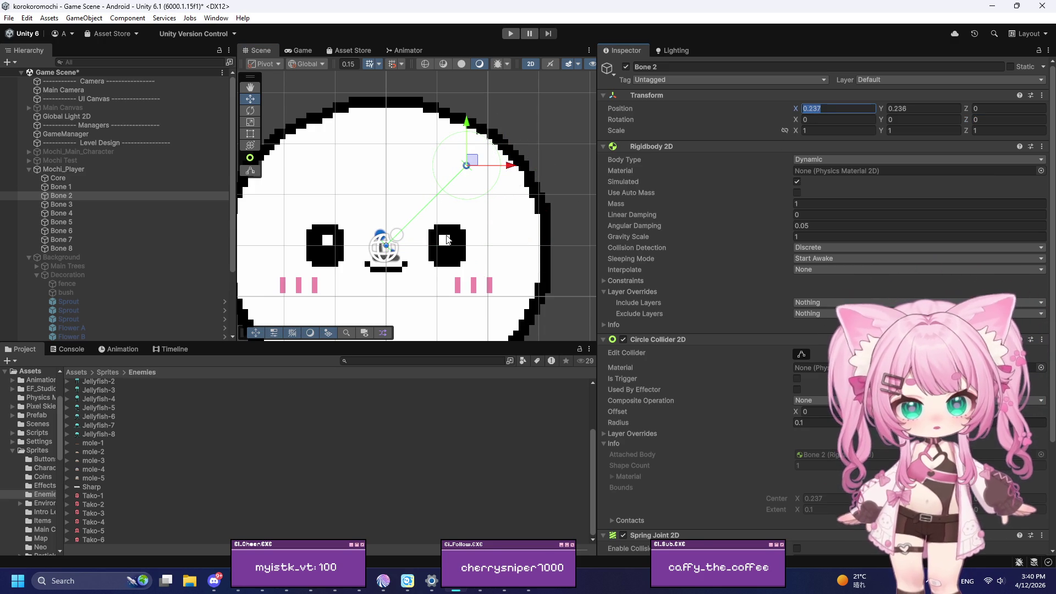
Compare Bone 2 against Bones 1–3, nudge it down, and type new X and Y values
{"action": "left_click", "coordinate": [60, 187]}
{"action": "left_click", "coordinate": [74, 206], "text": "shift"}
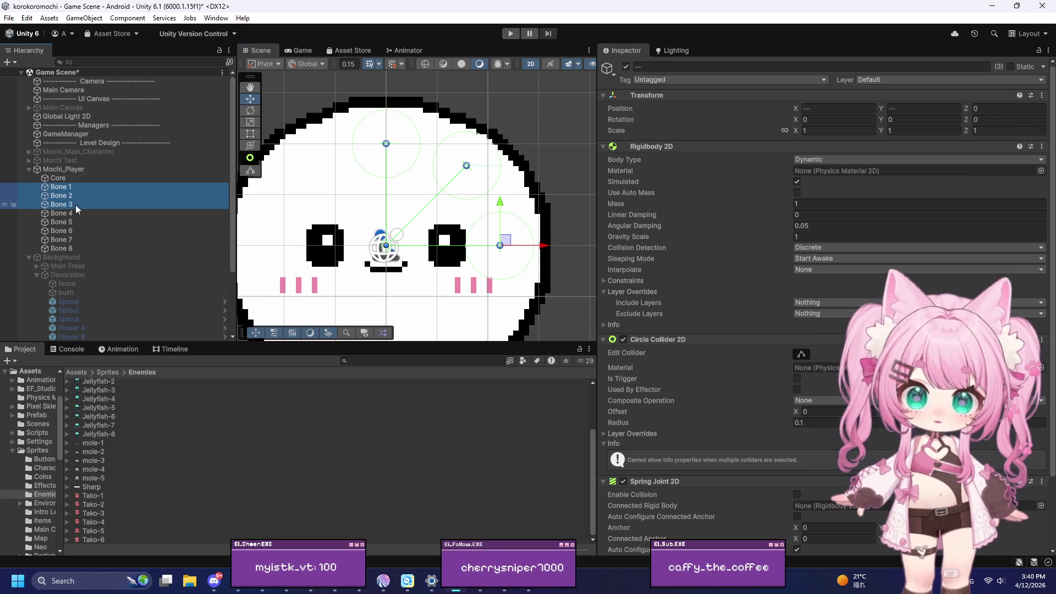
{"action": "scroll", "coordinate": [397, 200], "scroll_direction": "up", "scroll_amount": 1}
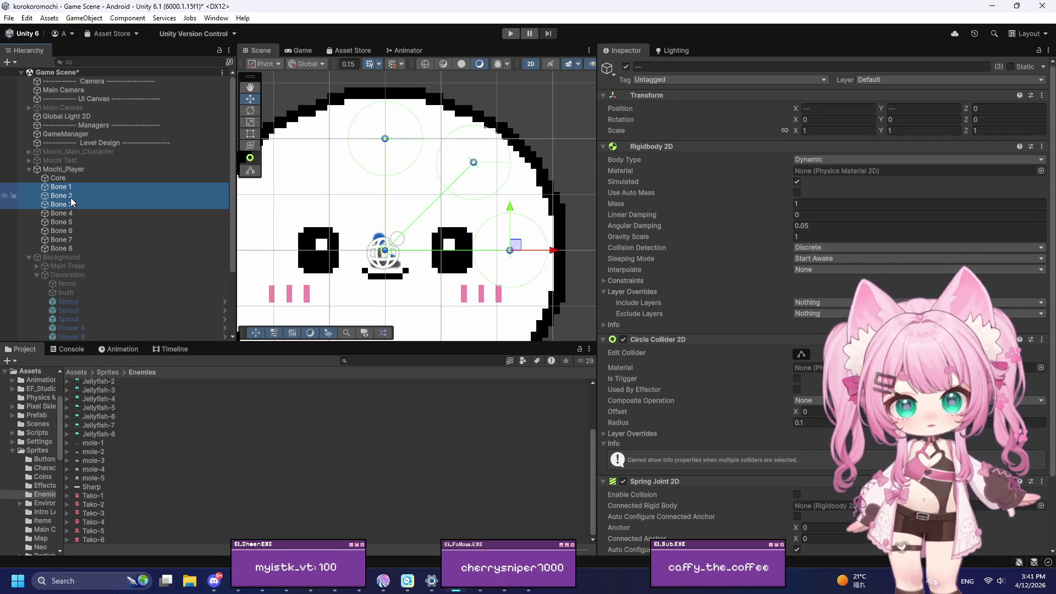
{"action": "left_click", "coordinate": [61, 195]}
{"action": "left_click_drag", "start_coordinate": [474, 125], "coordinate": [474, 132]}
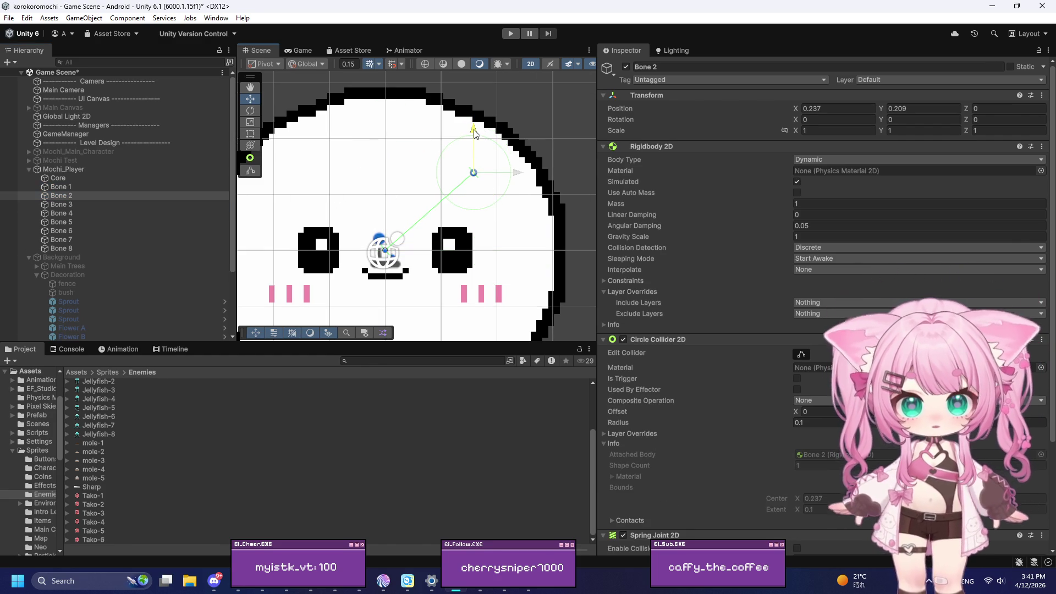
{"action": "left_click", "coordinate": [67, 187]}
{"action": "left_click", "coordinate": [71, 207], "text": "shift"}
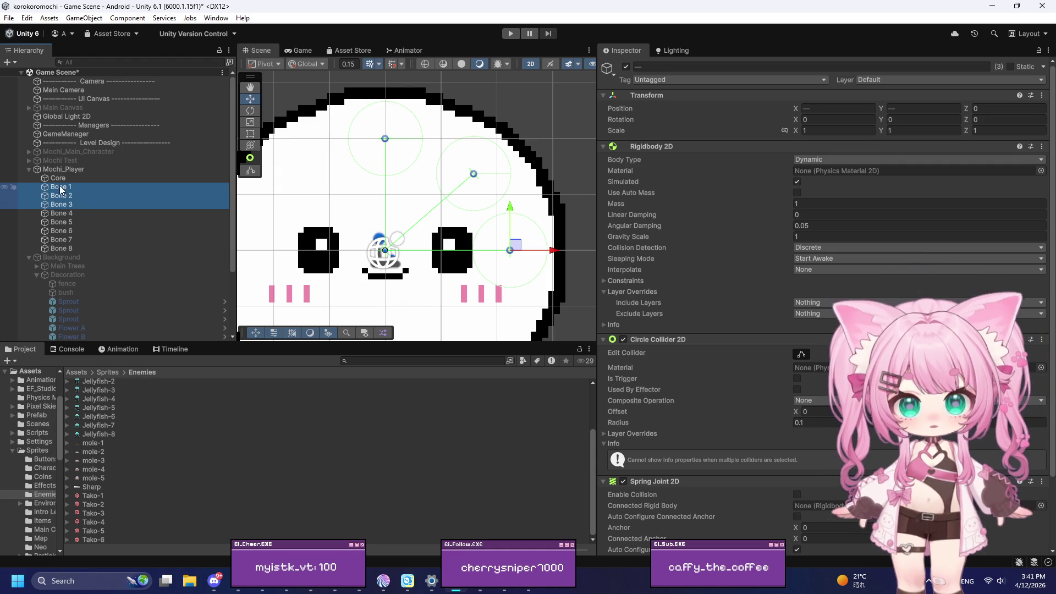
{"action": "left_click", "coordinate": [68, 197]}
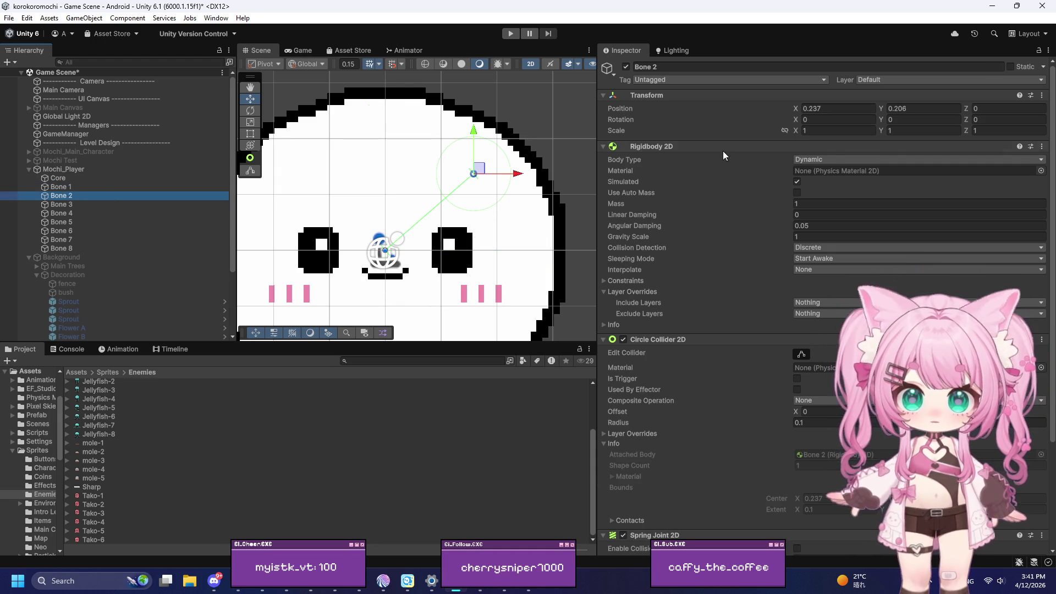
{"action": "left_click", "coordinate": [823, 109]}
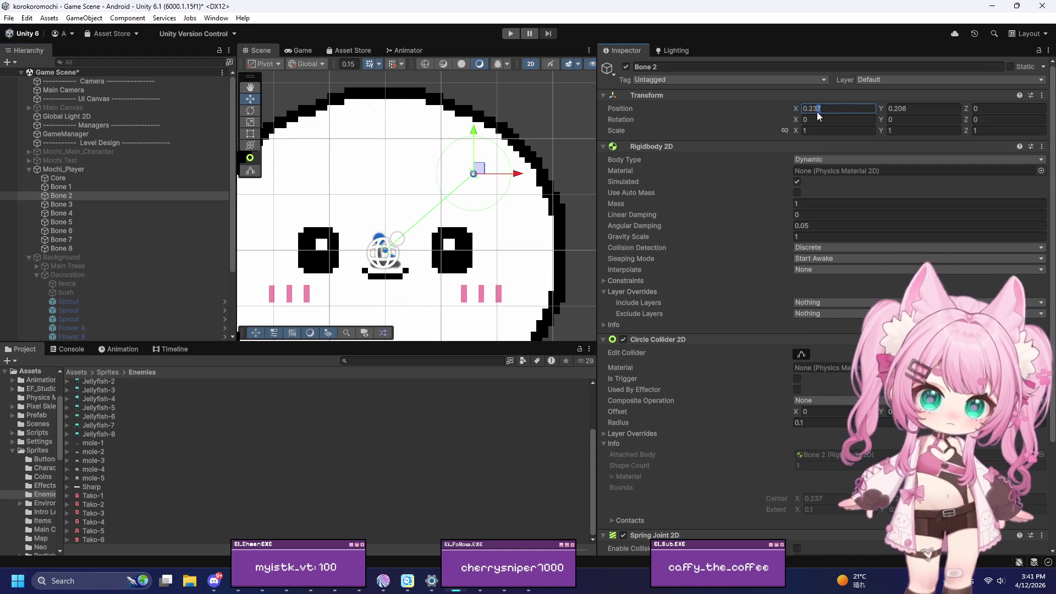
{"action": "type", "text": "25"}
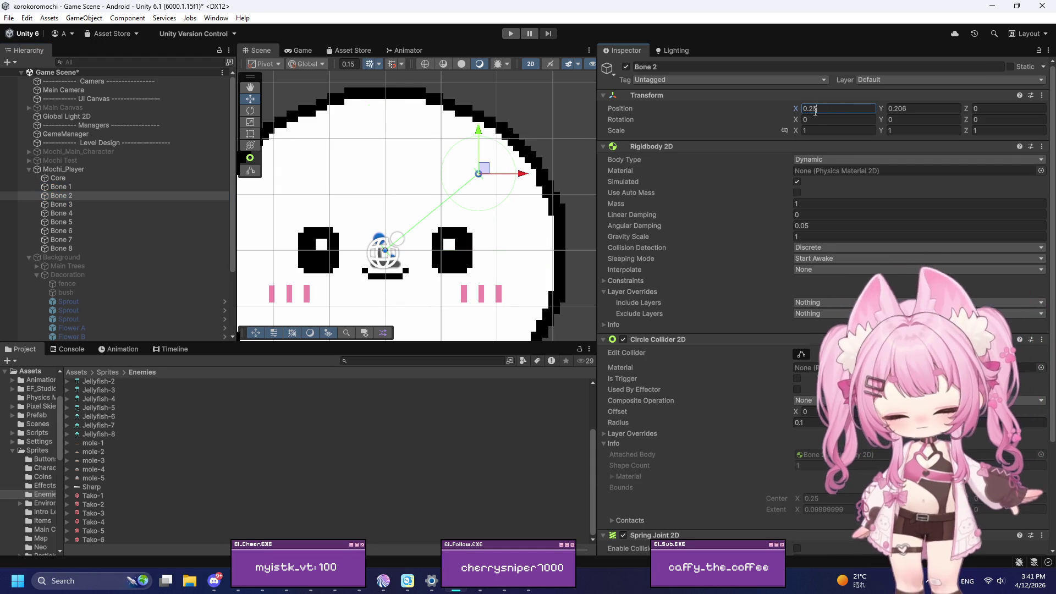
{"action": "left_click", "coordinate": [903, 110]}
{"action": "type", "text": "0.208"}
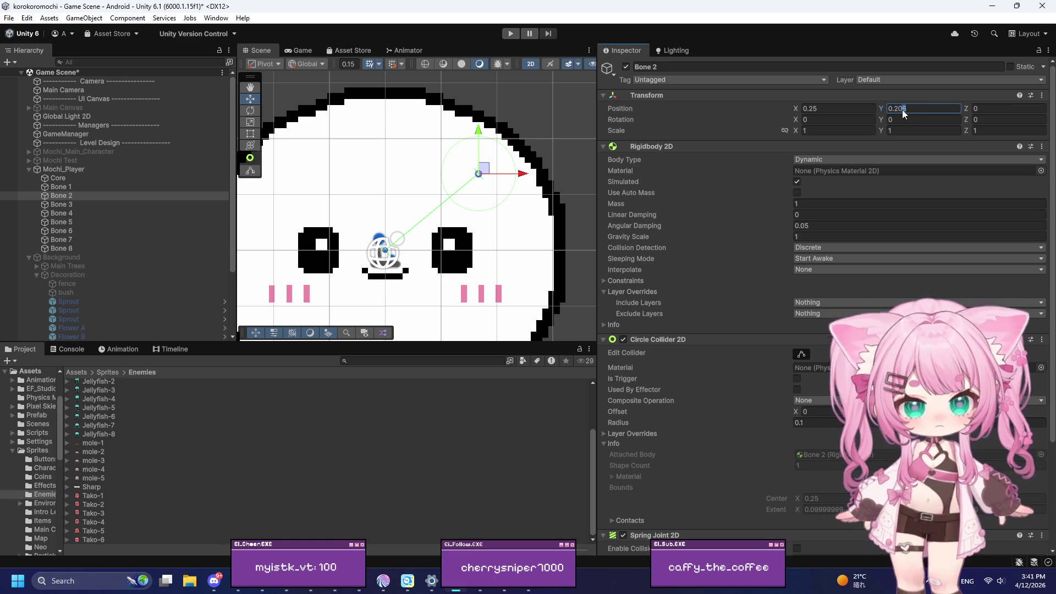
{"action": "key", "text": "BackSpace"}
{"action": "key", "text": "BackSpace"}
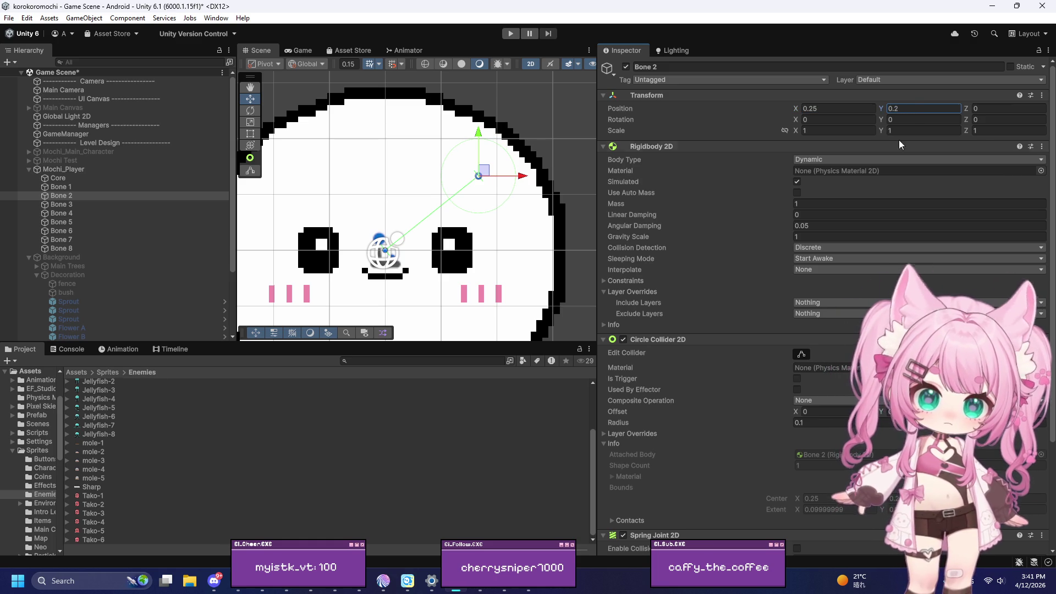
Nudge Bone 2 left and up, checking its spacing against Bones 1–3
{"action": "left_click", "coordinate": [75, 187]}
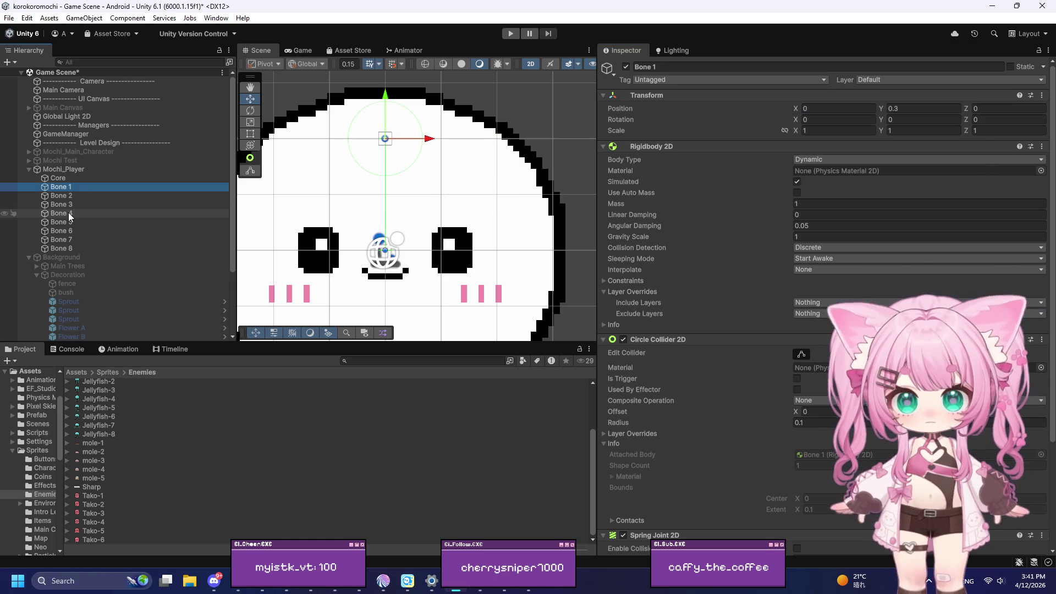
{"action": "left_click", "coordinate": [70, 207], "text": "shift"}
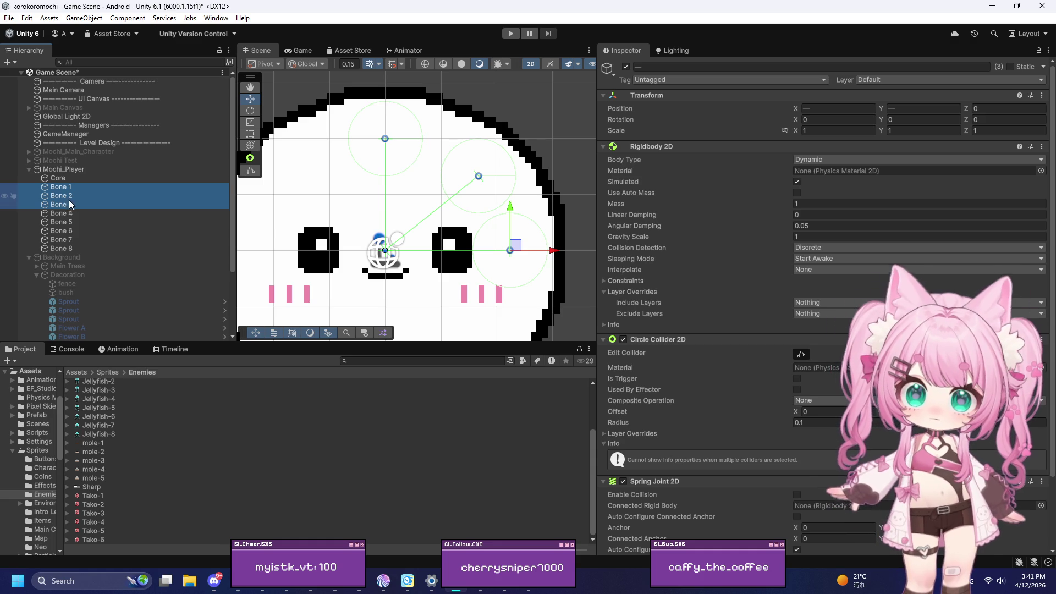
{"action": "left_click", "coordinate": [71, 205]}
{"action": "left_click", "coordinate": [62, 196]}
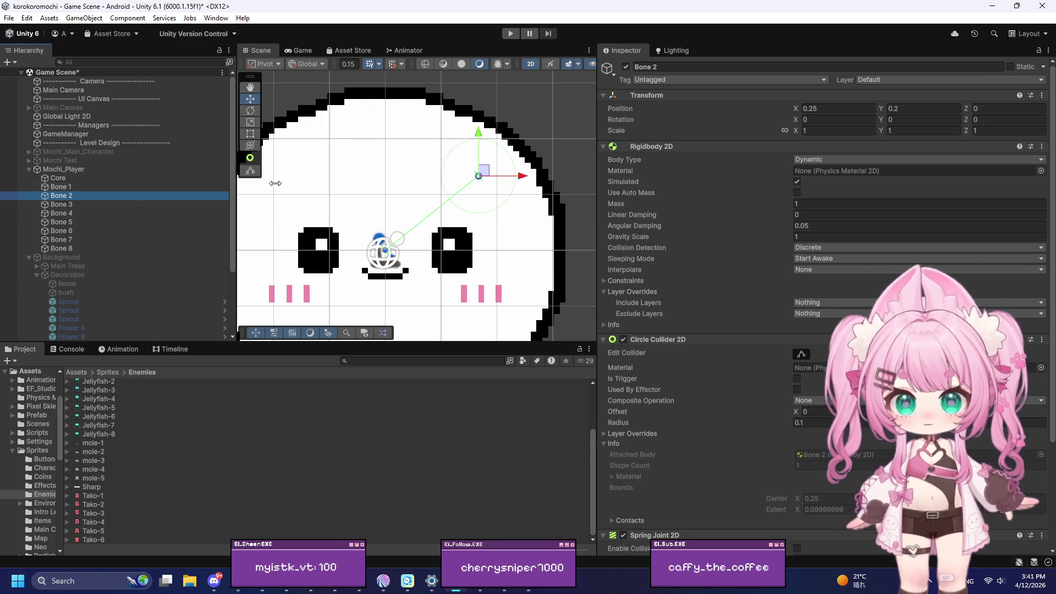
{"action": "left_click_drag", "start_coordinate": [516, 180], "coordinate": [513, 180]}
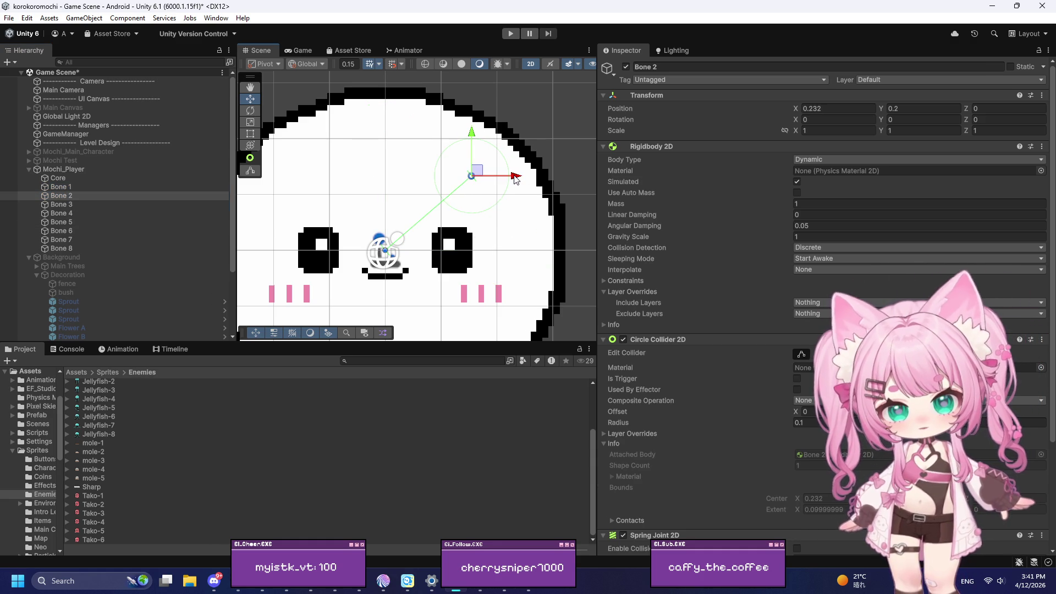
{"action": "left_click", "coordinate": [68, 187]}
{"action": "left_click", "coordinate": [77, 205], "text": "shift"}
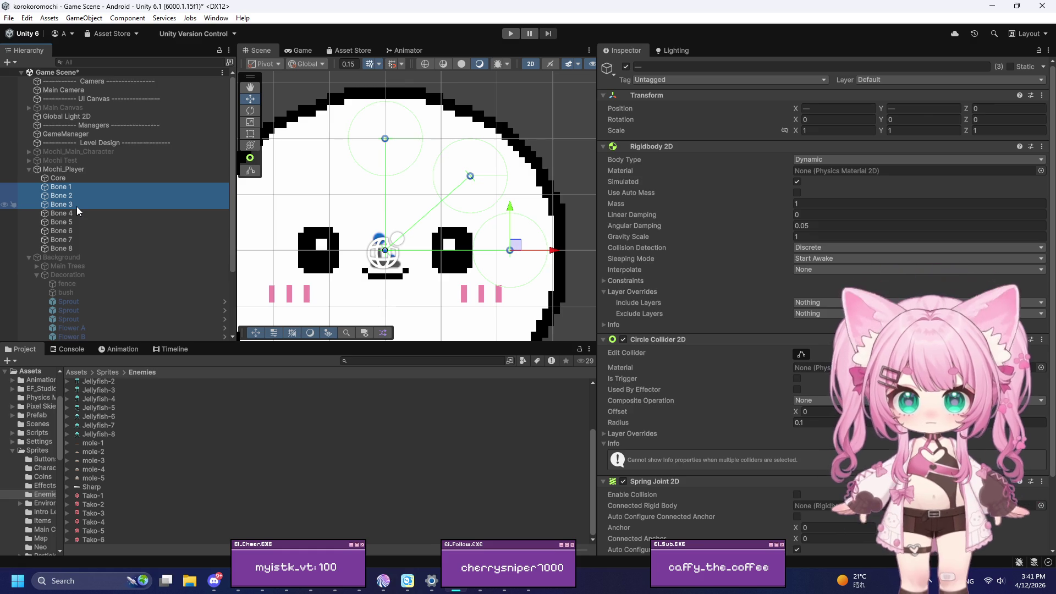
{"action": "left_click", "coordinate": [61, 196]}
{"action": "left_click_drag", "start_coordinate": [471, 175], "coordinate": [466, 171]}
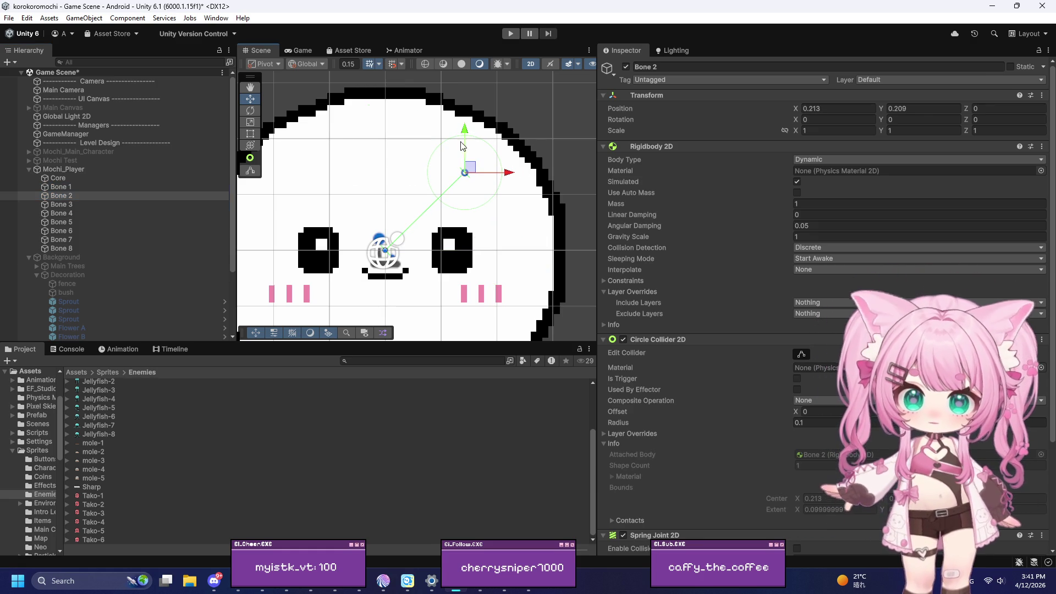
Nudge Bone 2 right to X 0.22 and recheck the even spacing between Bones 1–3
{"action": "left_click", "coordinate": [55, 187]}
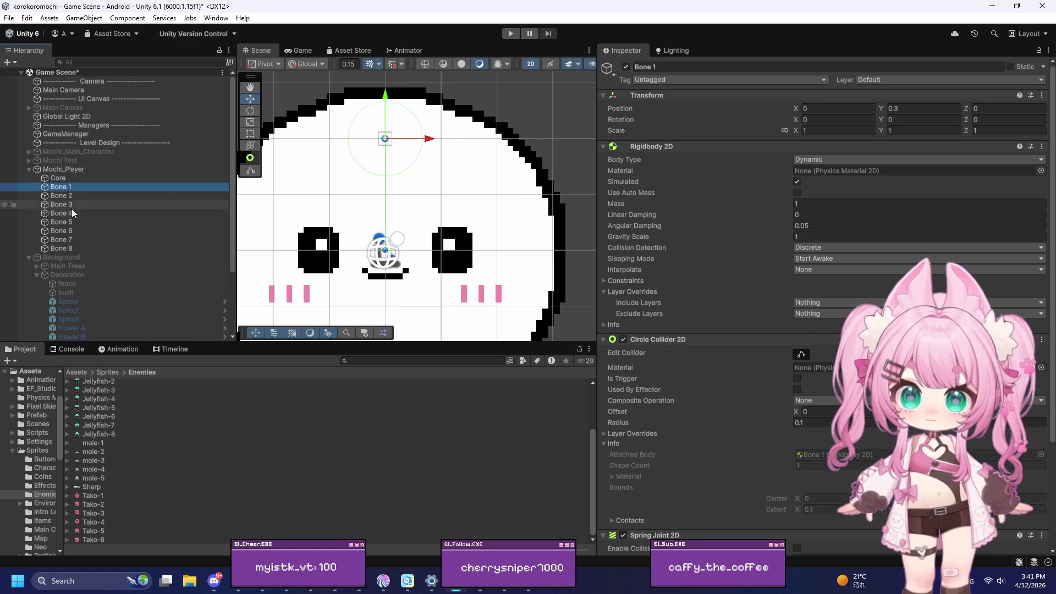
{"action": "left_click", "coordinate": [71, 207], "text": "shift"}
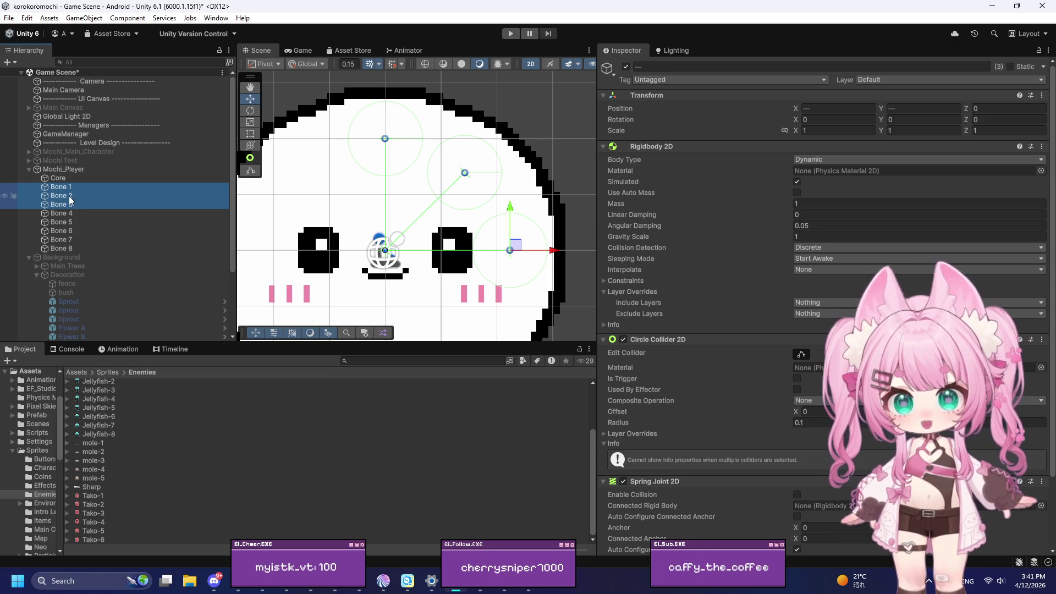
{"action": "left_click", "coordinate": [66, 195]}
{"action": "left_click_drag", "start_coordinate": [502, 175], "coordinate": [513, 179]}
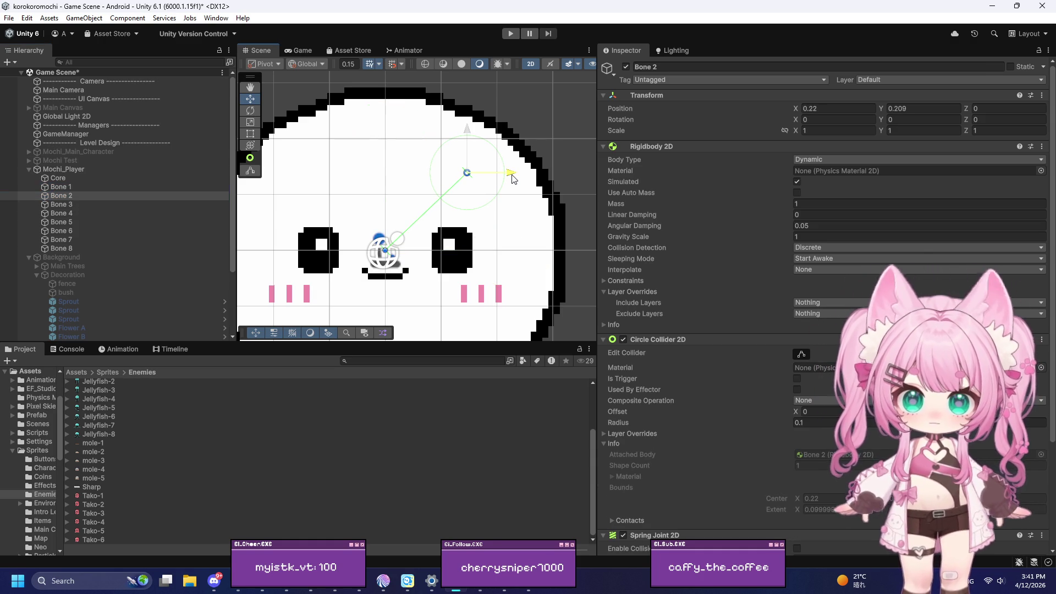
{"action": "left_click", "coordinate": [60, 187]}
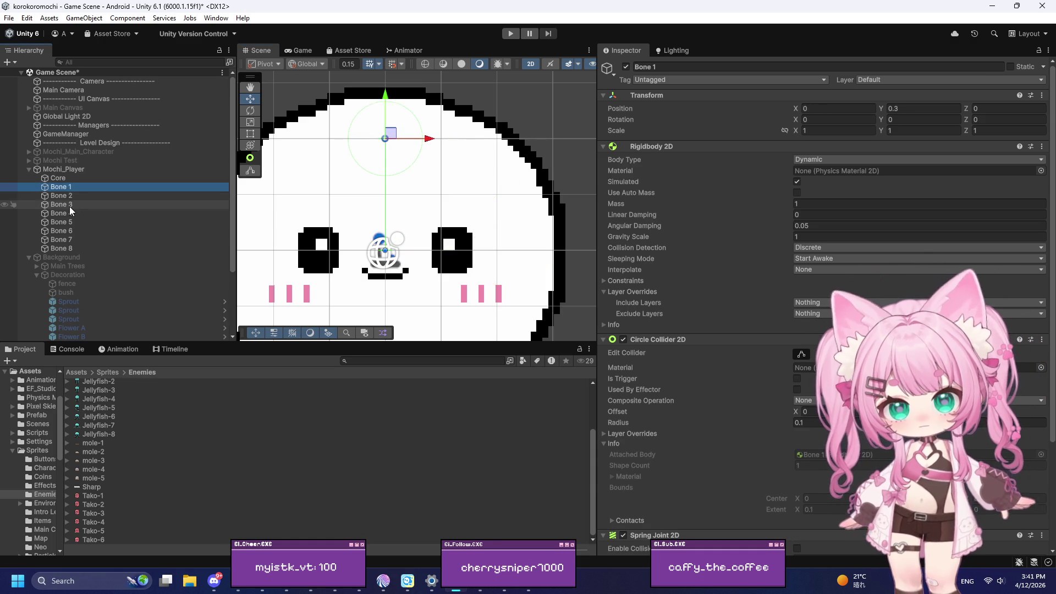
{"action": "left_click", "coordinate": [70, 206], "text": "shift"}
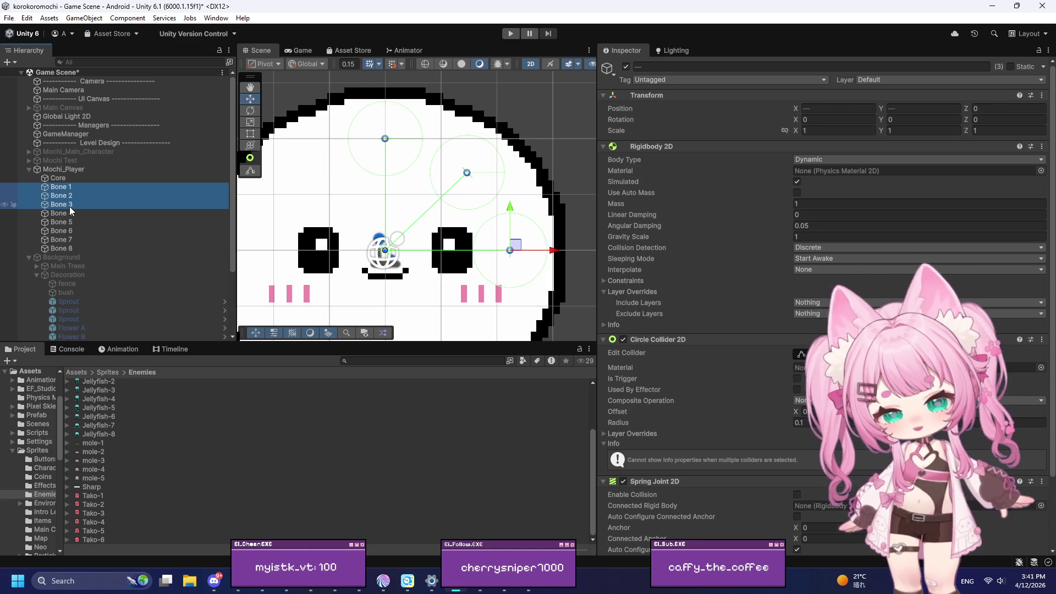
{"action": "scroll", "coordinate": [363, 153], "scroll_direction": "down", "scroll_amount": 3}
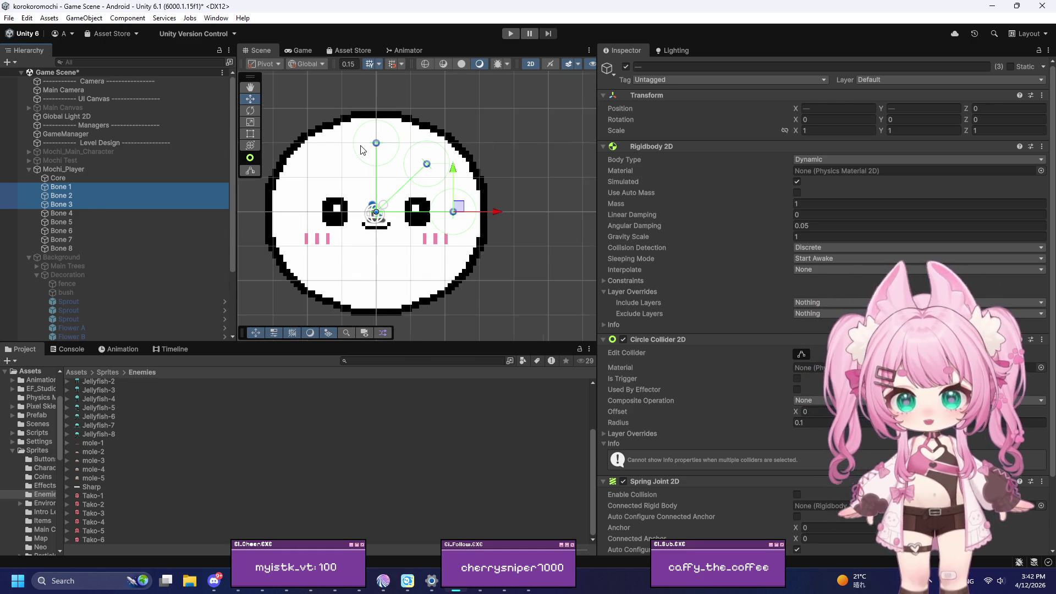
{"action": "scroll", "coordinate": [444, 145], "scroll_direction": "up", "scroll_amount": 5}
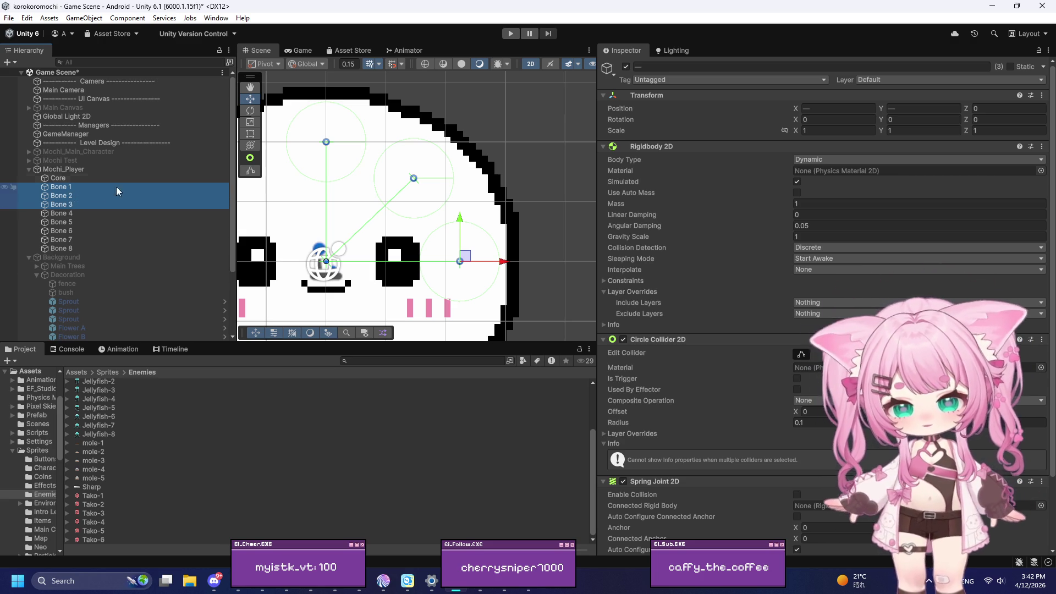
{"action": "scroll", "coordinate": [350, 124], "scroll_direction": "down", "scroll_amount": 2}
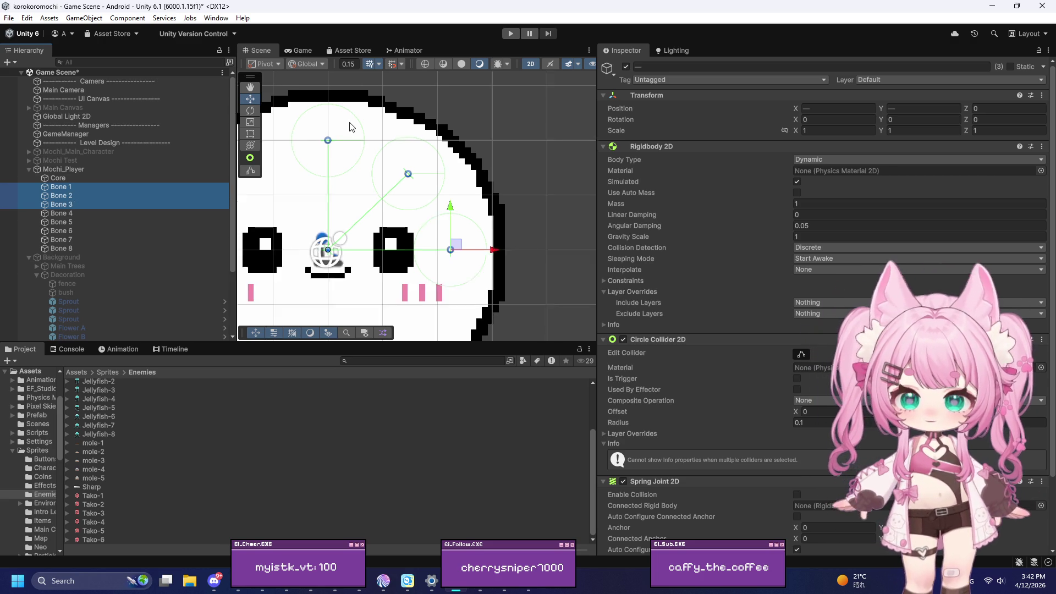
{"action": "left_click", "coordinate": [74, 195]}
Copy Bone 2's X position 0.22 into Bone 4
{"action": "left_click", "coordinate": [836, 108]}
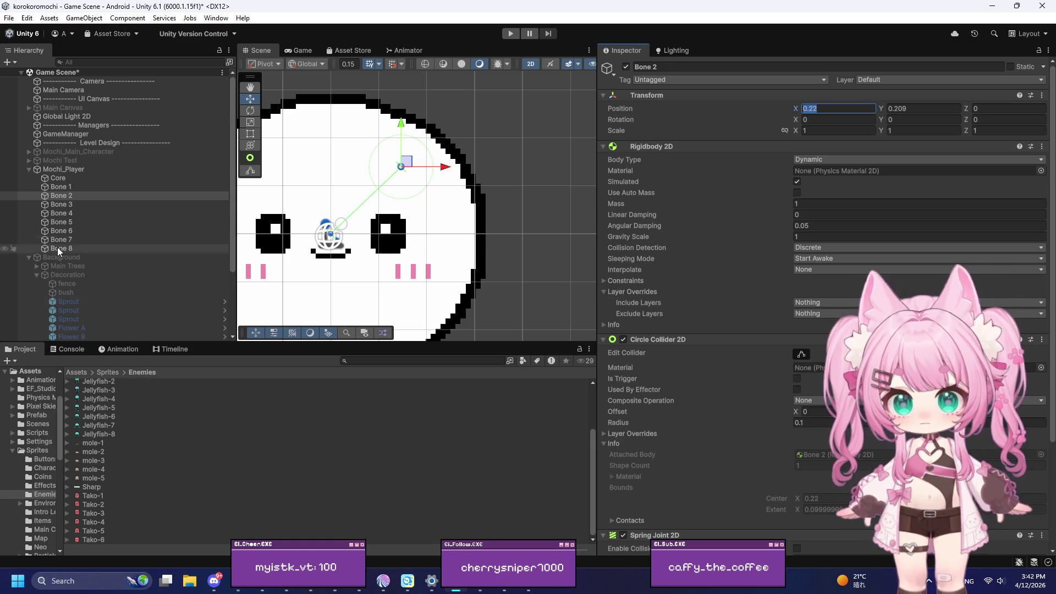
{"action": "left_click", "coordinate": [80, 214]}
{"action": "left_click", "coordinate": [852, 109]}
{"action": "type", "text": "0.22"}
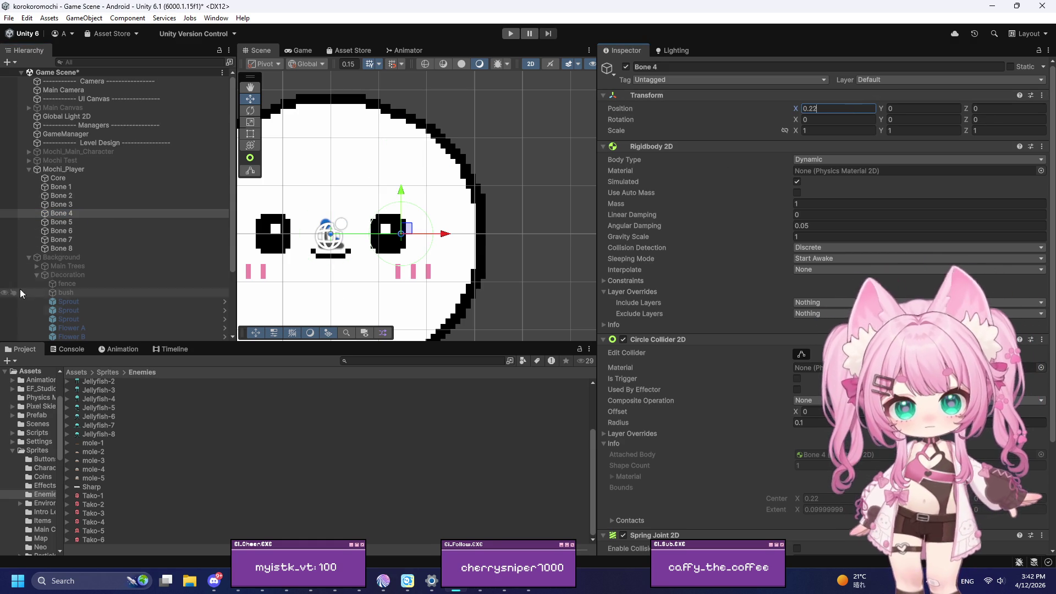
Set Bone 4's Y position to -0.209, mirroring Bone 2's Y value
{"action": "left_click", "coordinate": [62, 196]}
{"action": "left_click", "coordinate": [902, 109]}
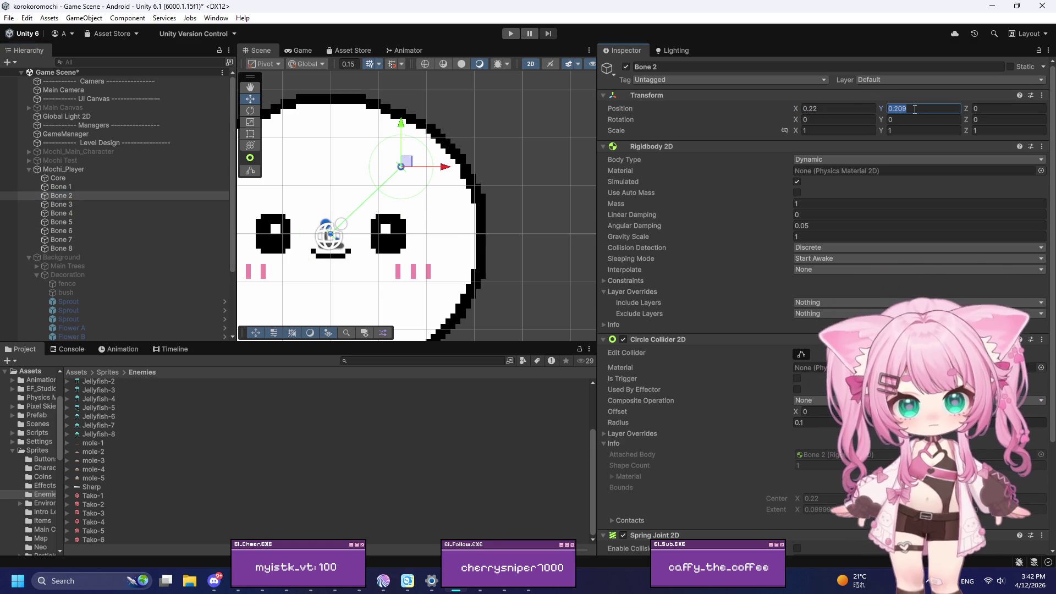
{"action": "left_click", "coordinate": [134, 213]}
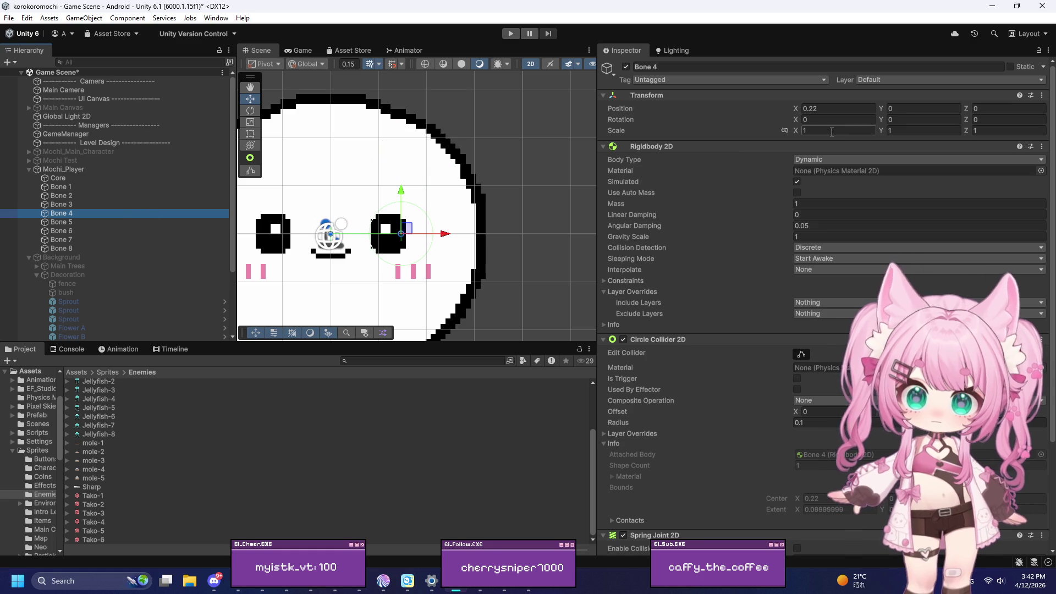
{"action": "left_click", "coordinate": [908, 110]}
{"action": "type", "text": "0.209"}
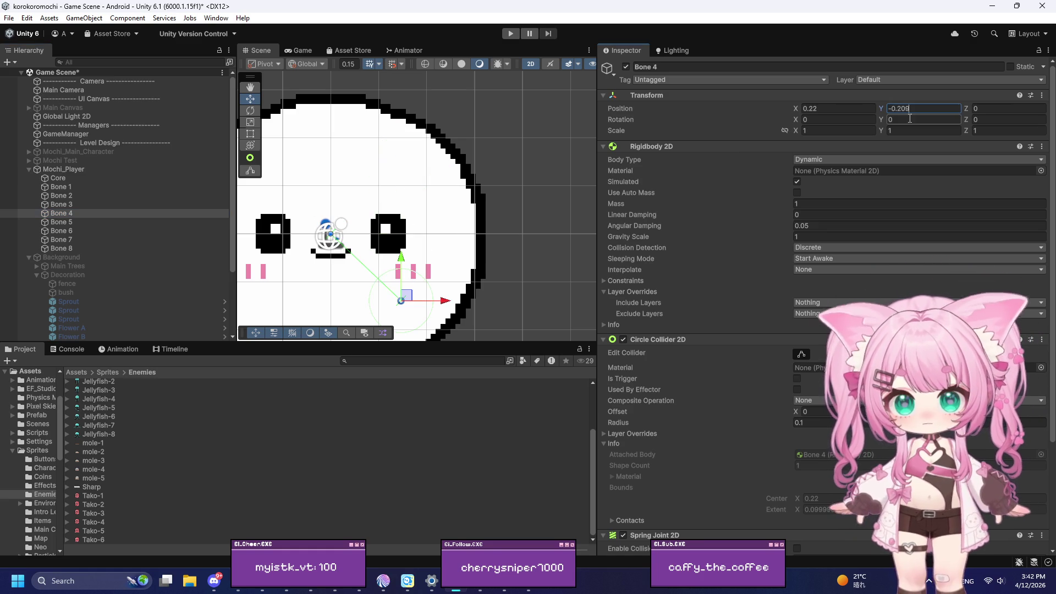
{"action": "key", "text": "Return"}
{"action": "left_click", "coordinate": [78, 214]}
Select Bones 1 through 5 together to compare their placement
{"action": "left_click", "coordinate": [81, 188]}
{"action": "left_click", "coordinate": [78, 213], "text": "shift"}
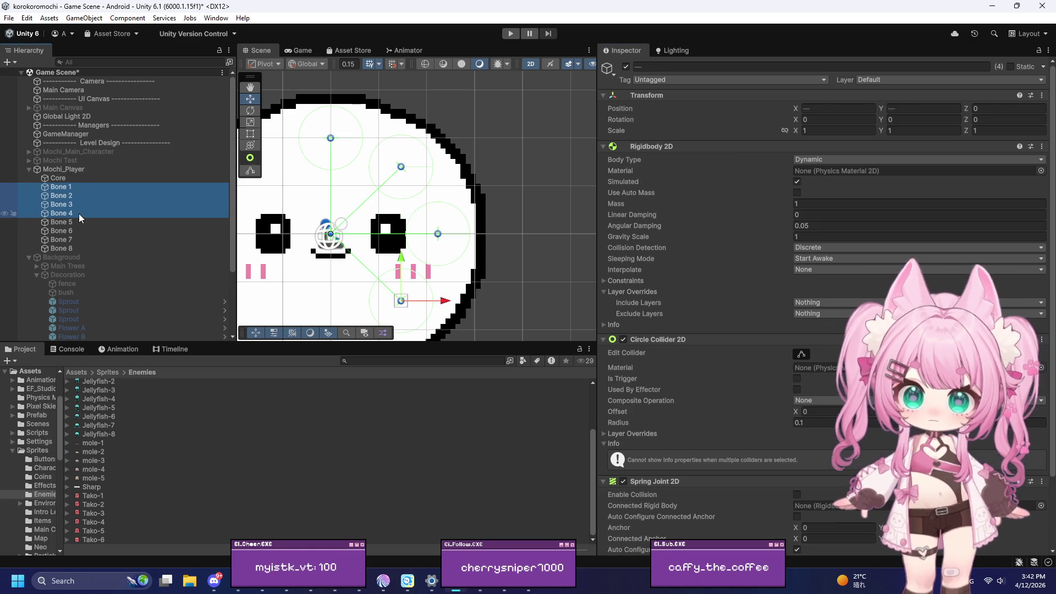
{"action": "scroll", "coordinate": [559, 177], "scroll_direction": "down", "scroll_amount": 5}
{"action": "scroll", "coordinate": [448, 264], "scroll_direction": "up", "scroll_amount": 5}
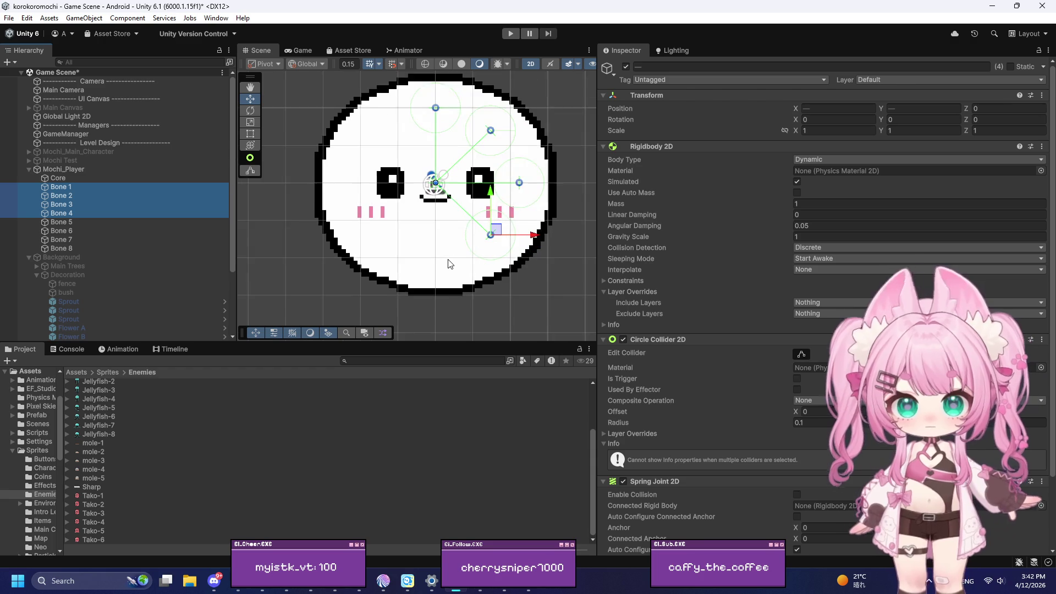
{"action": "scroll", "coordinate": [448, 263], "scroll_direction": "down", "scroll_amount": 1}
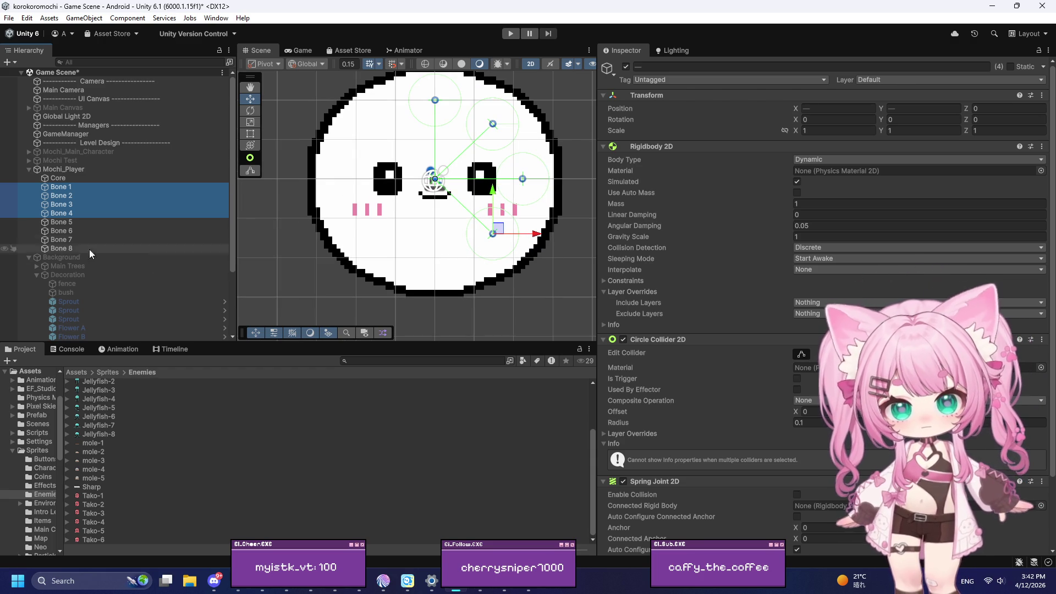
{"action": "left_click", "coordinate": [78, 223], "text": "shift"}
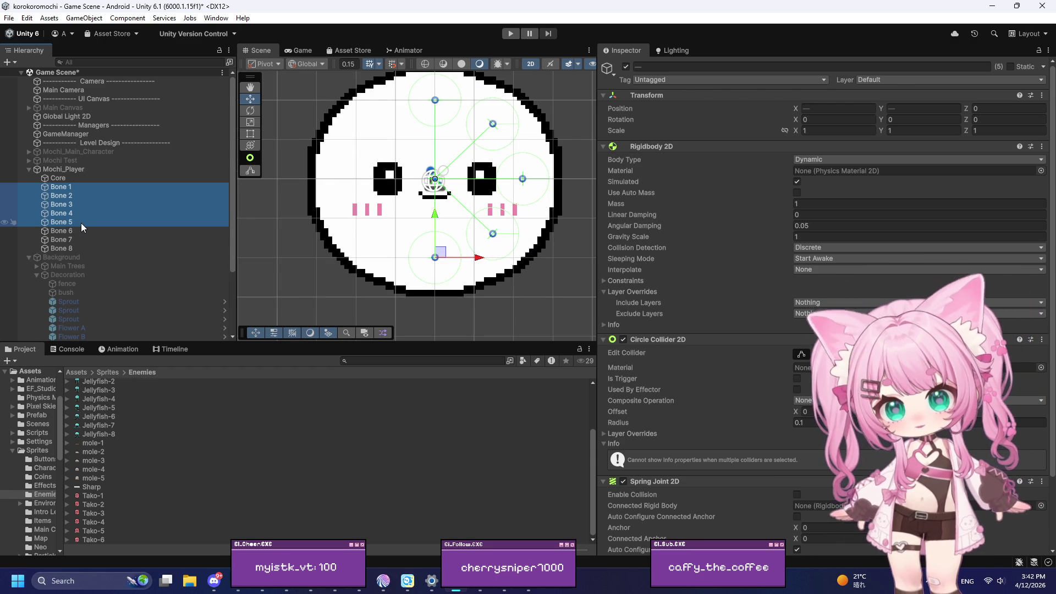
{"action": "scroll", "coordinate": [285, 227], "scroll_direction": "down", "scroll_amount": 3}
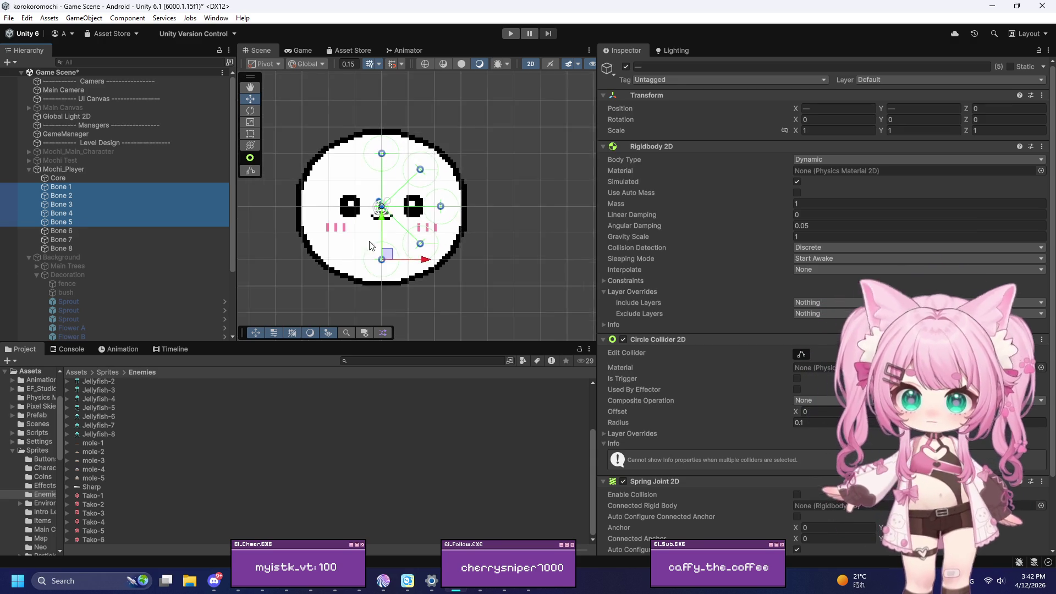
{"action": "scroll", "coordinate": [365, 164], "scroll_direction": "up", "scroll_amount": 3}
{"action": "scroll", "coordinate": [418, 212], "scroll_direction": "down", "scroll_amount": 1}
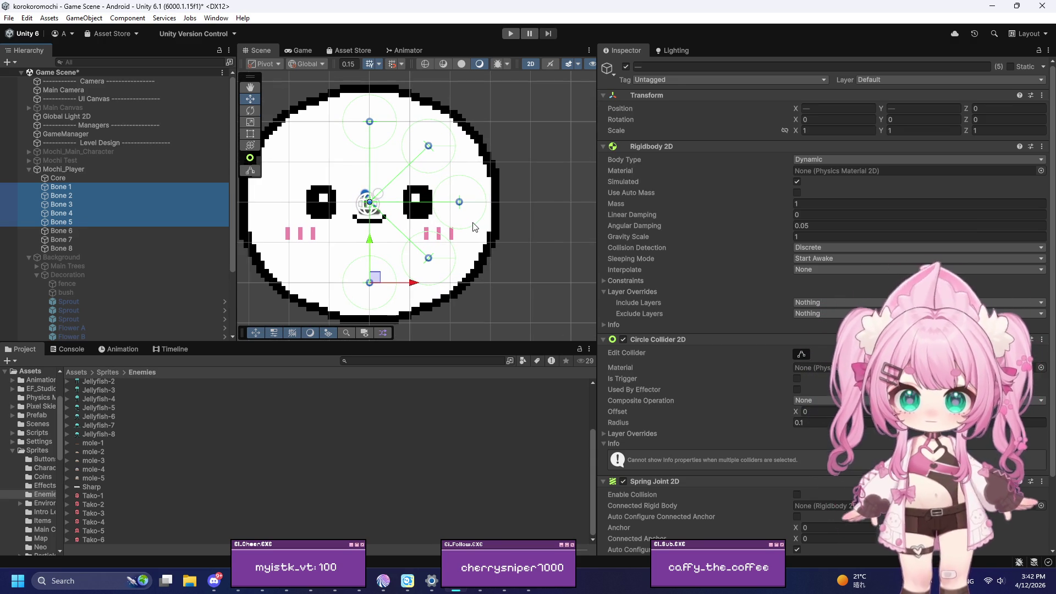
{"action": "left_click", "coordinate": [66, 233]}
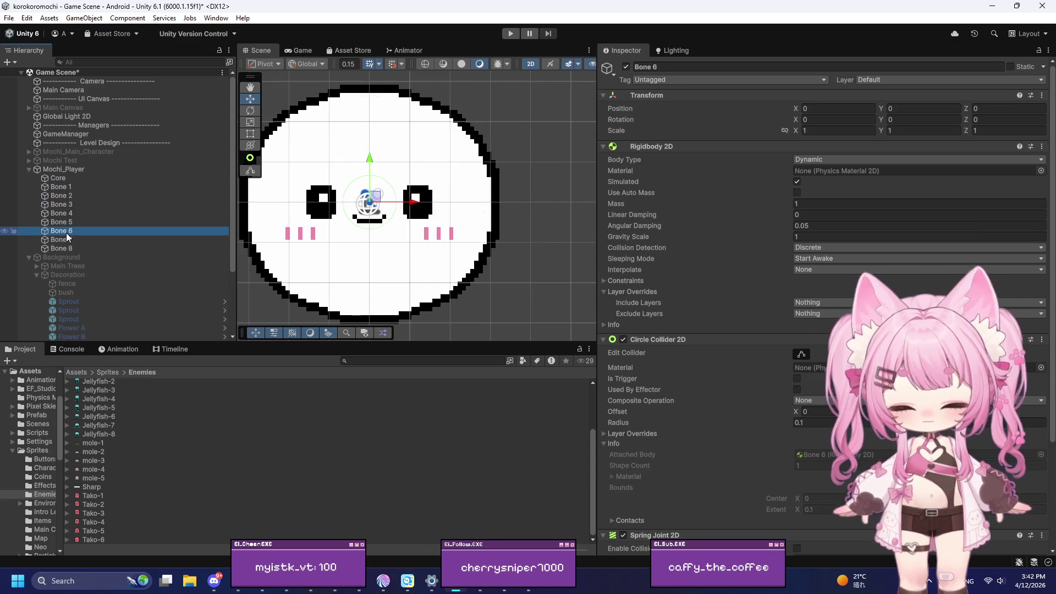
{"action": "left_click", "coordinate": [66, 238]}
{"action": "left_click", "coordinate": [70, 231]}
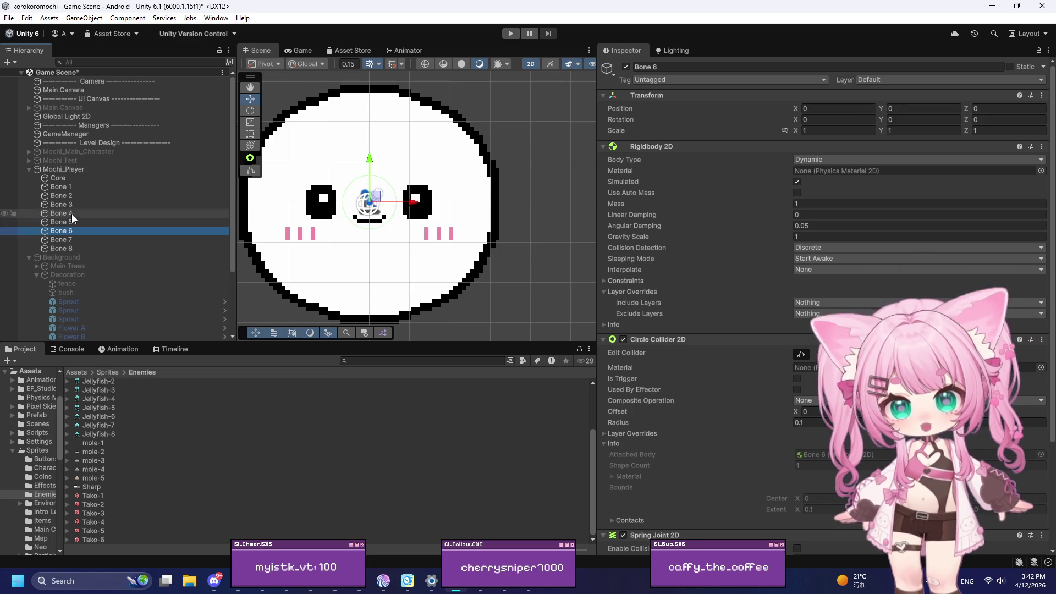
{"action": "left_click", "coordinate": [72, 213]}
{"action": "left_click", "coordinate": [921, 109]}
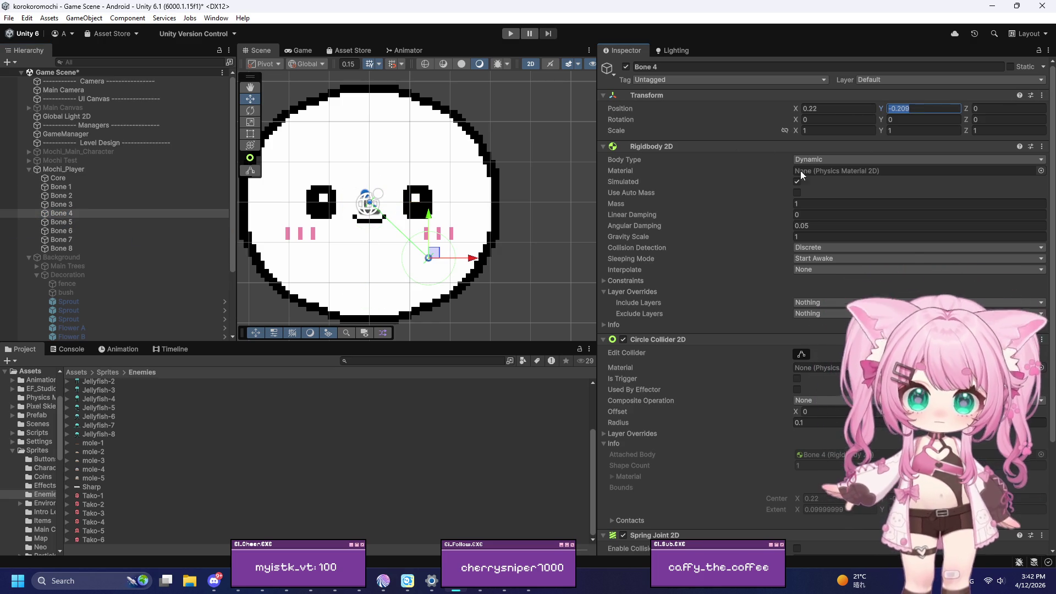
{"action": "left_click", "coordinate": [80, 234]}
{"action": "left_click", "coordinate": [77, 239]}
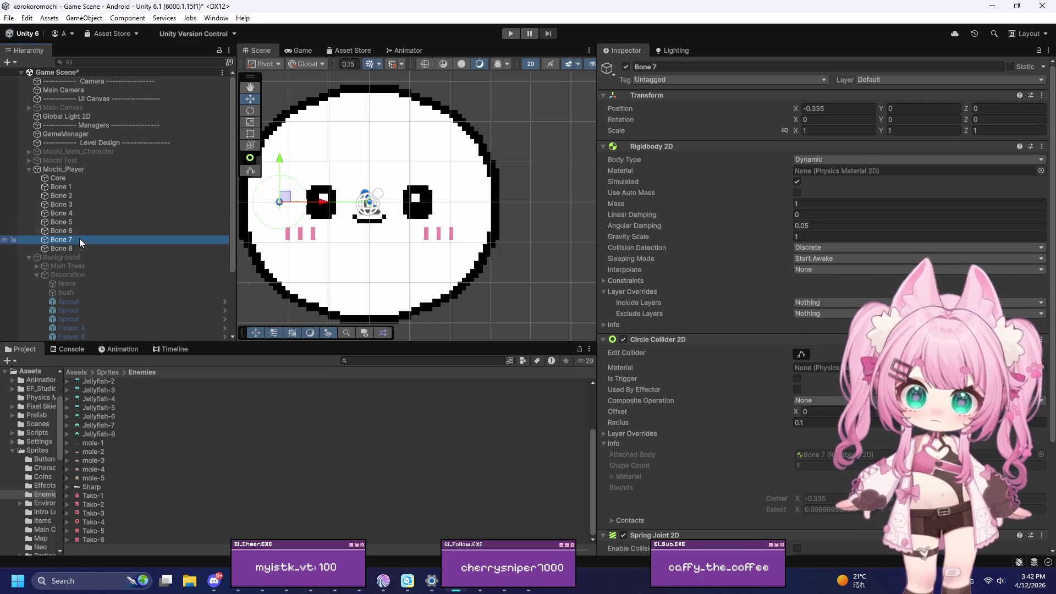
{"action": "left_click", "coordinate": [81, 229]}
{"action": "left_click", "coordinate": [922, 108]}
{"action": "type", "text": "-0.209"}
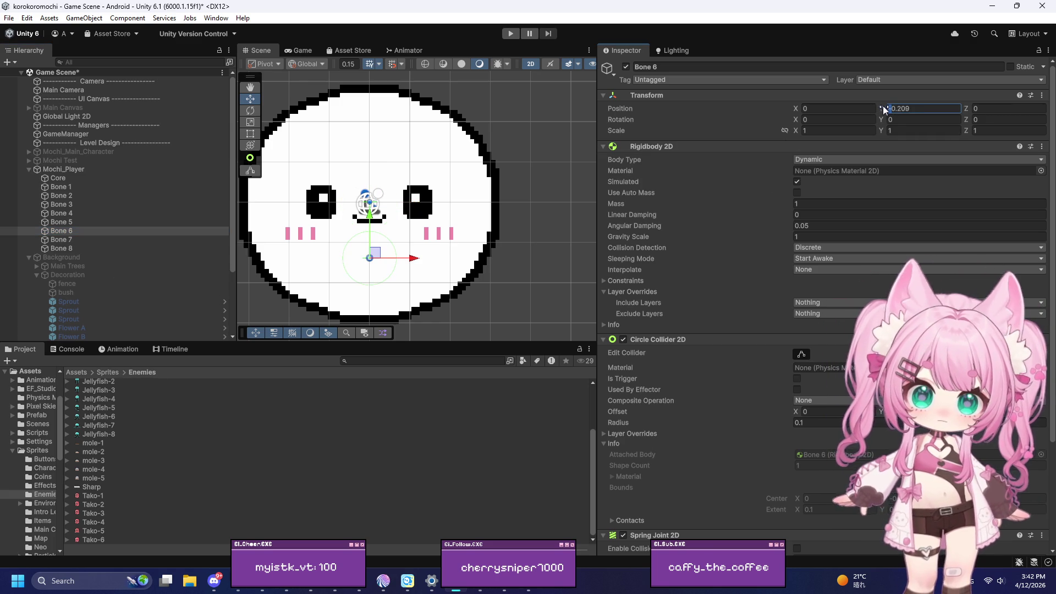
{"action": "key", "text": "Delete"}
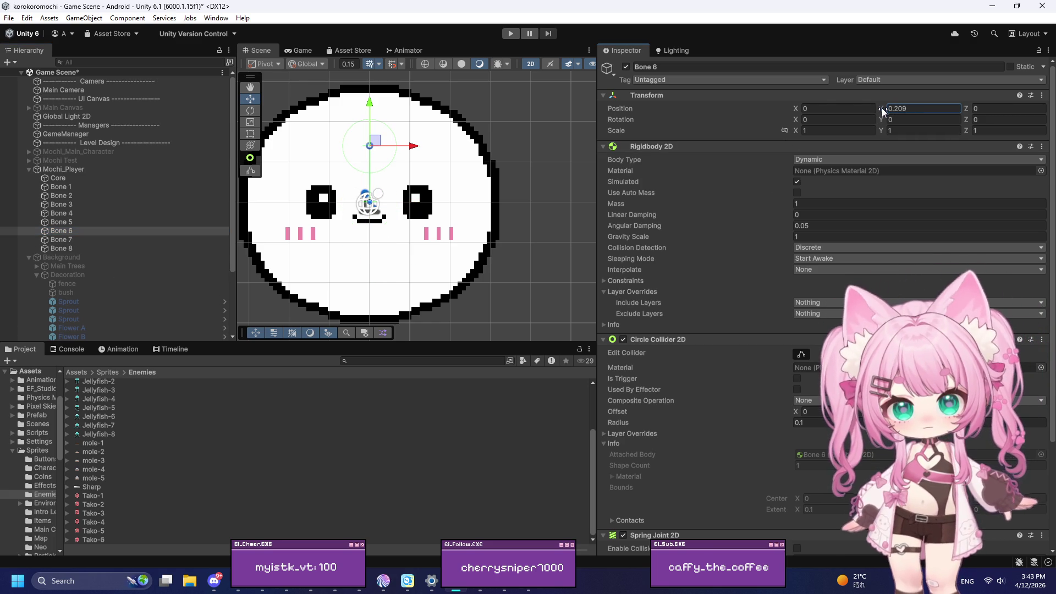
{"action": "key", "text": "Delete"}
{"action": "key", "text": "Delete"}
{"action": "key", "text": "Delete"}
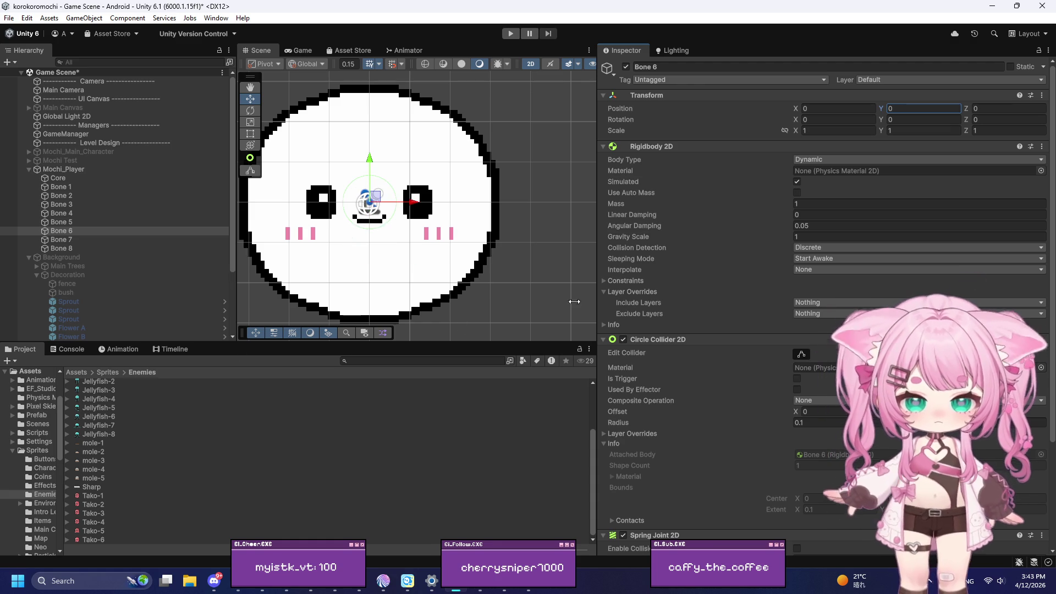
{"action": "left_click", "coordinate": [72, 214]}
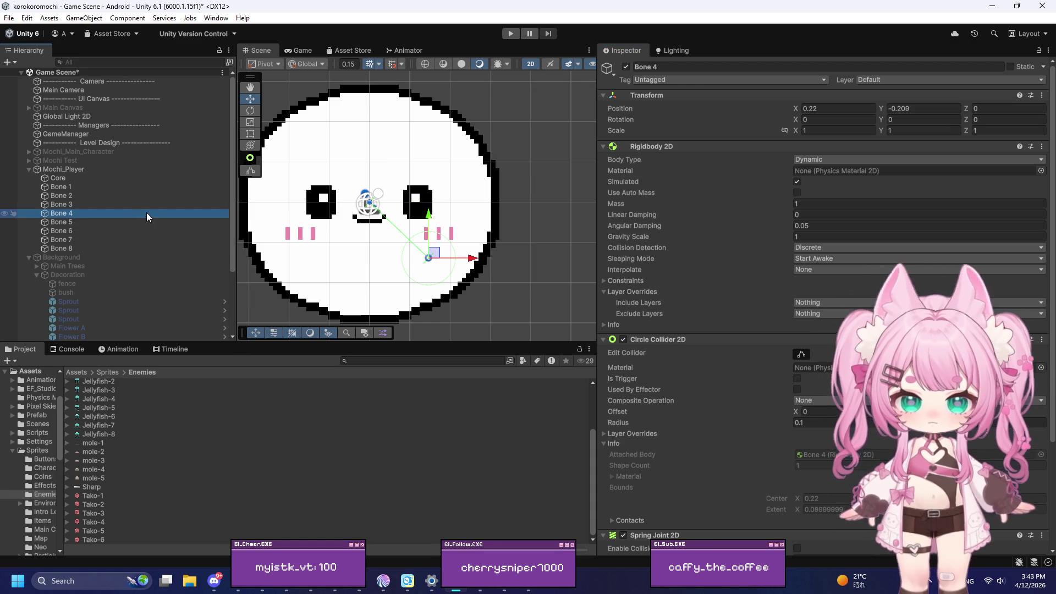
Place Bone 6 at X -0.22, Y -0.209 using Bone 4's copied values
{"action": "left_click", "coordinate": [924, 108]}
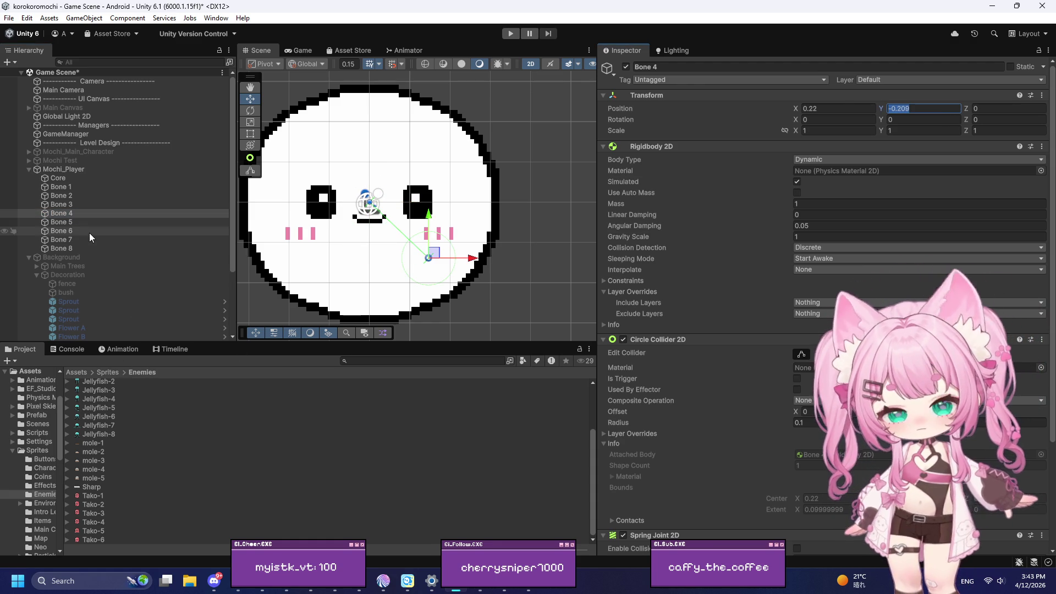
{"action": "left_click", "coordinate": [62, 230]}
{"action": "left_click", "coordinate": [916, 106]}
{"action": "type", "text": "-0.209"}
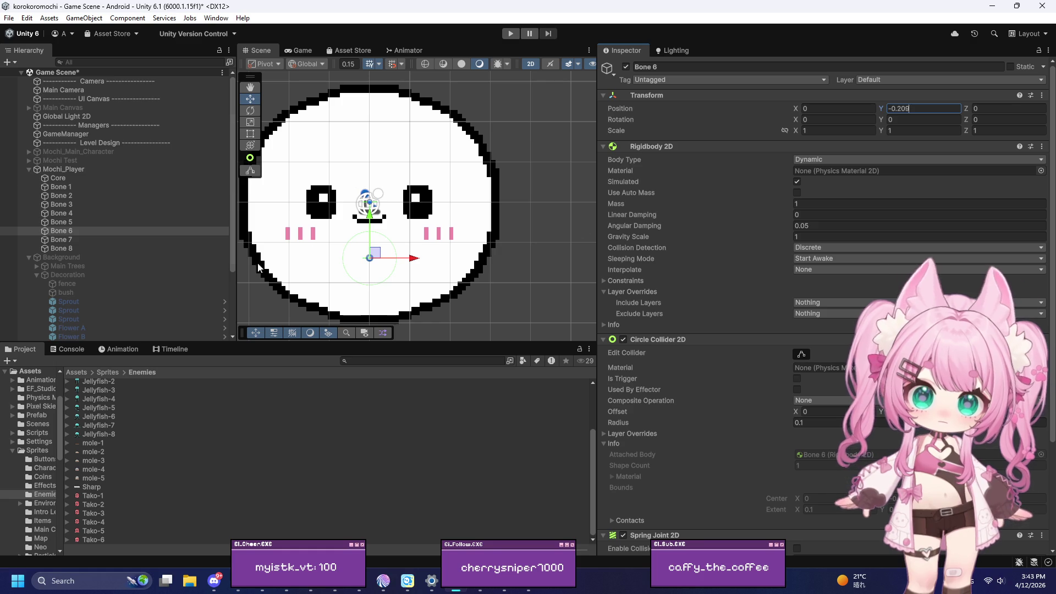
{"action": "left_click", "coordinate": [73, 214]}
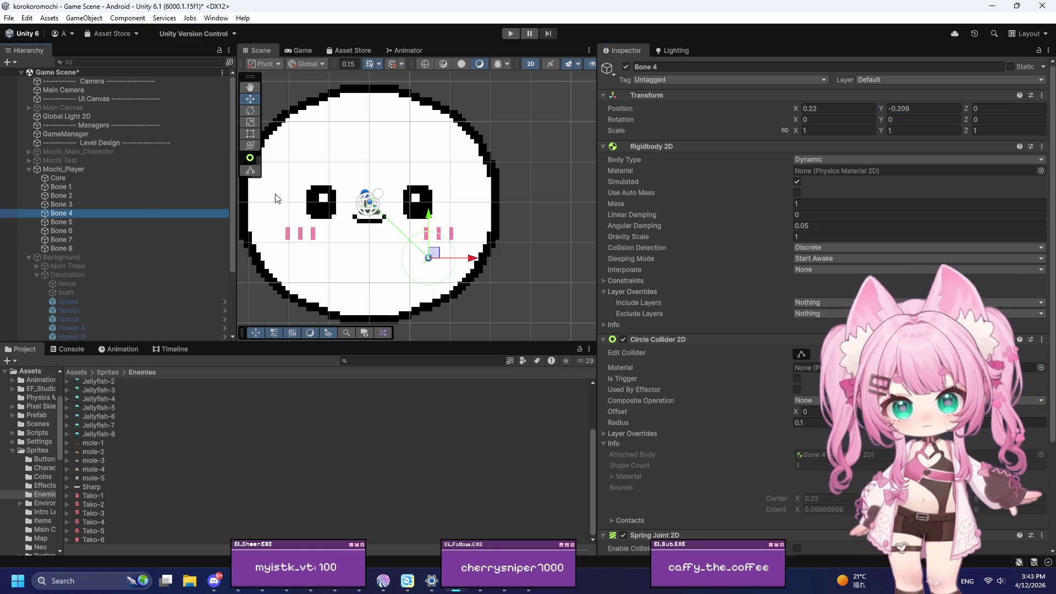
{"action": "left_click", "coordinate": [833, 108]}
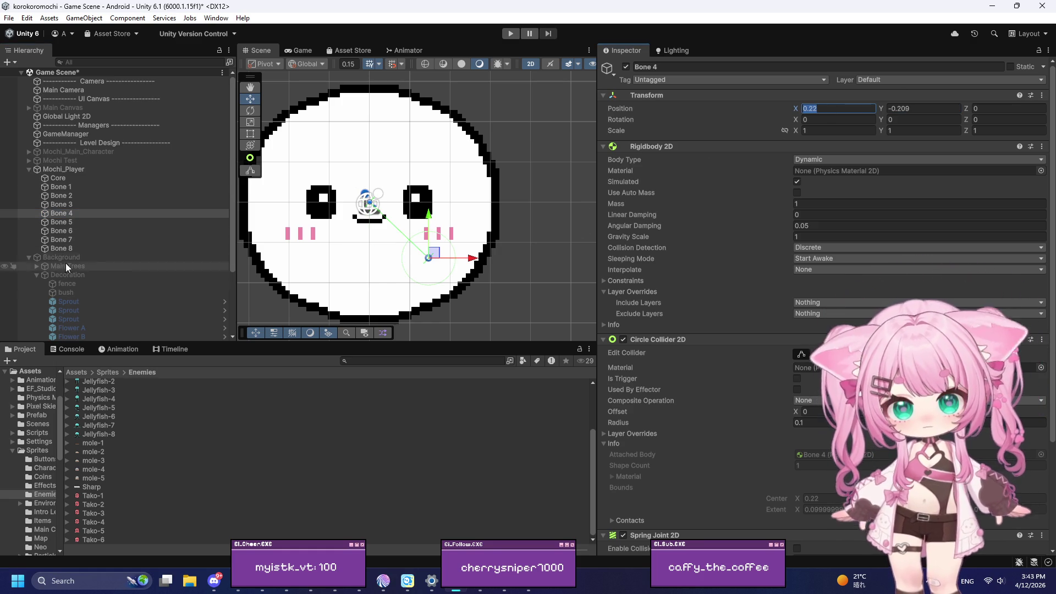
{"action": "left_click", "coordinate": [77, 230]}
{"action": "left_click", "coordinate": [819, 110]}
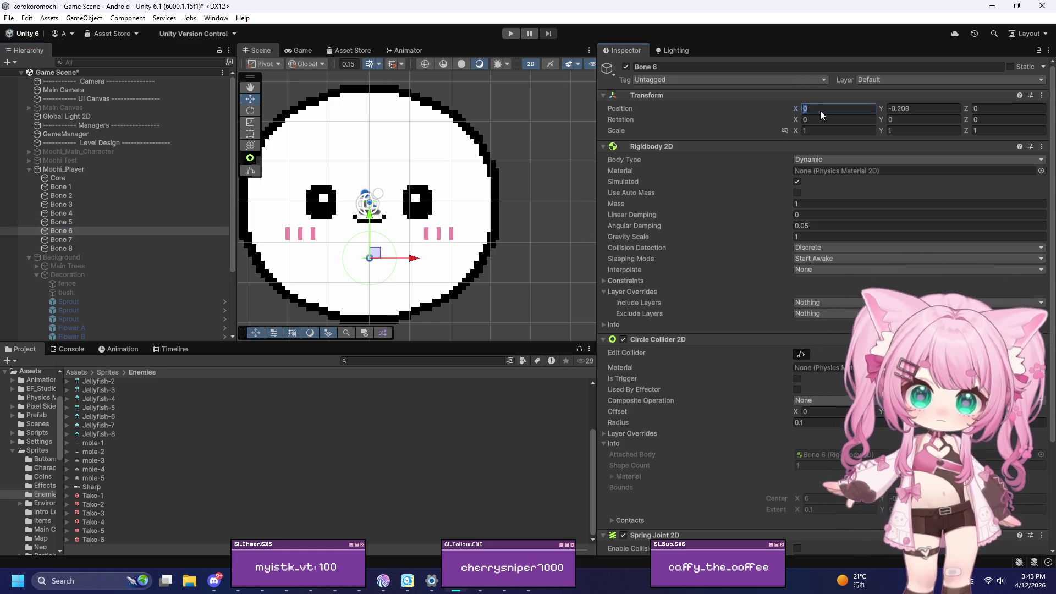
{"action": "type", "text": "0.22"}
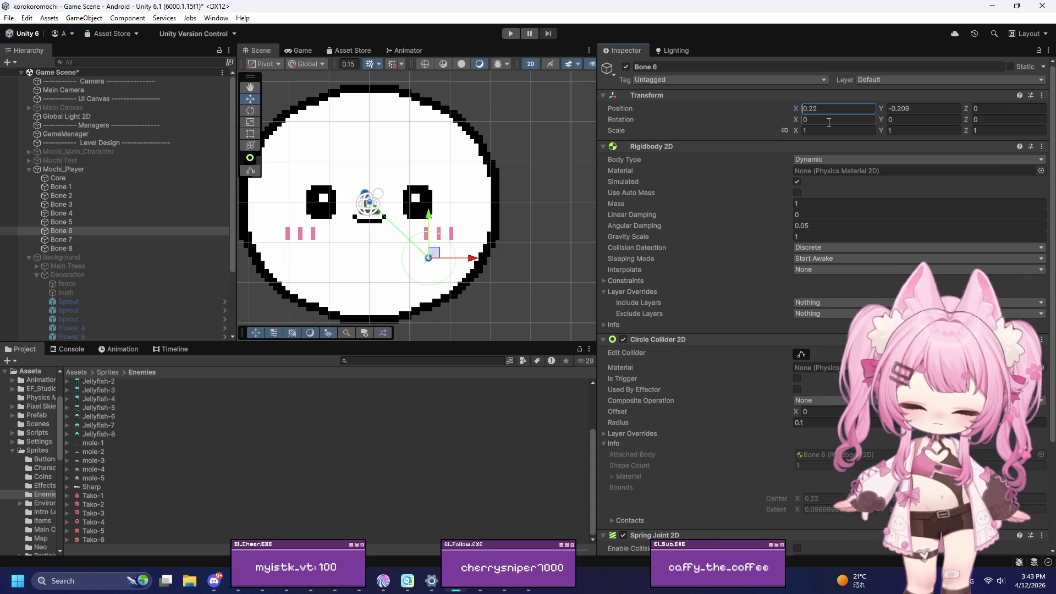
{"action": "type", "text": "-"}
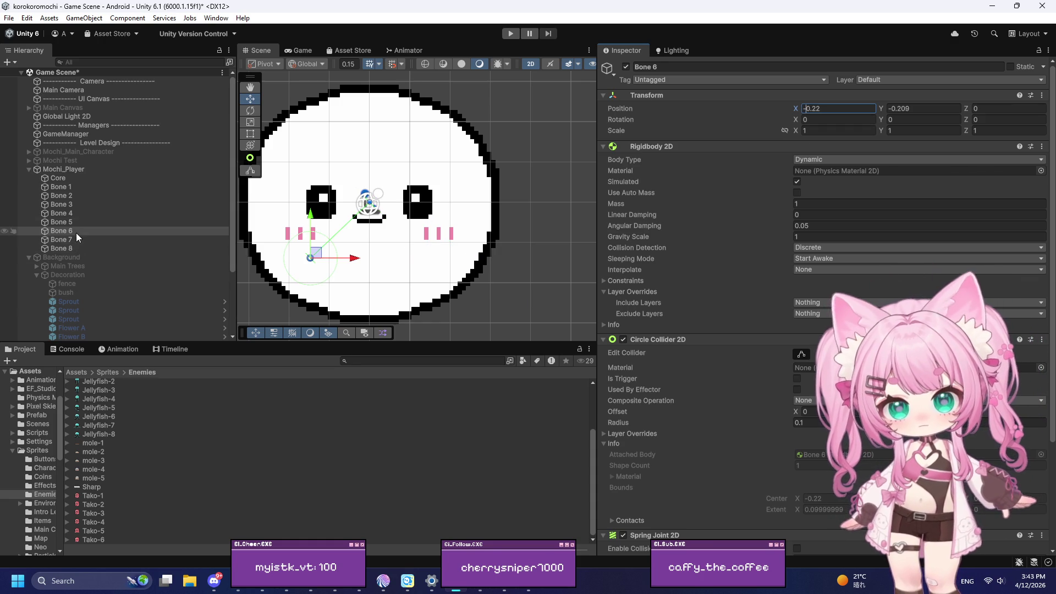
Give Bone 8 X -0.22 and Y 0.209 from Bone 2, then select Bones 1–8
{"action": "left_click", "coordinate": [72, 246]}
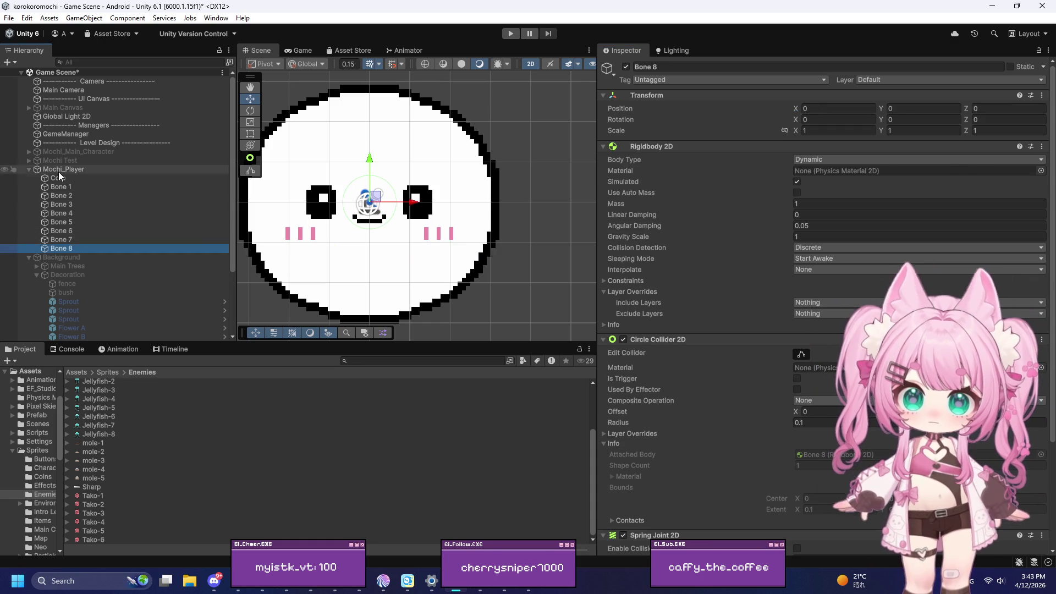
{"action": "left_click", "coordinate": [60, 195]}
{"action": "left_click", "coordinate": [824, 109]}
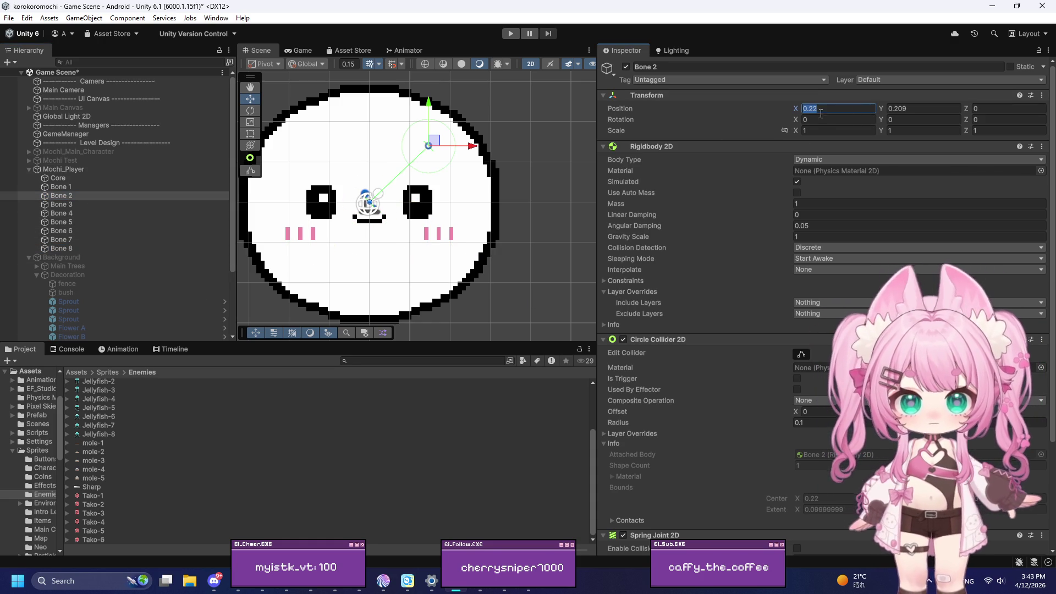
{"action": "left_click", "coordinate": [79, 248]}
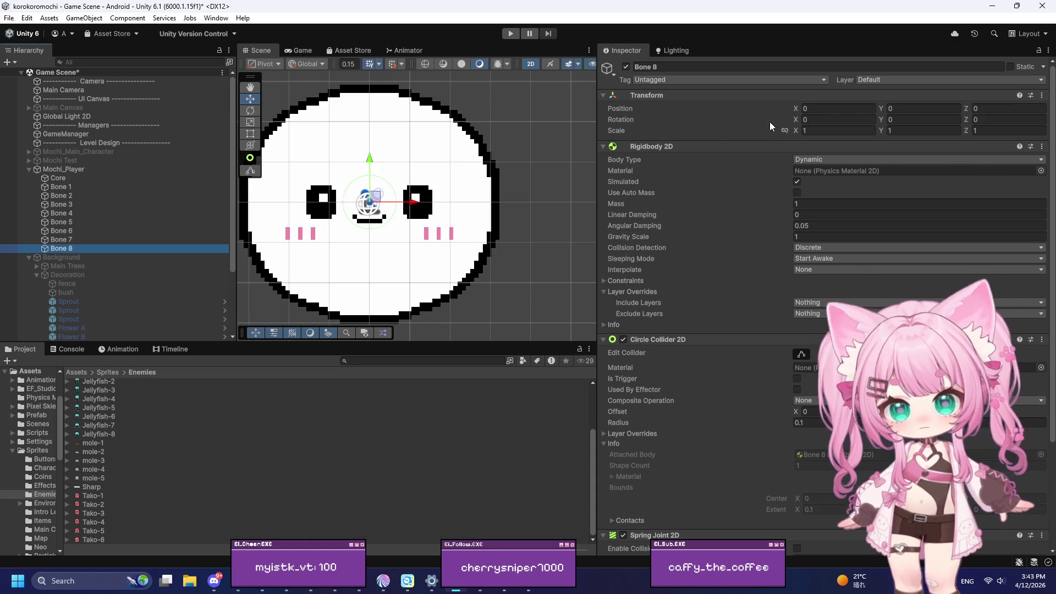
{"action": "left_click", "coordinate": [798, 110]}
{"action": "type", "text": "0.22"}
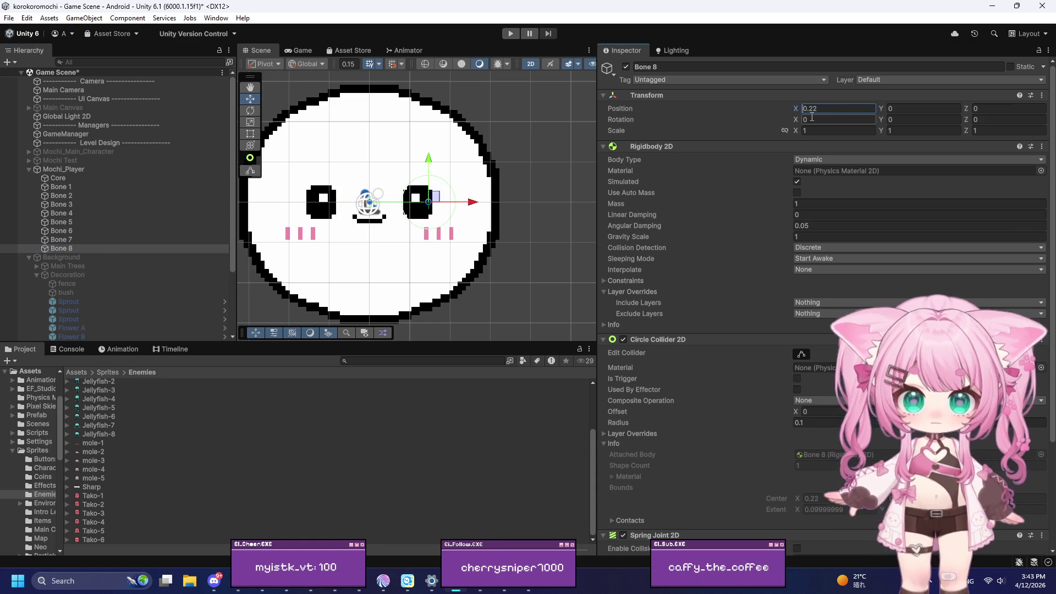
{"action": "type", "text": "-"}
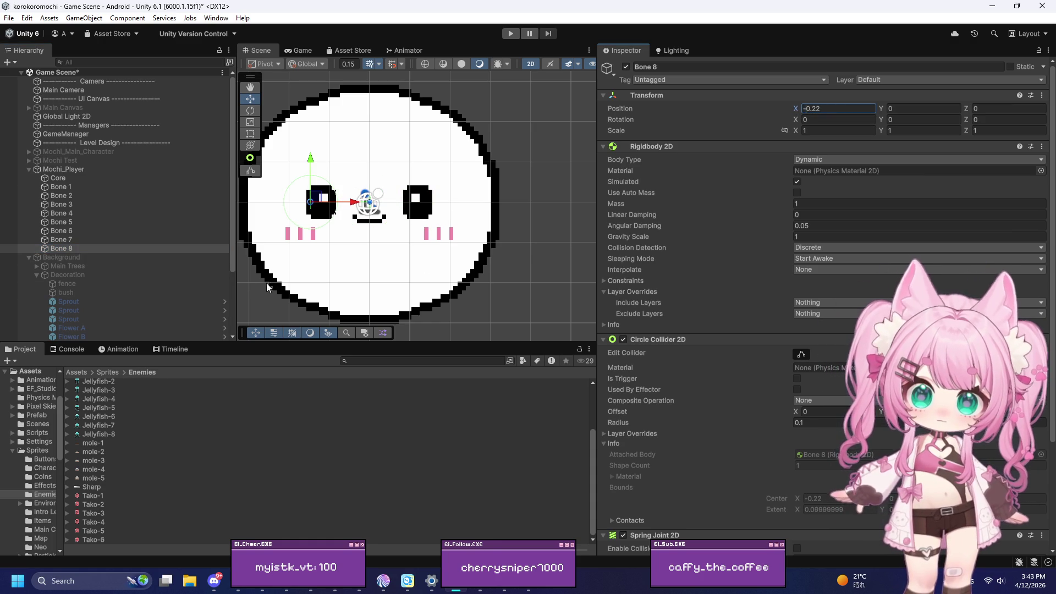
{"action": "left_click", "coordinate": [76, 196]}
{"action": "left_click", "coordinate": [910, 109]}
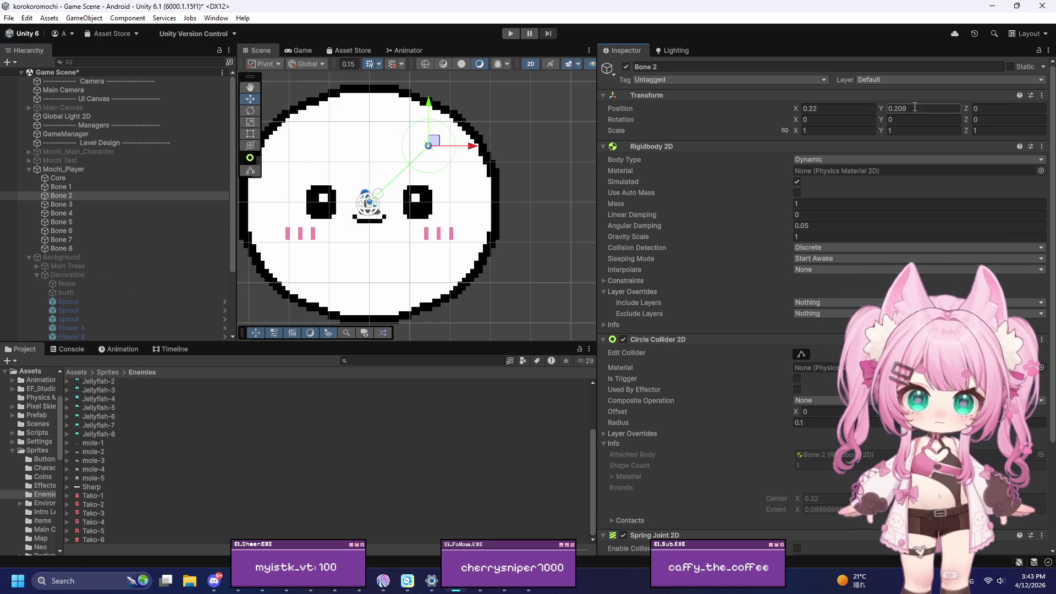
{"action": "left_click", "coordinate": [88, 248]}
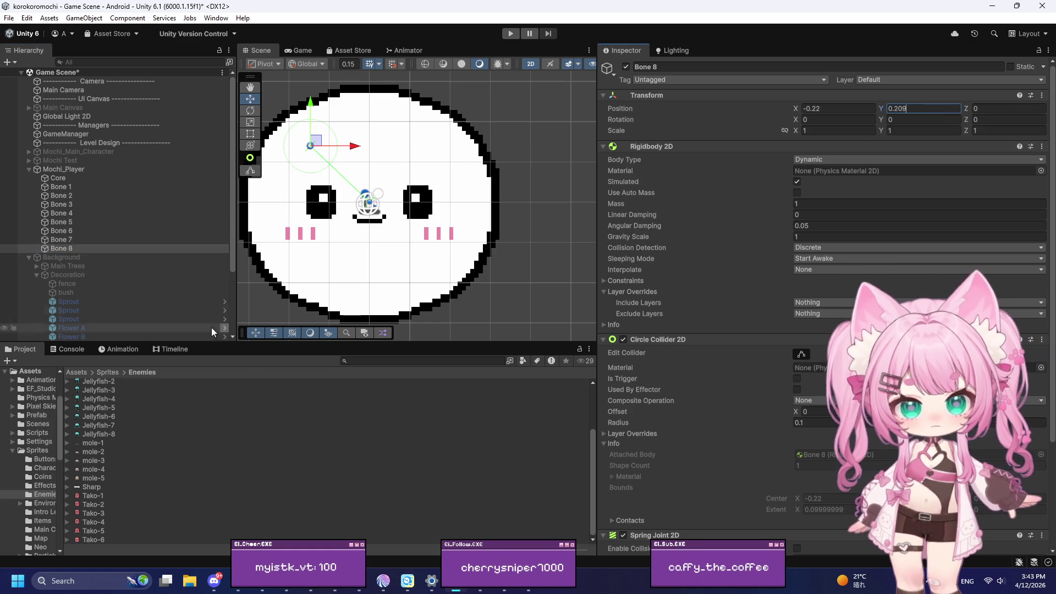
{"action": "left_click", "coordinate": [75, 186]}
{"action": "left_click", "coordinate": [74, 247], "text": "shift"}
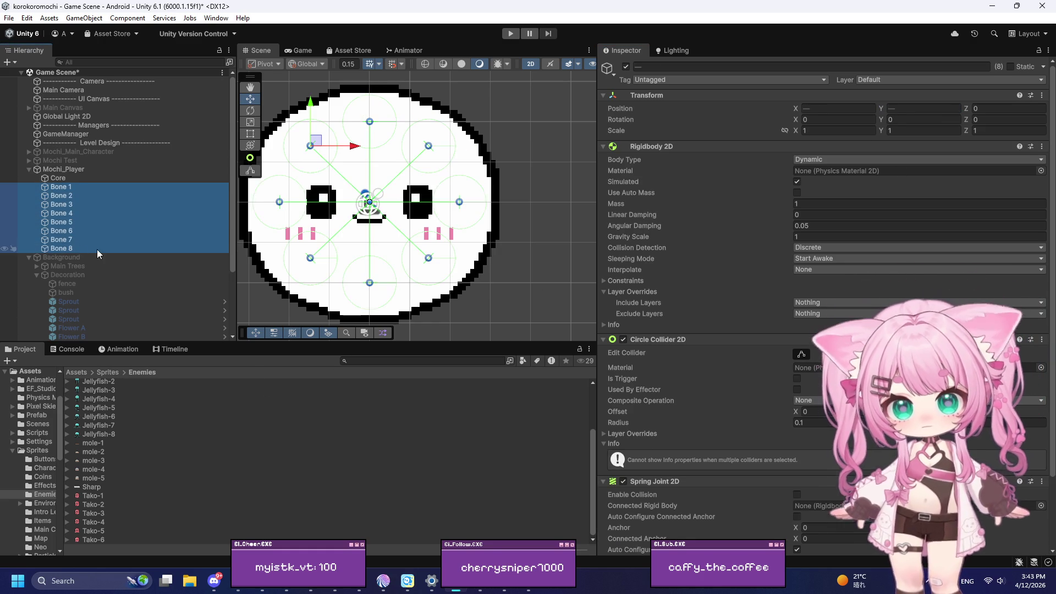
{"action": "key", "text": "f"}
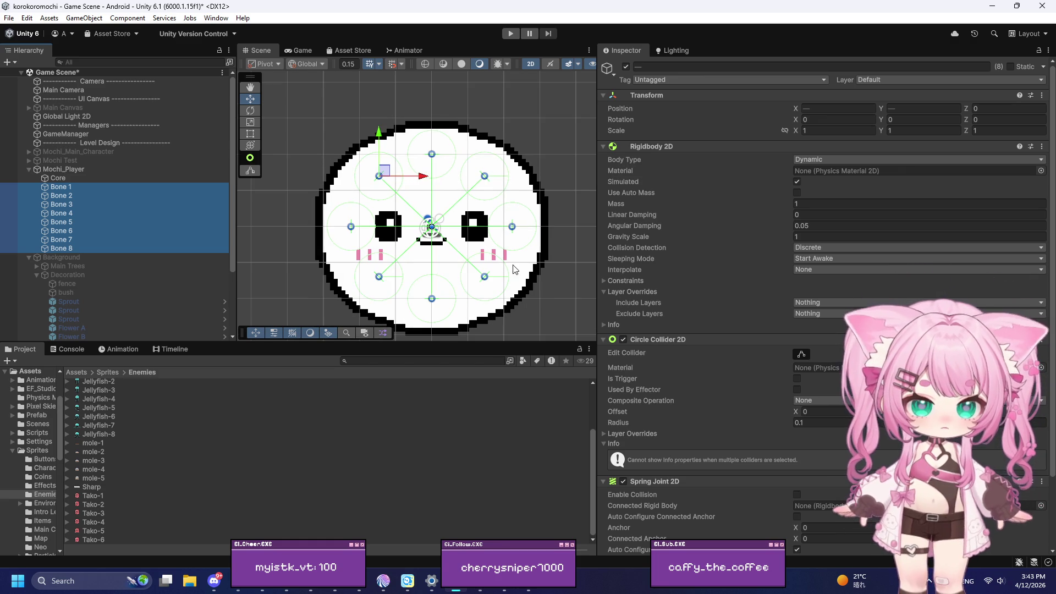
{"action": "scroll", "coordinate": [517, 270], "scroll_direction": "up", "scroll_amount": 1}
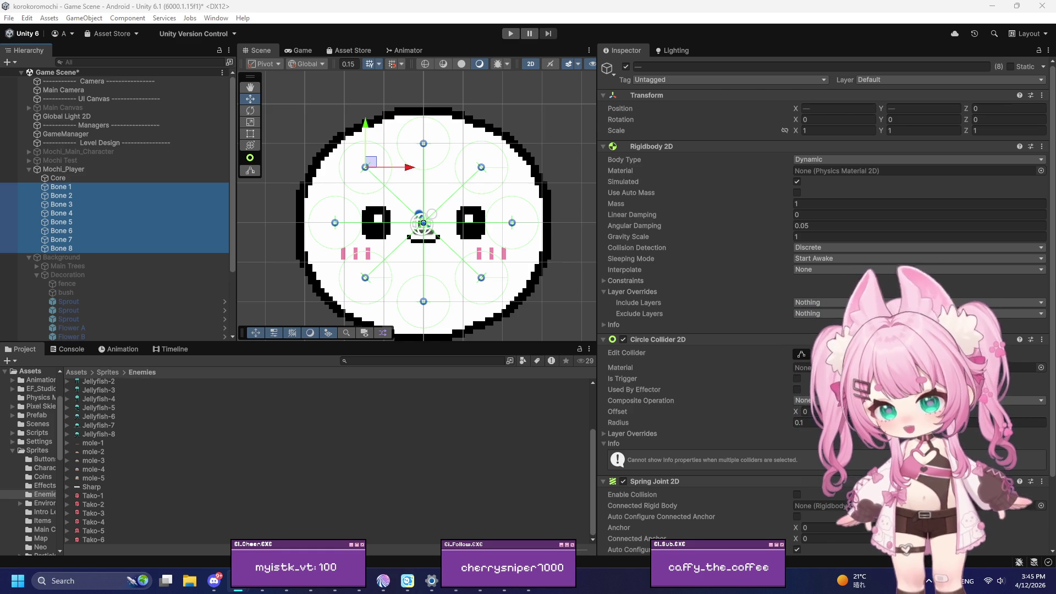
{"action": "scroll", "coordinate": [687, 302], "scroll_direction": "down", "scroll_amount": 3}
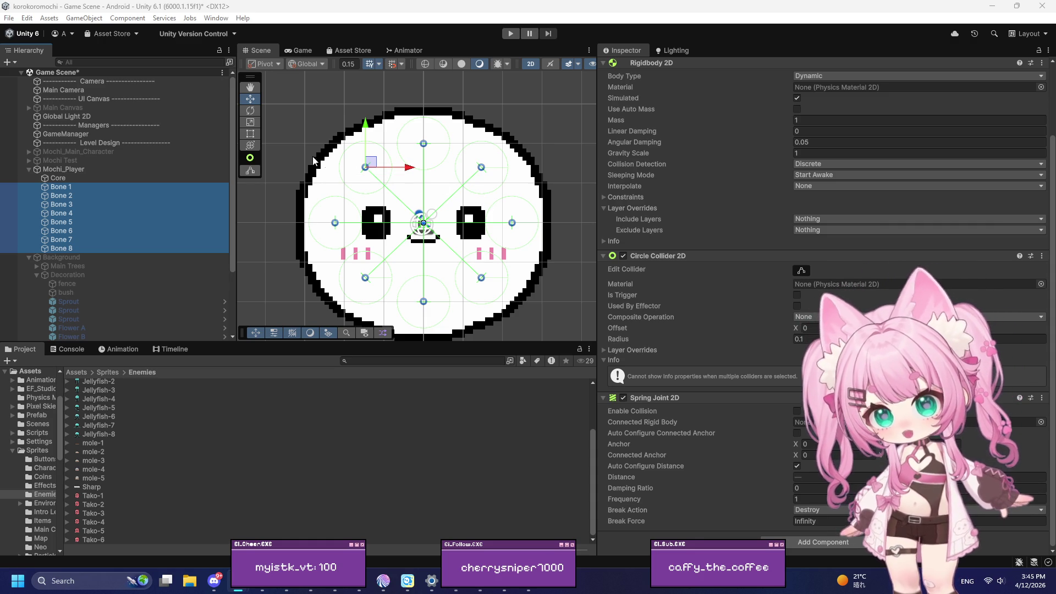
{"action": "mouse_move", "coordinate": [78, 197]}
{"action": "left_mouse_down"}
{"action": "mouse_move", "coordinate": [216, 258]}
{"action": "mouse_move", "coordinate": [787, 417]}
{"action": "mouse_move", "coordinate": [80, 177]}
{"action": "left_mouse_up"}
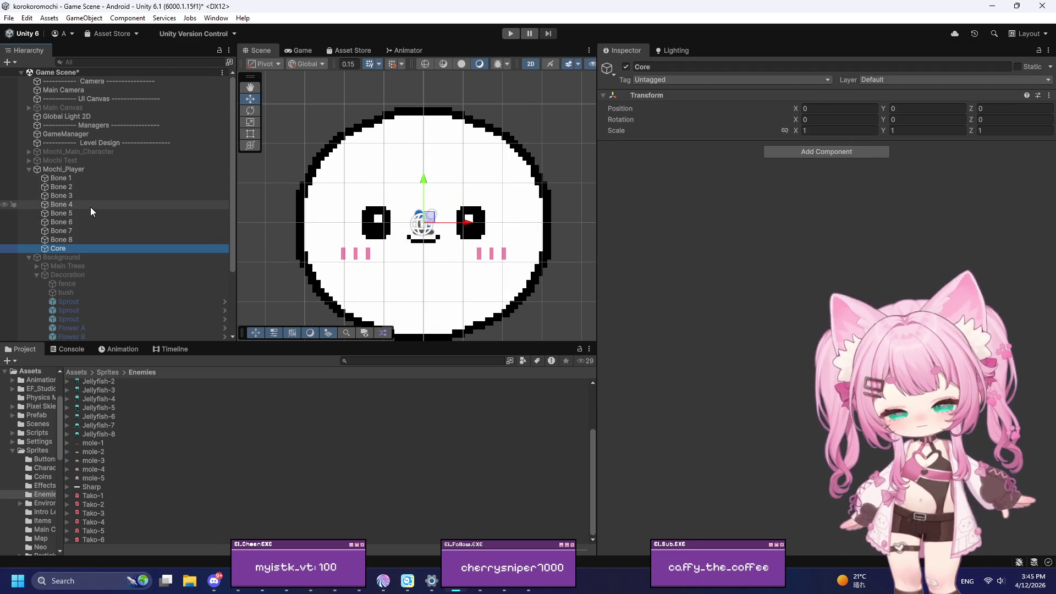
{"action": "key", "text": "ctrl+z"}
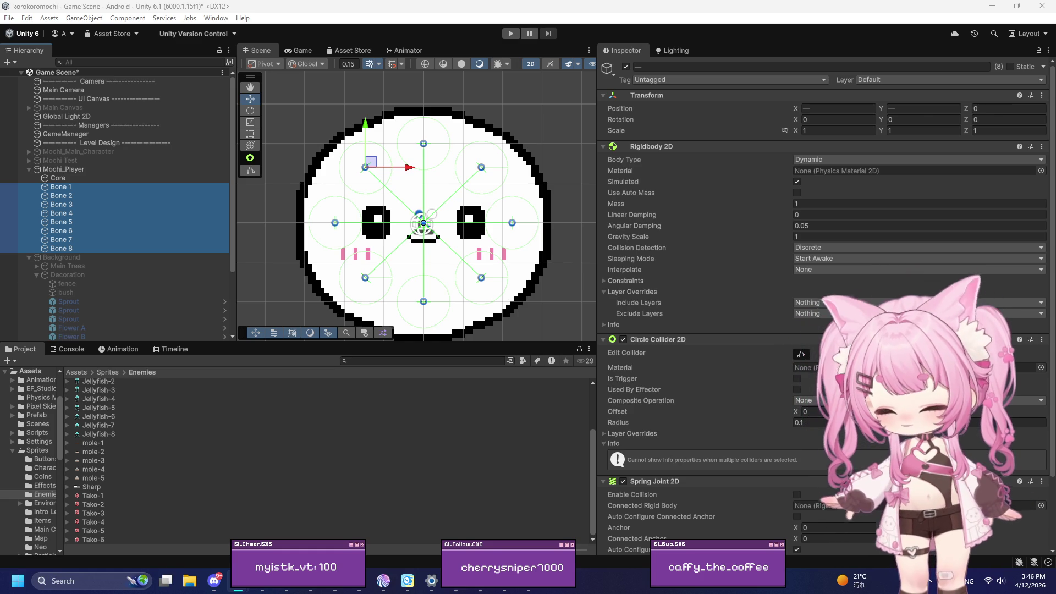
Set the bones' Rigidbody 2D Collision Detection to Continuous and Interpolate to Interpolate
{"action": "scroll", "coordinate": [703, 274], "scroll_direction": "down", "scroll_amount": 2}
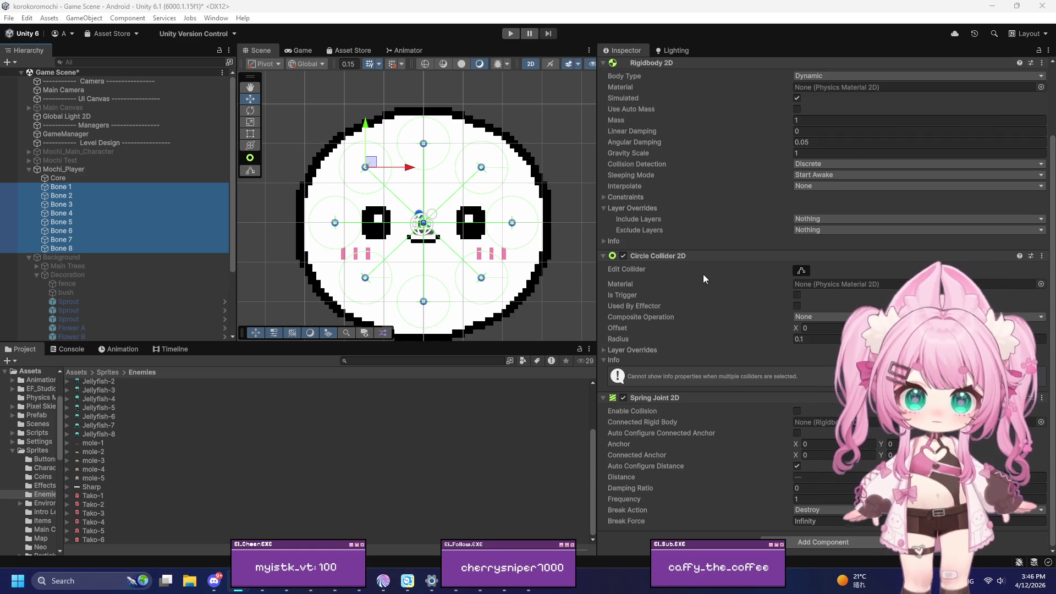
{"action": "scroll", "coordinate": [725, 333], "scroll_direction": "up", "scroll_amount": 2}
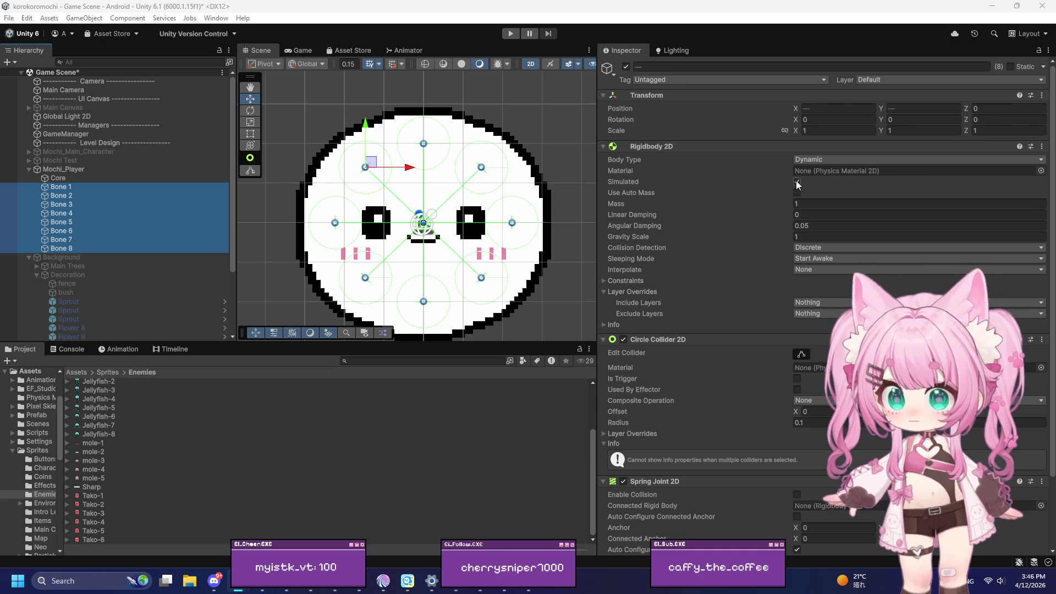
{"action": "left_click", "coordinate": [820, 246]}
{"action": "left_click", "coordinate": [824, 276]}
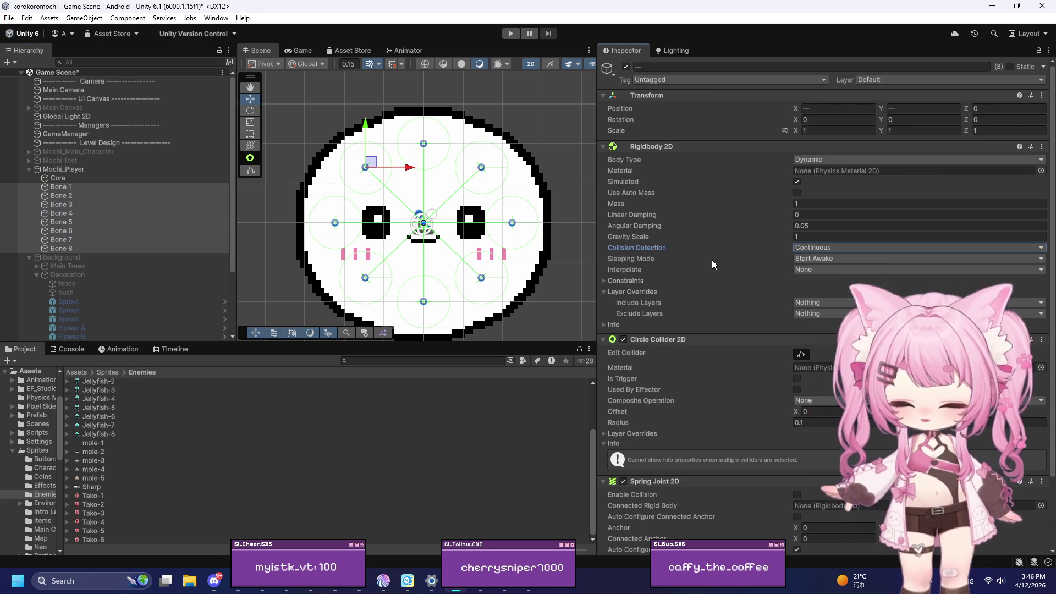
{"action": "left_click", "coordinate": [813, 271]}
{"action": "left_click", "coordinate": [816, 291]}
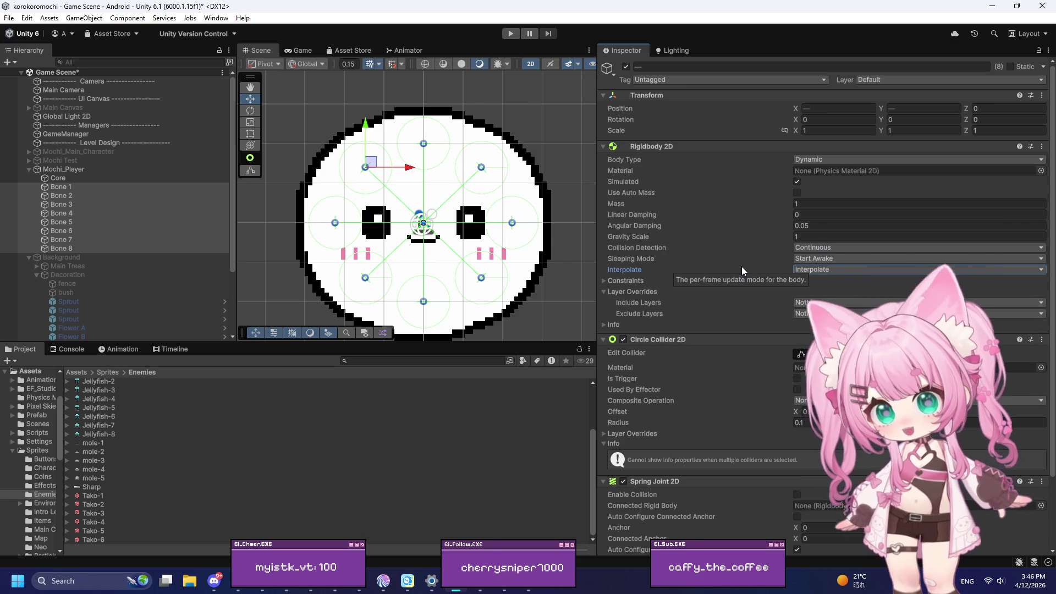
Give the bones' rigidbodies mass 0.2 and linear damping 0.05
{"action": "left_click", "coordinate": [824, 203]}
{"action": "type", "text": "0.2"}
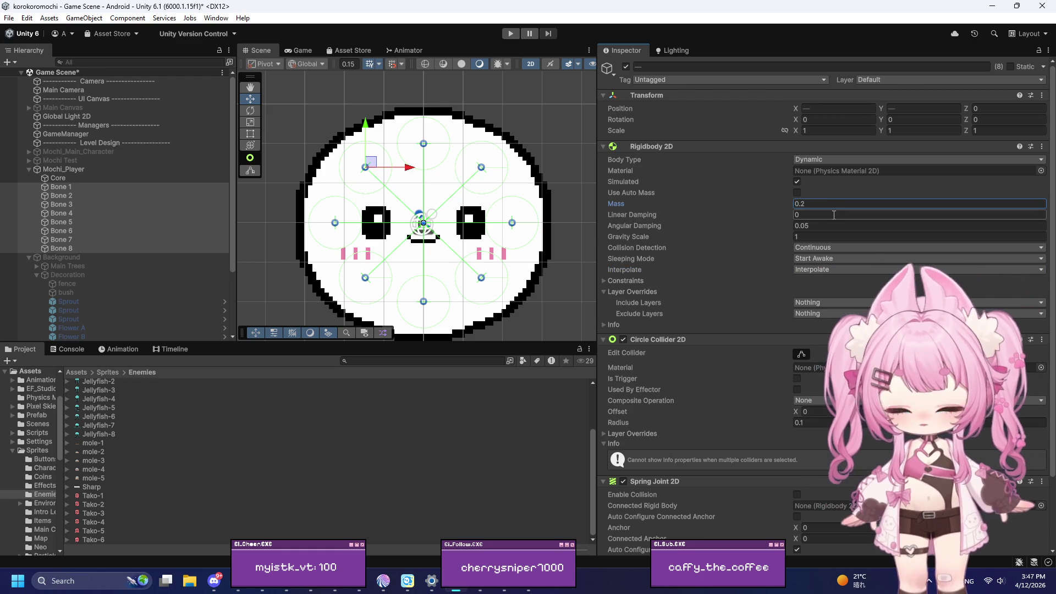
{"action": "left_click", "coordinate": [833, 215]}
{"action": "type", "text": "0.05"}
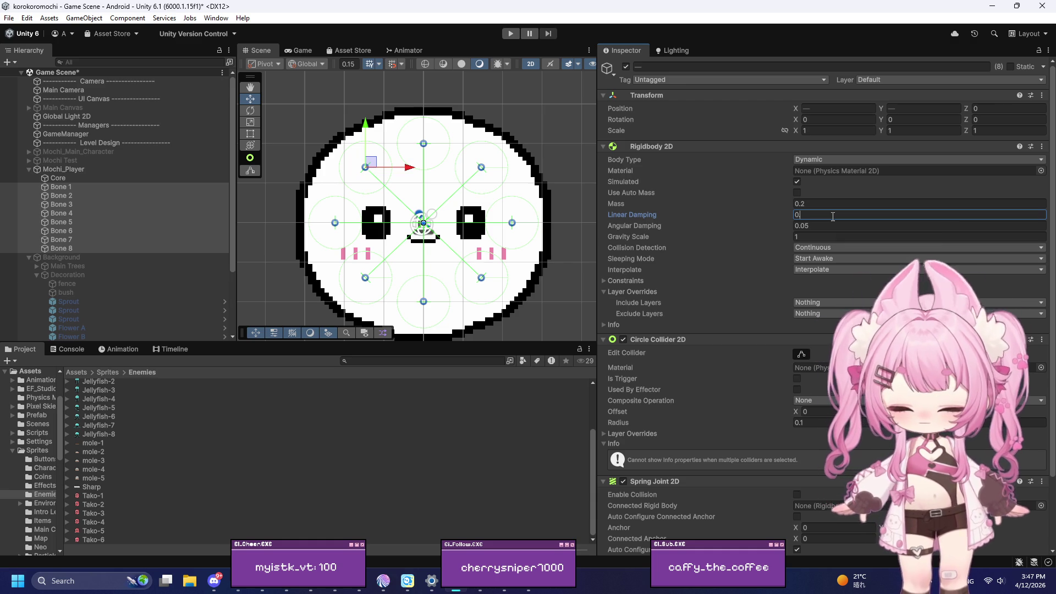
{"action": "left_click", "coordinate": [837, 226]}
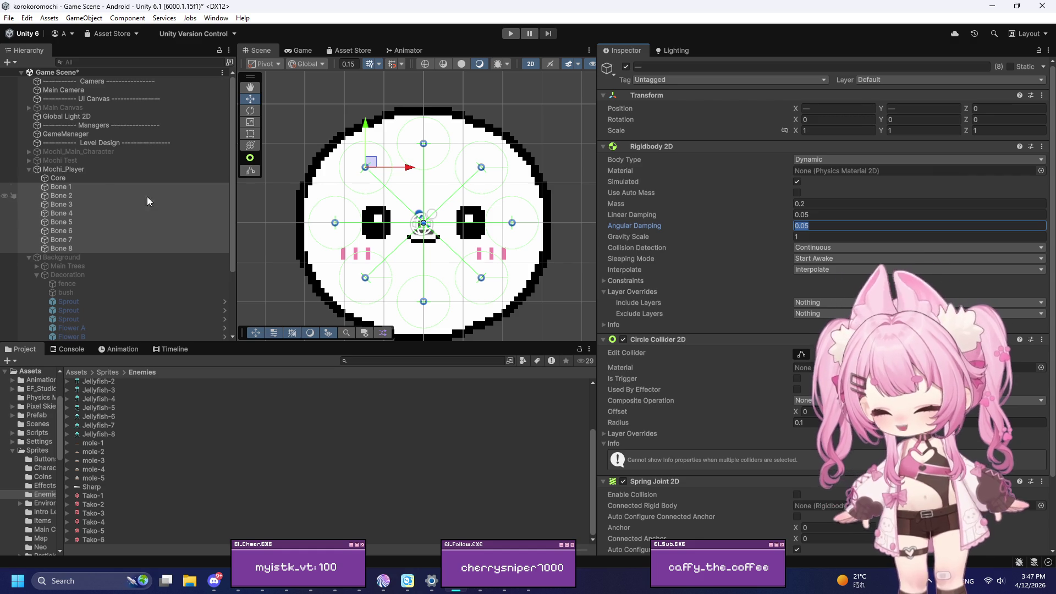
{"action": "left_click", "coordinate": [64, 176]}
Add a Rigidbody 2D to Core and set its Mass to 1.5
{"action": "left_click", "coordinate": [771, 150]}
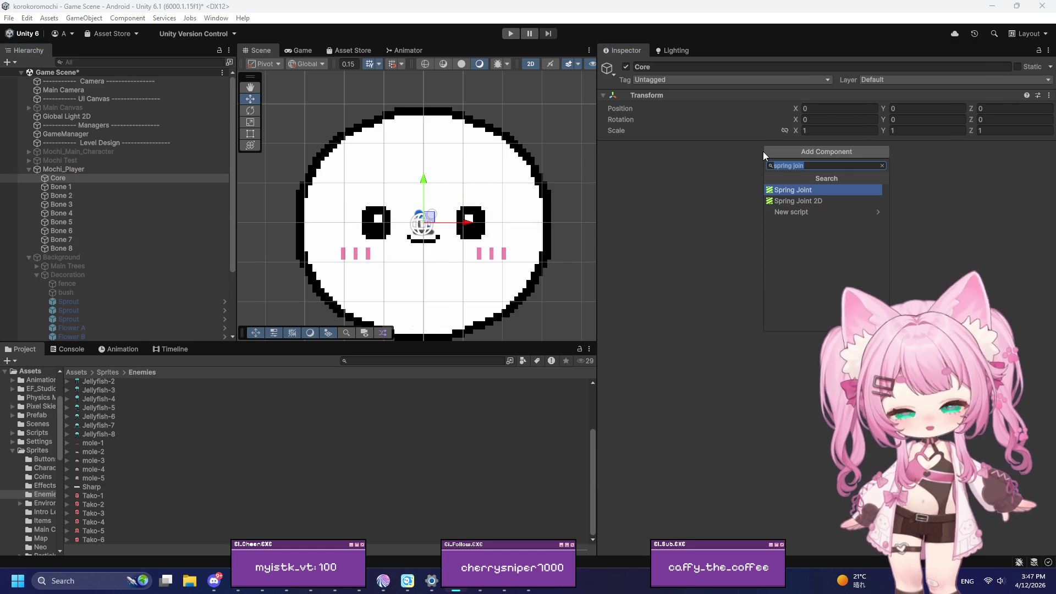
{"action": "type", "text": "rigi"}
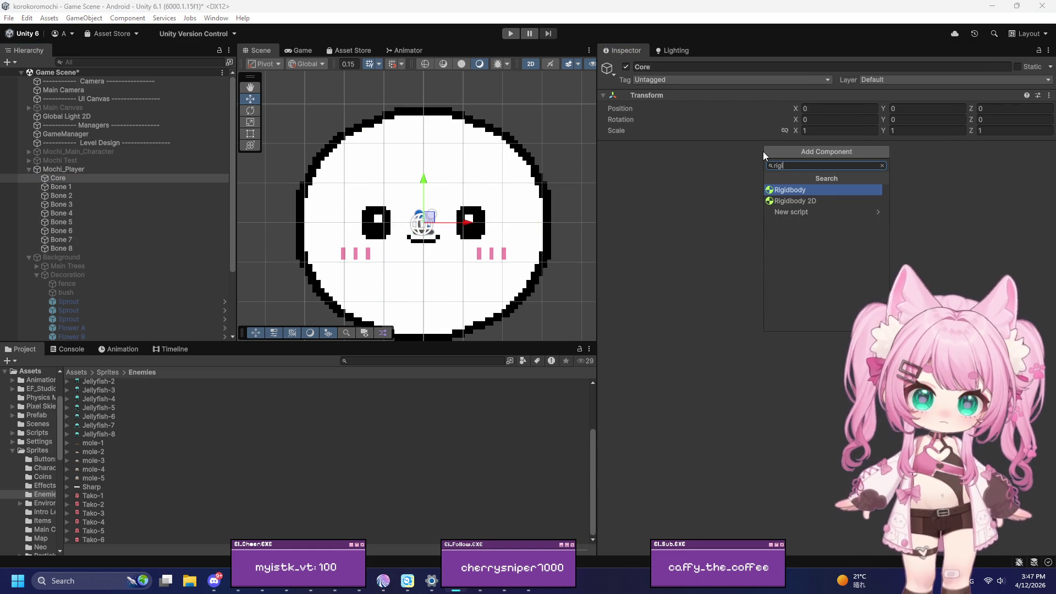
{"action": "left_click", "coordinate": [797, 200]}
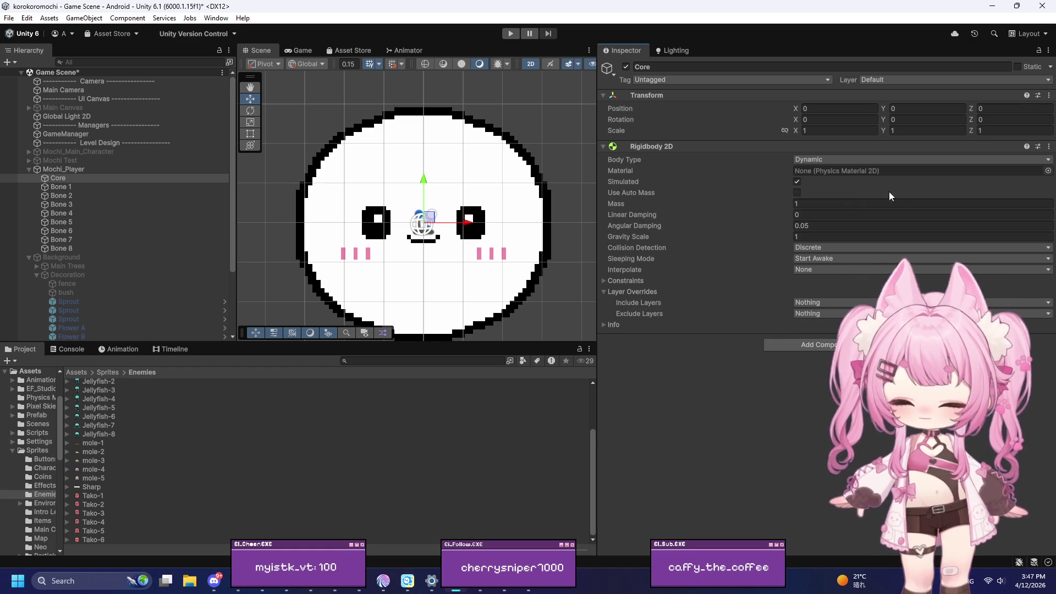
{"action": "left_click", "coordinate": [852, 202]}
{"action": "type", "text": "1.5"}
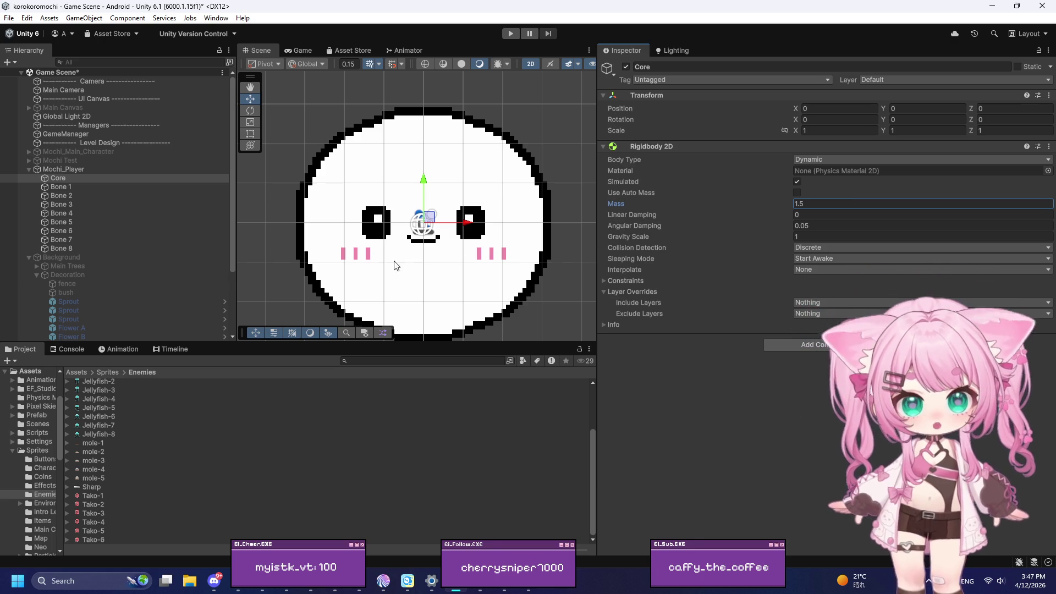
{"action": "scroll", "coordinate": [352, 231], "scroll_direction": "down", "scroll_amount": 2}
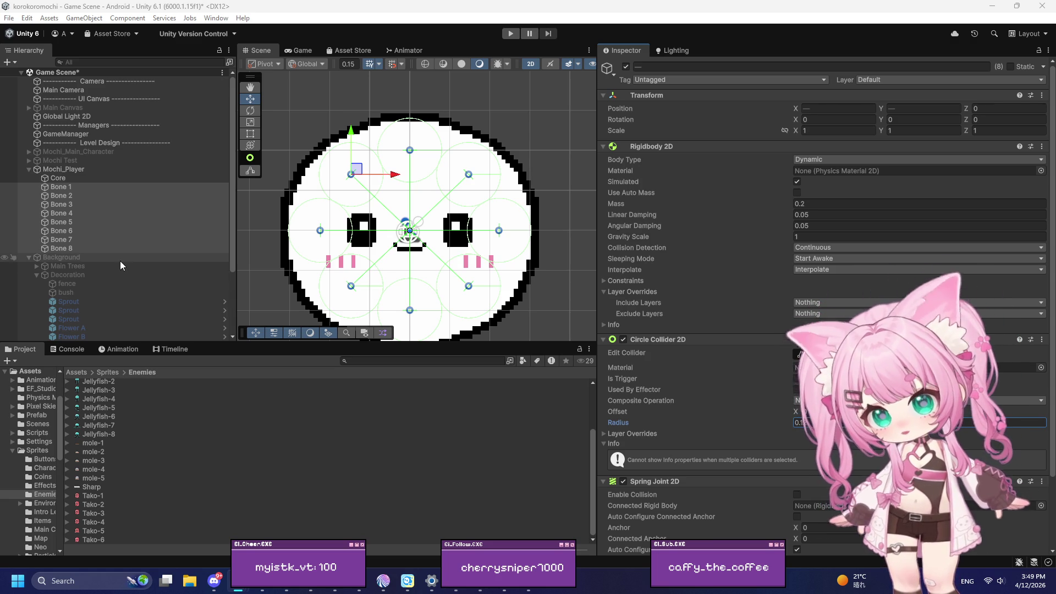
Select all eight bones together, from Bone 1 through the last bone
{"action": "left_click", "coordinate": [102, 188]}
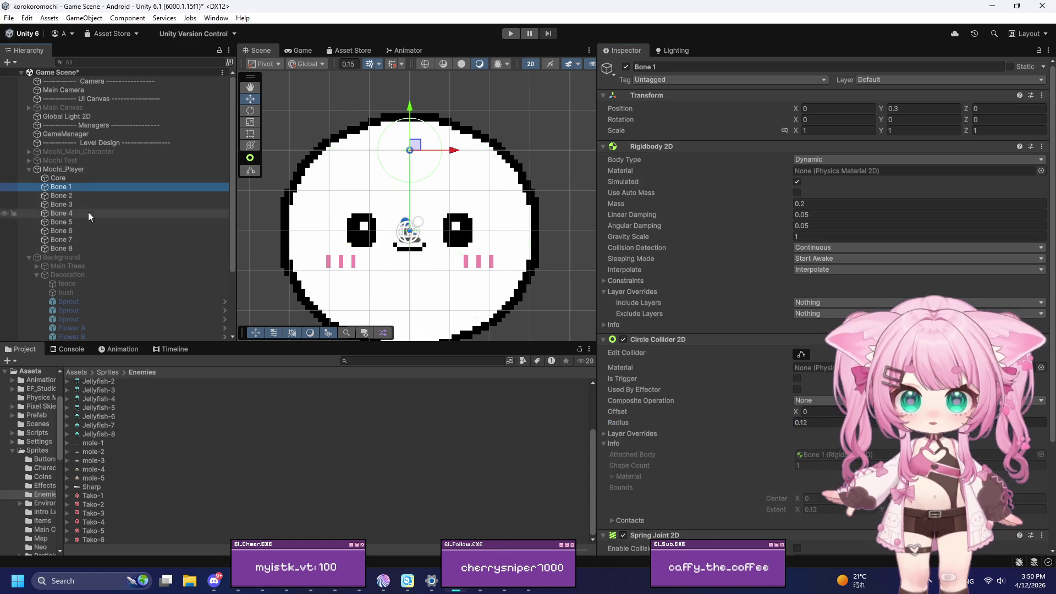
{"action": "left_click", "coordinate": [87, 247], "text": "shift"}
{"action": "scroll", "coordinate": [797, 274], "scroll_direction": "down", "scroll_amount": 3}
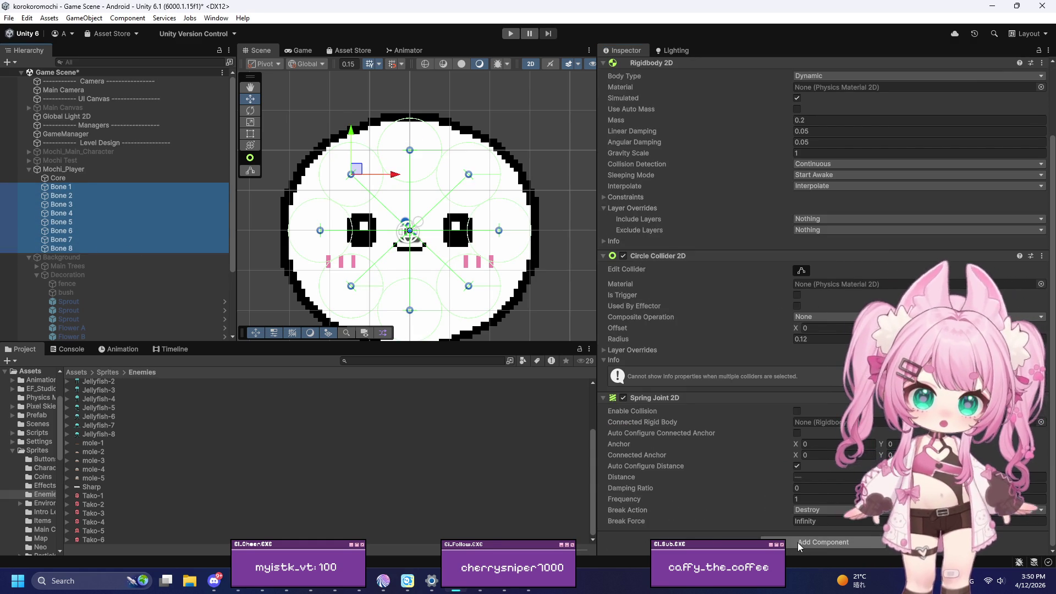
Set Core as the bones' Spring Joint 2D Connected Rigid Body, then add a second Spring Joint 2D
{"action": "left_click", "coordinate": [57, 179]}
{"action": "left_click_drag", "start_coordinate": [57, 181], "coordinate": [807, 422]}
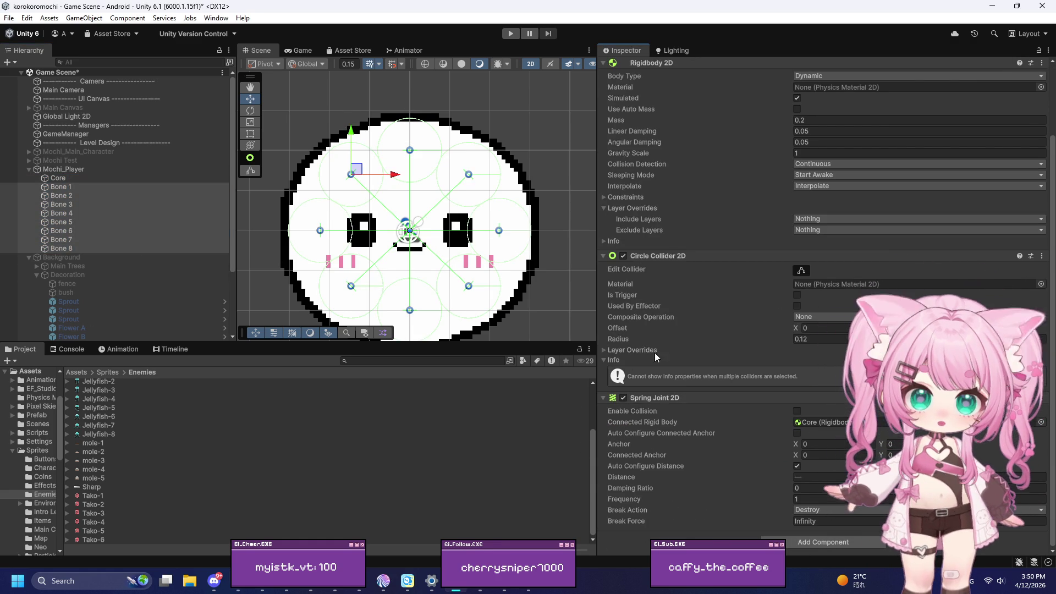
{"action": "left_click", "coordinate": [796, 542]}
{"action": "type", "text": "spring"}
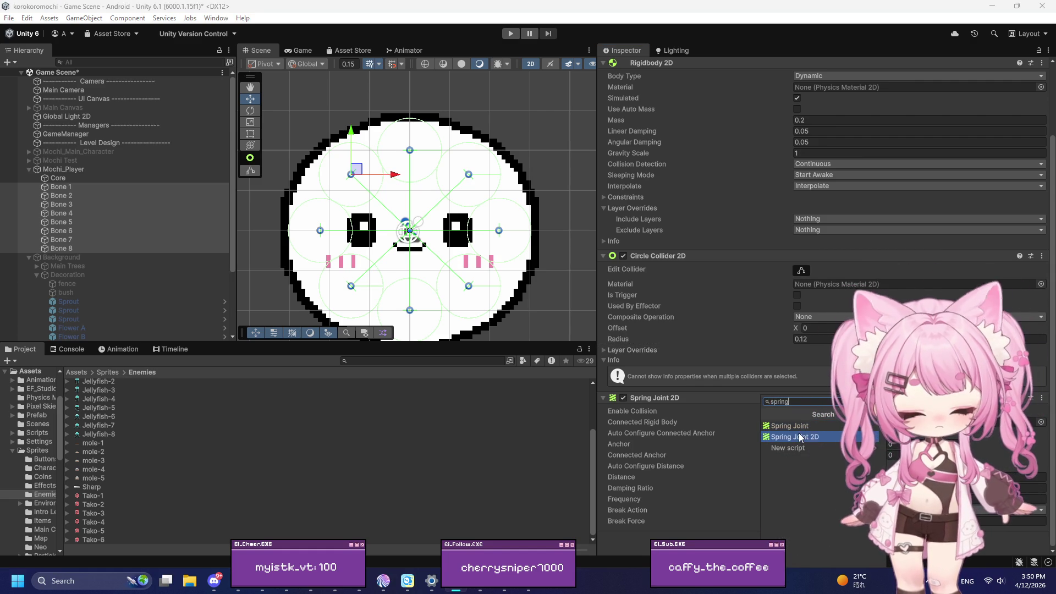
{"action": "left_click", "coordinate": [798, 434]}
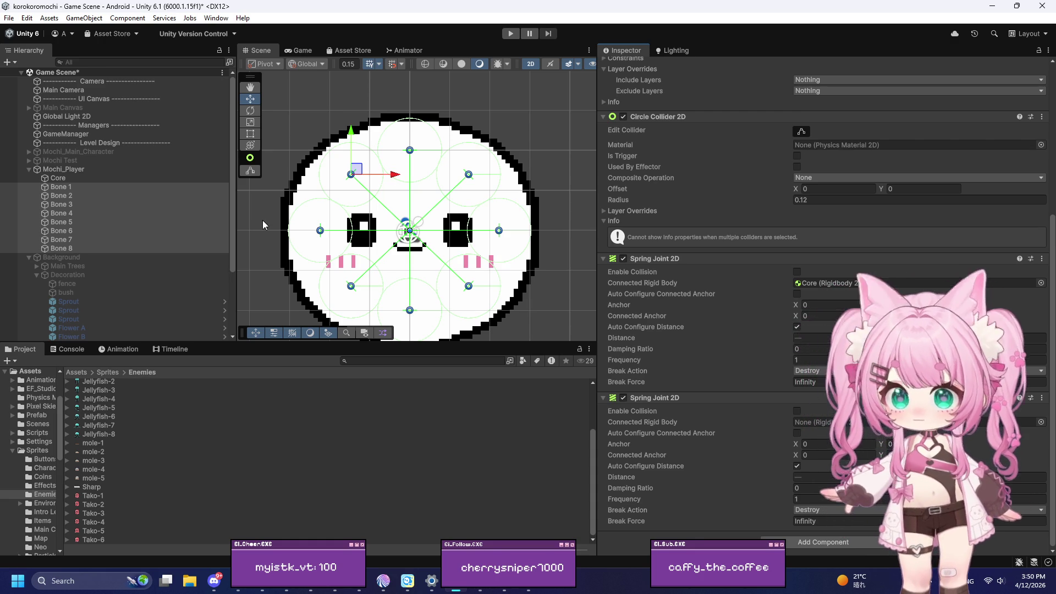
Connect the second spring joints of Bones 1–4 to Bones 2, 3, 4 and 5 respectively
{"action": "left_click", "coordinate": [70, 186]}
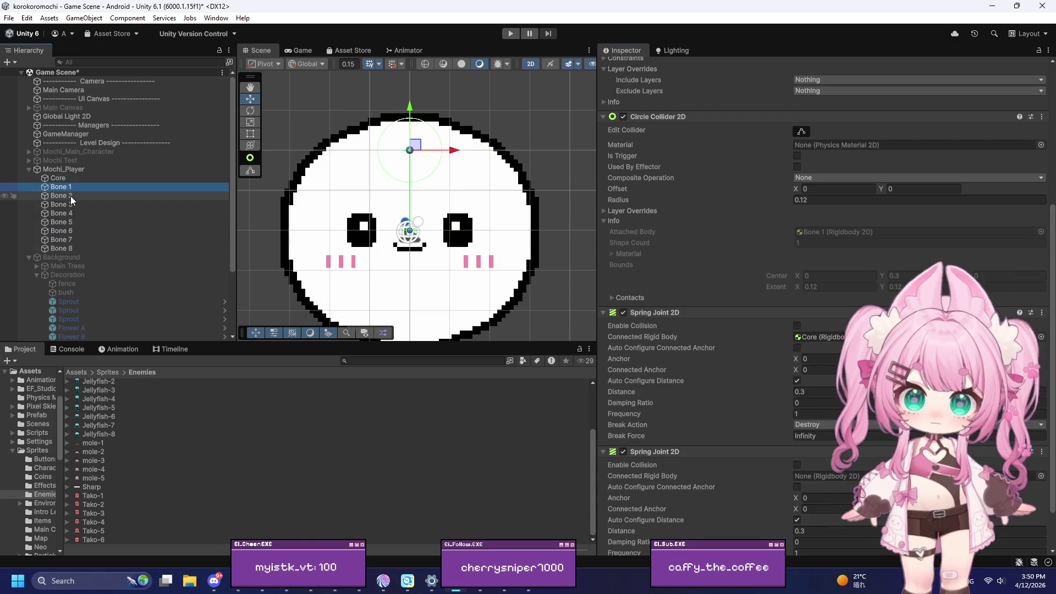
{"action": "scroll", "coordinate": [621, 307], "scroll_direction": "down", "scroll_amount": 2}
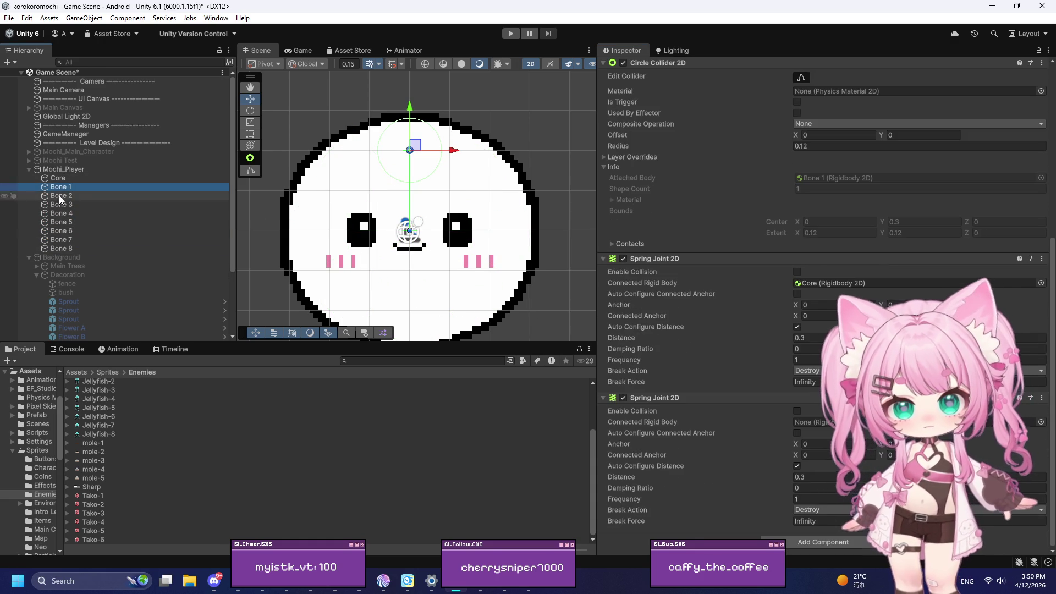
{"action": "left_click_drag", "start_coordinate": [68, 195], "coordinate": [816, 424]}
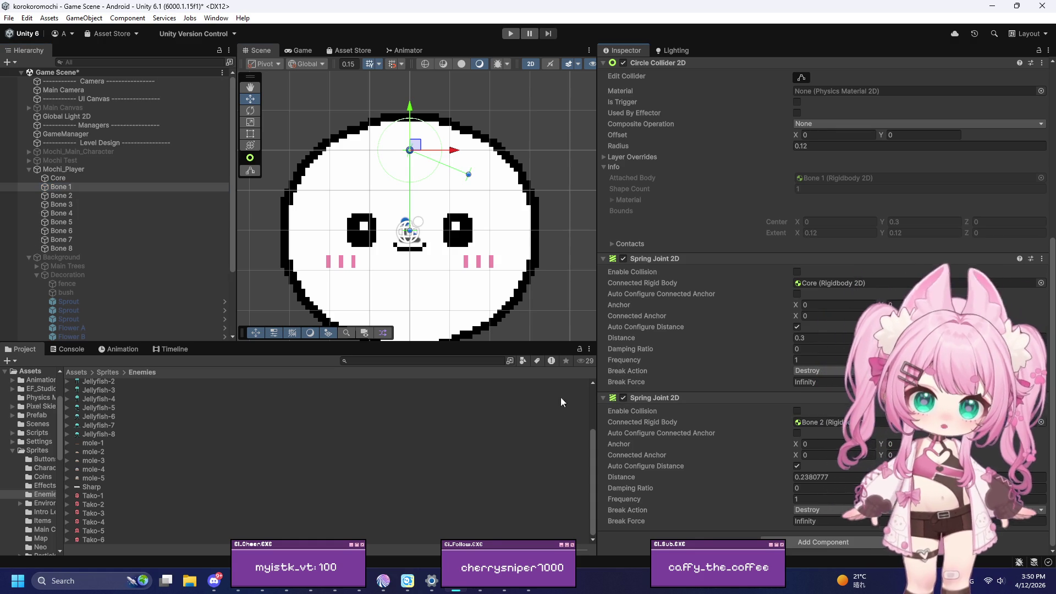
{"action": "left_click", "coordinate": [70, 196]}
{"action": "left_click_drag", "start_coordinate": [82, 206], "coordinate": [791, 386]}
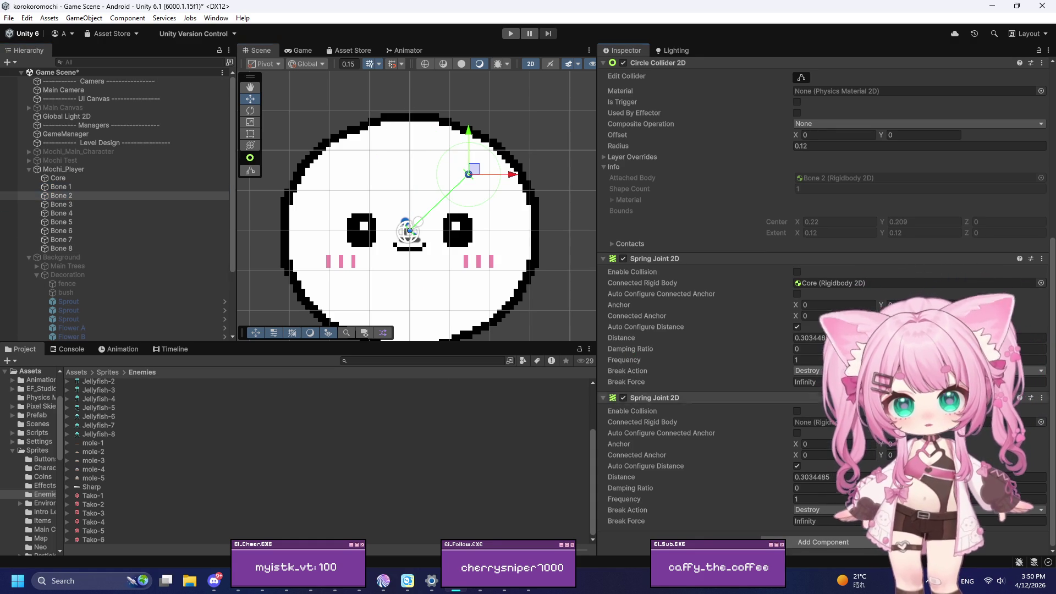
{"action": "left_click", "coordinate": [64, 206]}
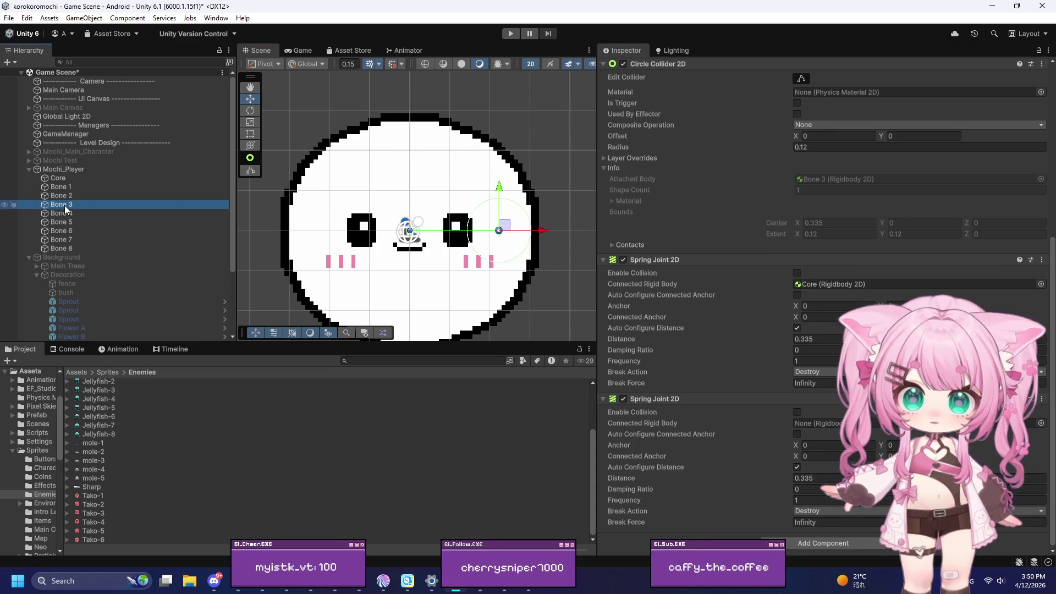
{"action": "mouse_move", "coordinate": [71, 214]}
{"action": "left_mouse_down"}
{"action": "mouse_move", "coordinate": [757, 427]}
{"action": "mouse_move", "coordinate": [816, 423]}
{"action": "left_mouse_up"}
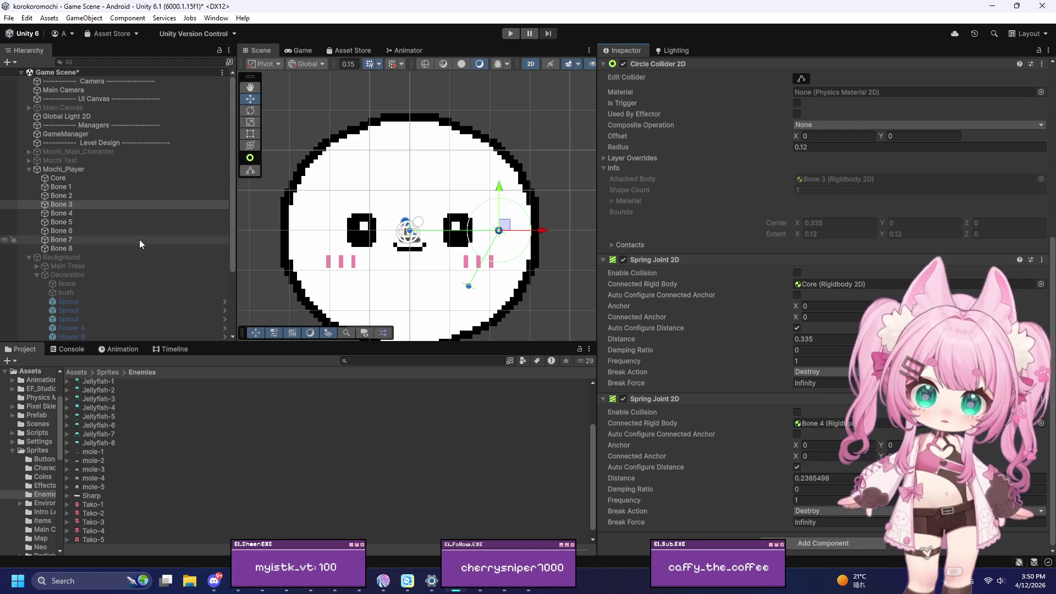
{"action": "left_click", "coordinate": [69, 213]}
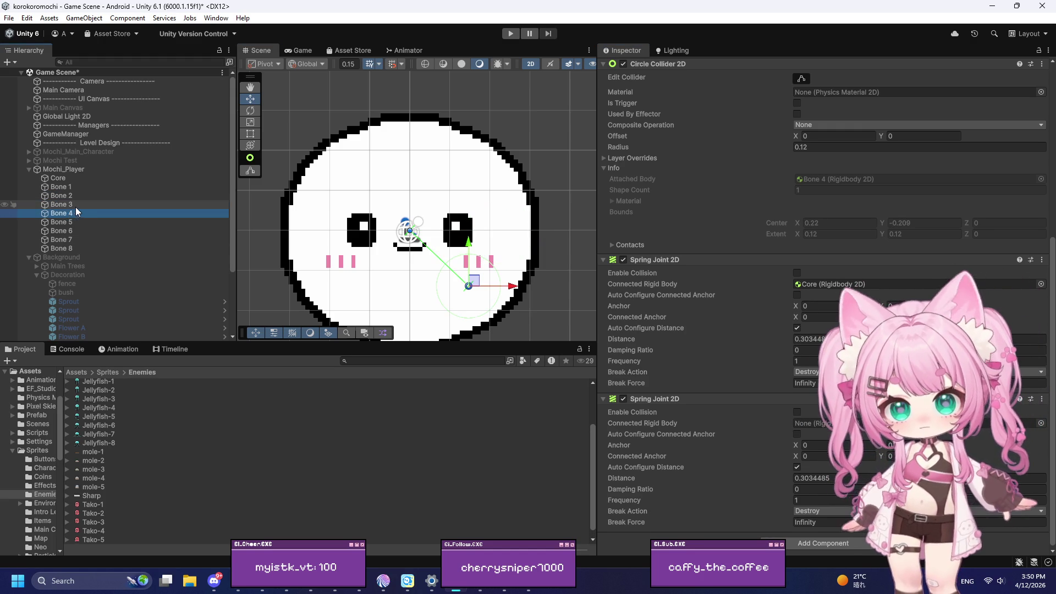
{"action": "mouse_move", "coordinate": [63, 222]}
{"action": "left_mouse_down"}
{"action": "mouse_move", "coordinate": [809, 434]}
{"action": "mouse_move", "coordinate": [815, 424]}
{"action": "left_mouse_up"}
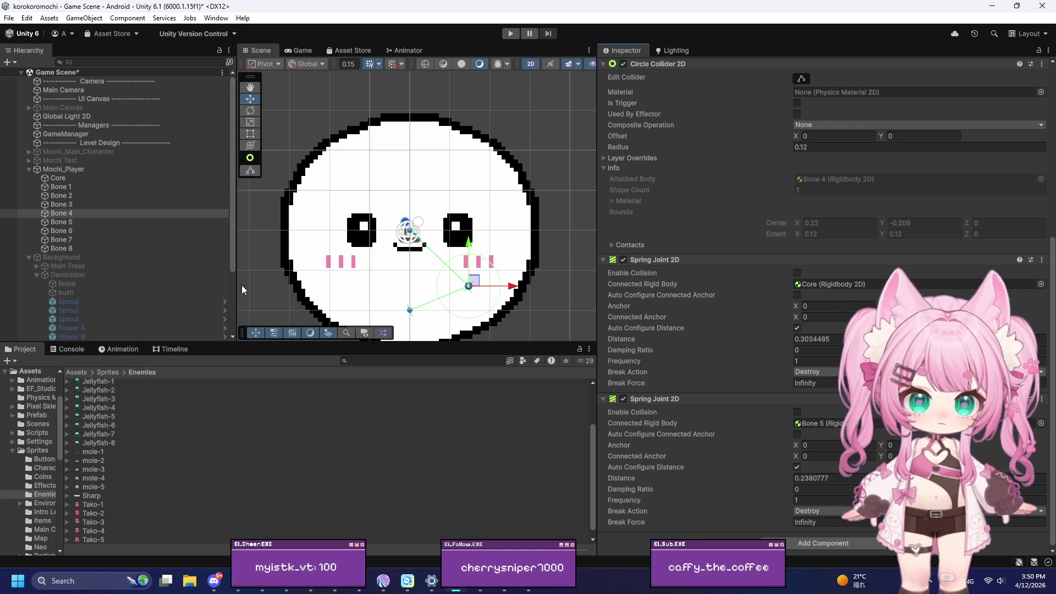
Check the spring joint connections on Bones 1 through 4
{"action": "left_click", "coordinate": [85, 187]}
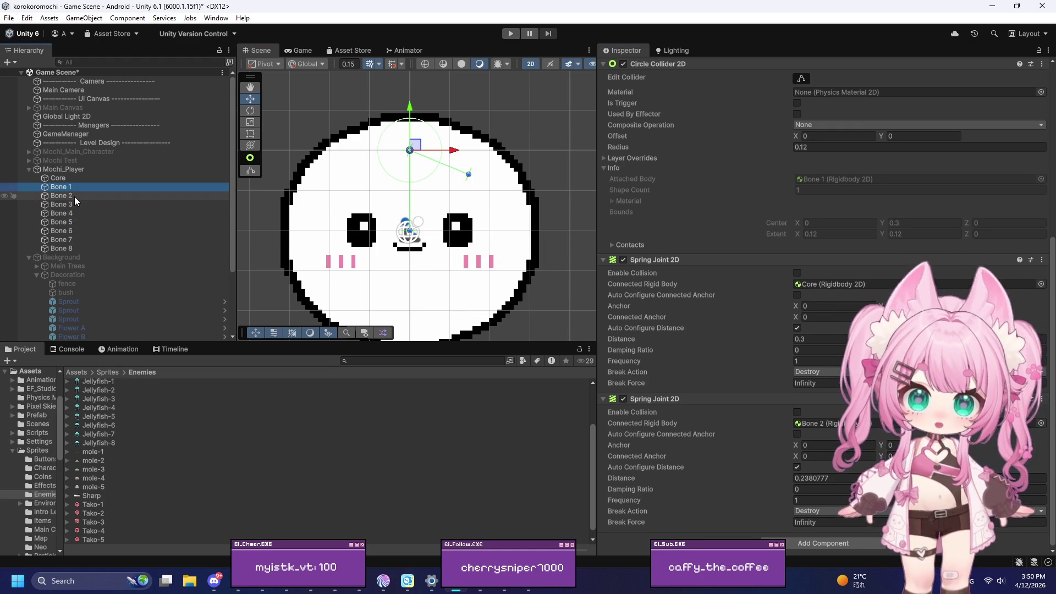
{"action": "left_click", "coordinate": [74, 196]}
{"action": "left_click", "coordinate": [74, 204]}
{"action": "left_click", "coordinate": [72, 213]}
Link Bone 5 to Bone 6, Bone 7 to Bone 8, Bone 8 back to Bone 1, then reselect all bones
{"action": "left_click", "coordinate": [72, 222]}
{"action": "mouse_move", "coordinate": [71, 230]}
{"action": "left_mouse_down"}
{"action": "mouse_move", "coordinate": [767, 422]}
{"action": "mouse_move", "coordinate": [72, 230]}
{"action": "left_mouse_up"}
{"action": "left_click", "coordinate": [68, 242]}
{"action": "left_click_drag", "start_coordinate": [71, 250], "coordinate": [814, 423]}
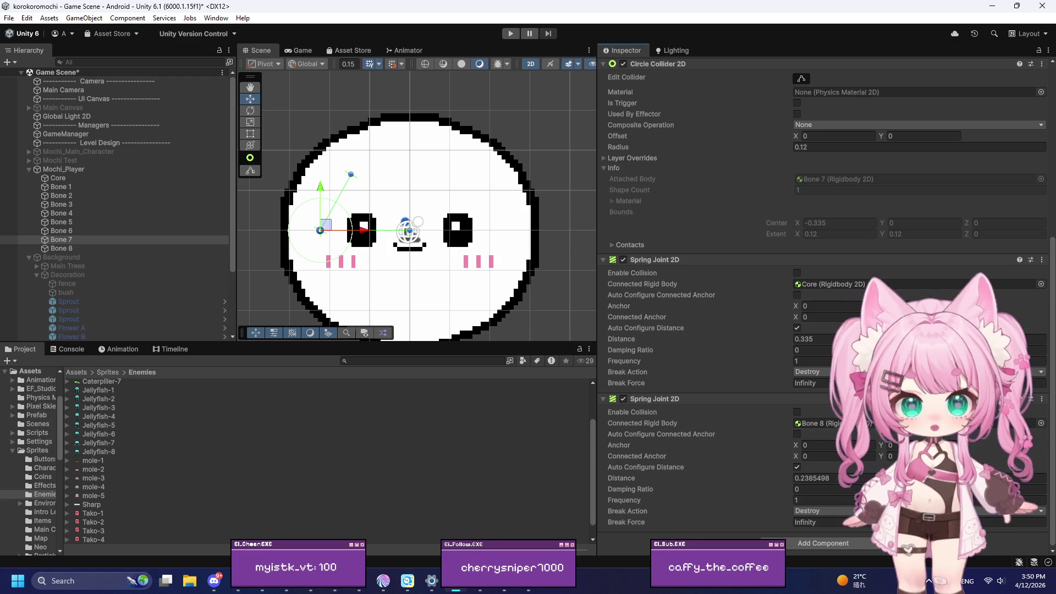
{"action": "left_click", "coordinate": [71, 248]}
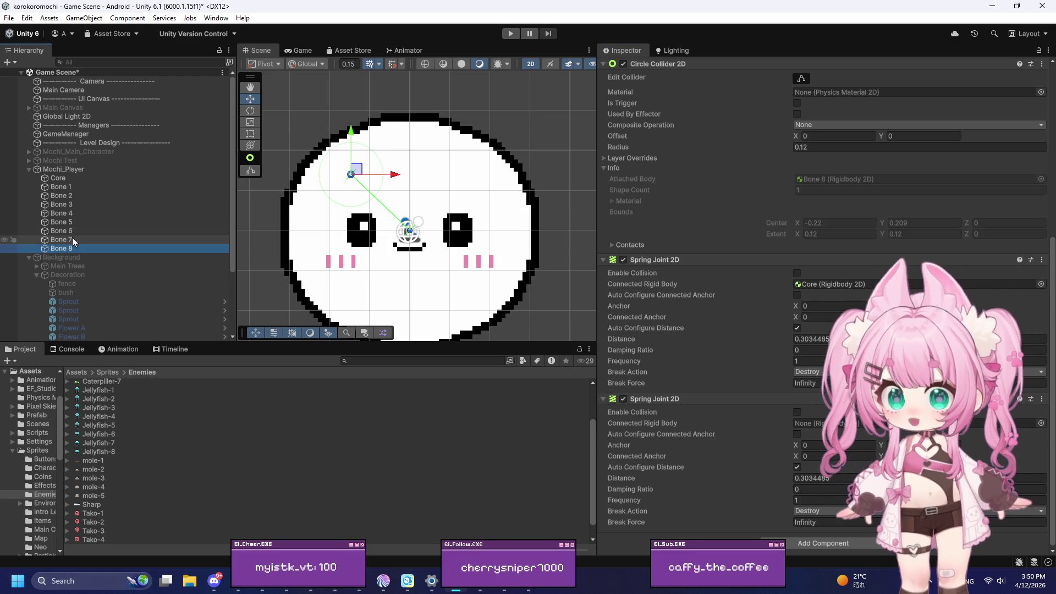
{"action": "mouse_move", "coordinate": [59, 187]}
{"action": "left_mouse_down"}
{"action": "mouse_move", "coordinate": [786, 456]}
{"action": "mouse_move", "coordinate": [814, 425]}
{"action": "left_mouse_up"}
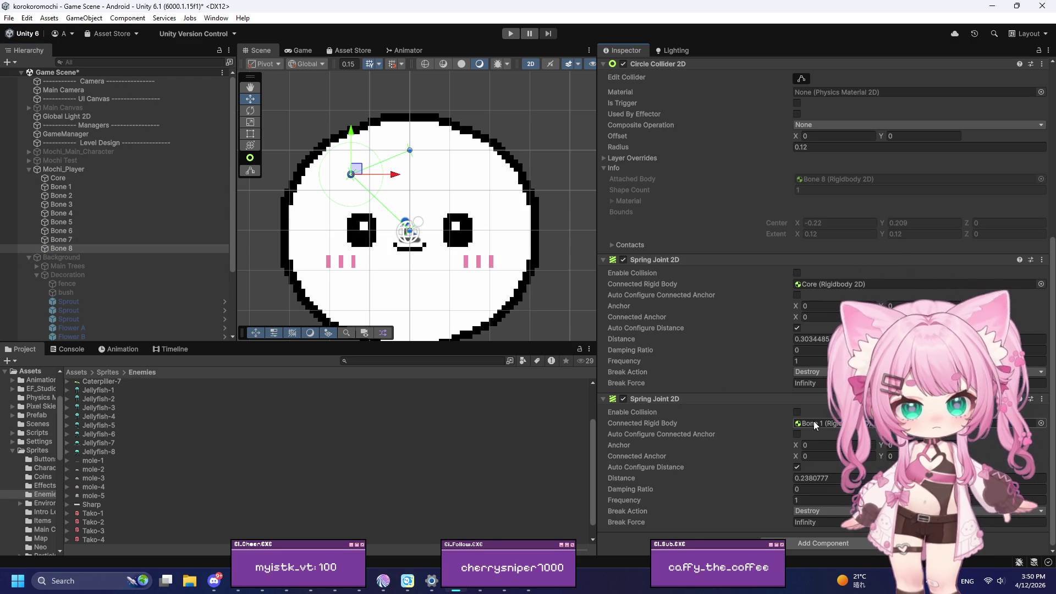
{"action": "left_click", "coordinate": [77, 187]}
{"action": "left_click", "coordinate": [77, 248], "text": "shift"}
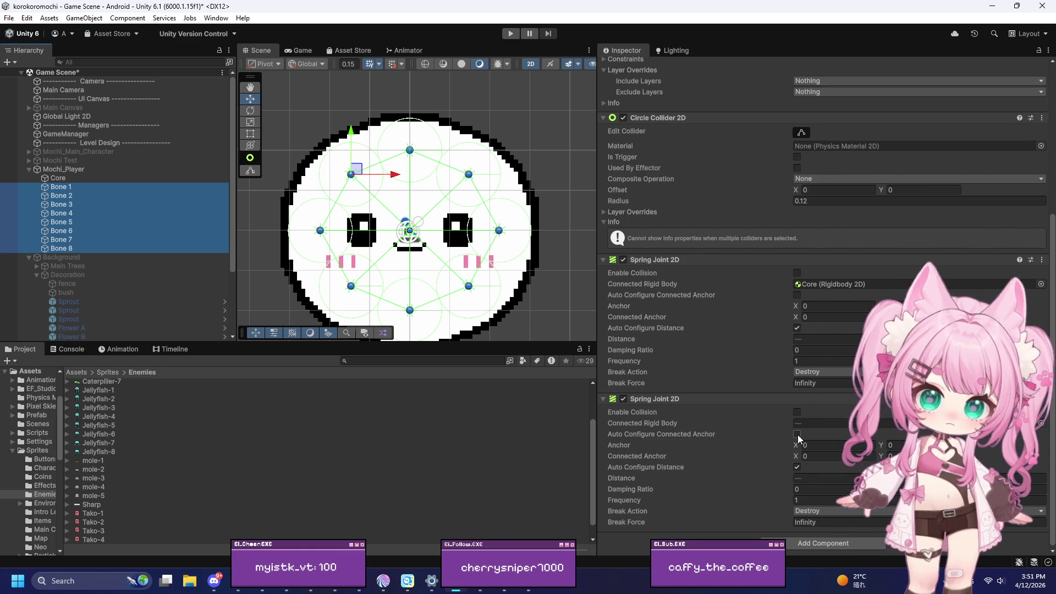
Tick Auto Configure Connected Anchor on the bones' second Spring Joint 2D and set Frequency to 5
{"action": "left_click", "coordinate": [797, 434]}
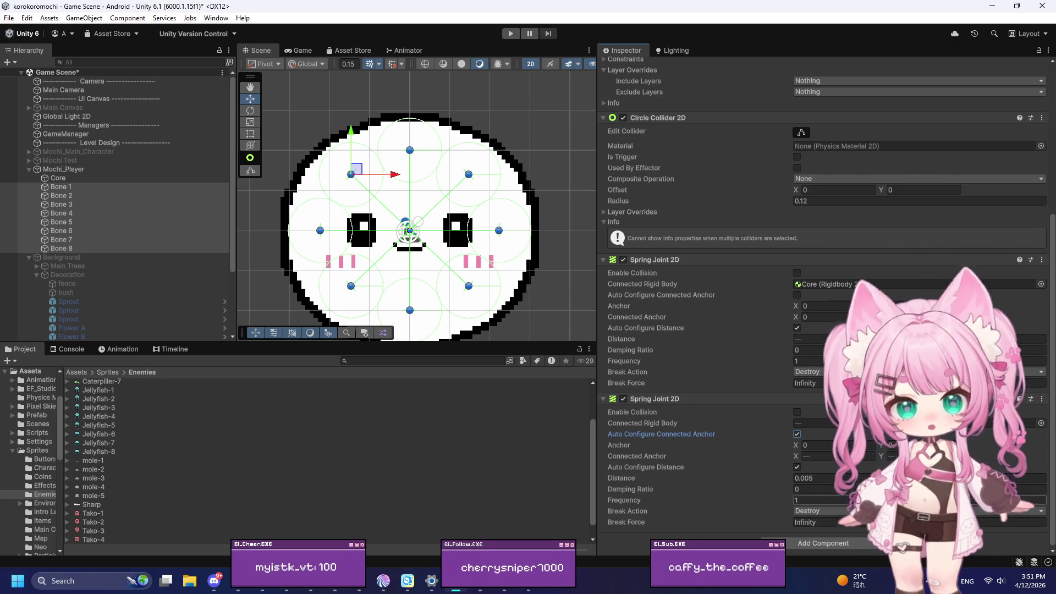
{"action": "left_click", "coordinate": [835, 497]}
{"action": "type", "text": "5"}
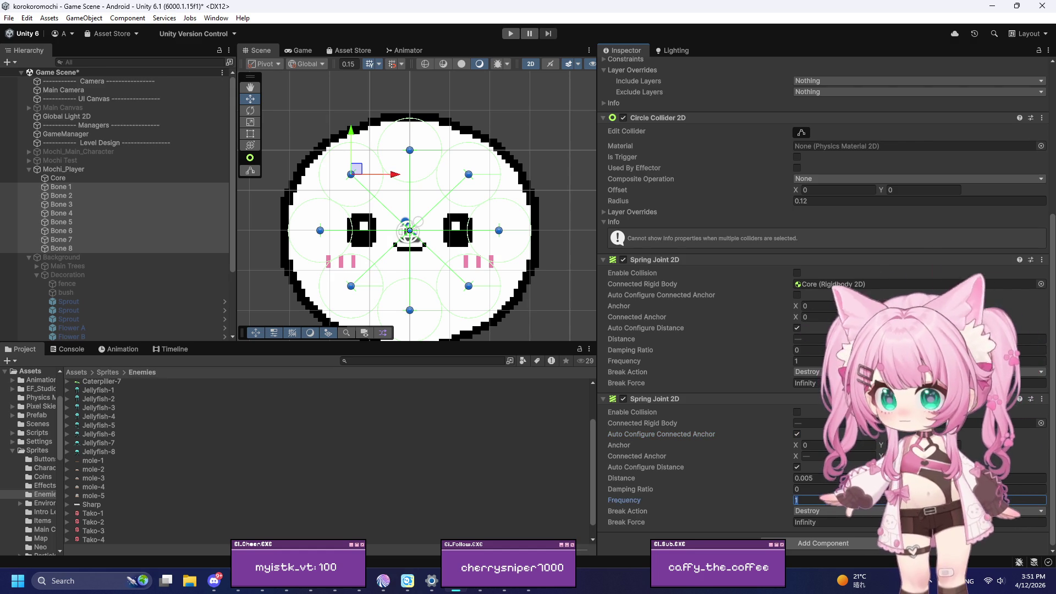
{"action": "left_click", "coordinate": [838, 489]}
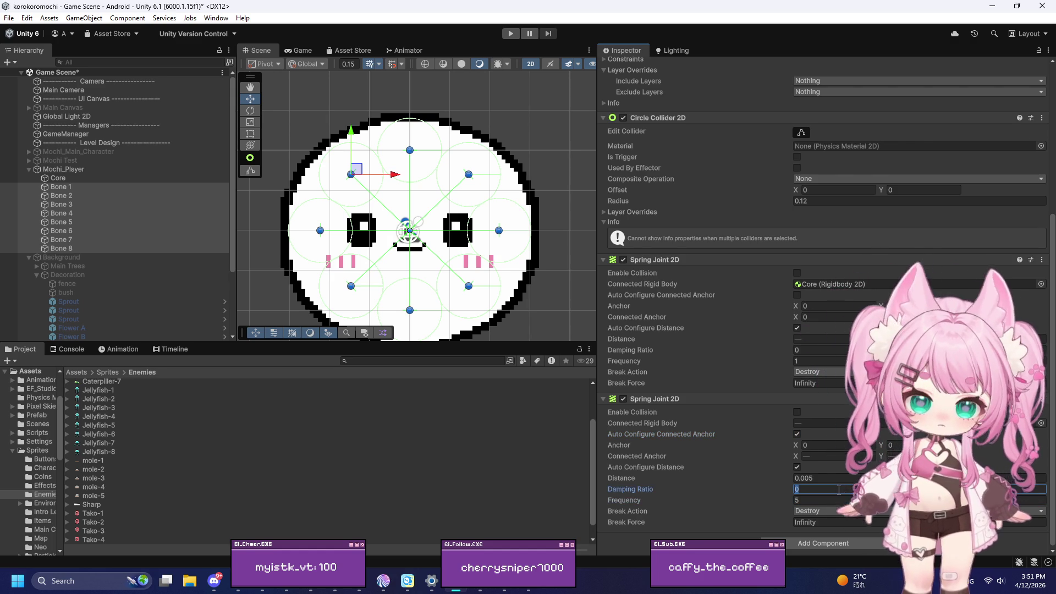
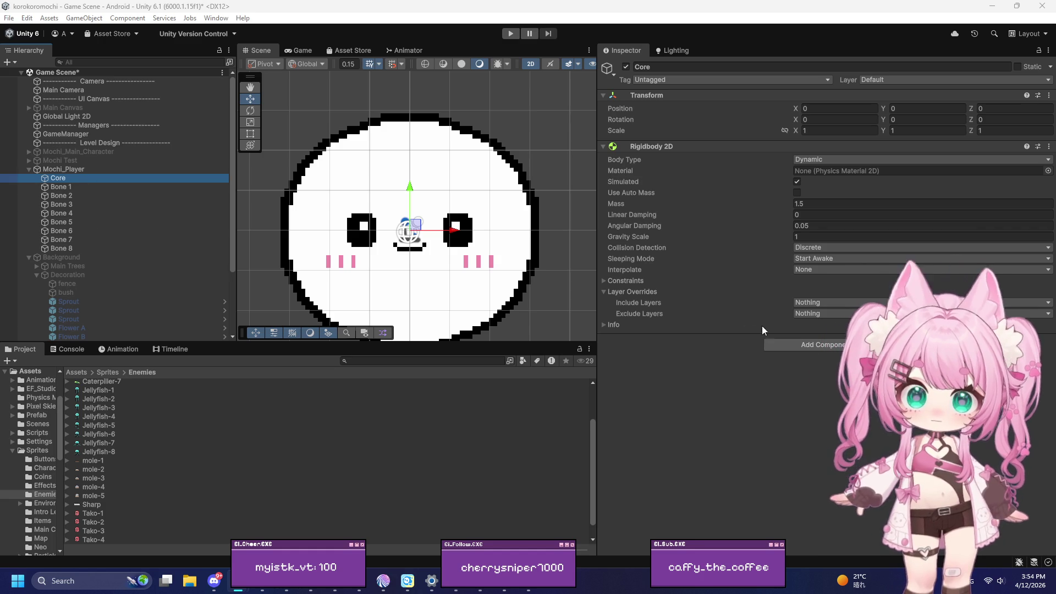
Add a Circle Collider 2D to Core with radius 0.1
{"action": "left_click", "coordinate": [776, 344]}
{"action": "type", "text": "circl"}
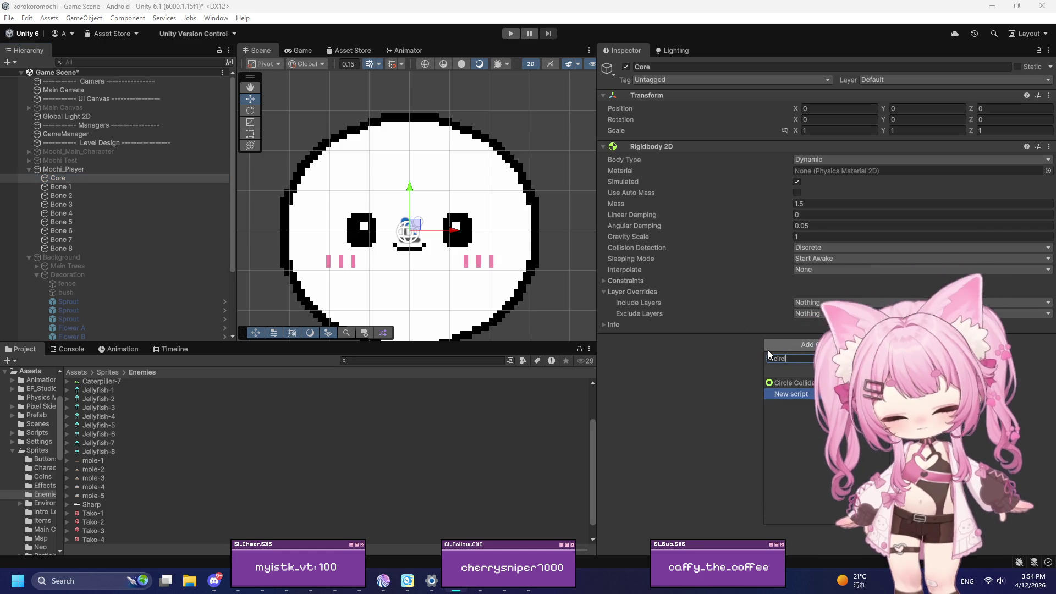
{"action": "left_click", "coordinate": [804, 381]}
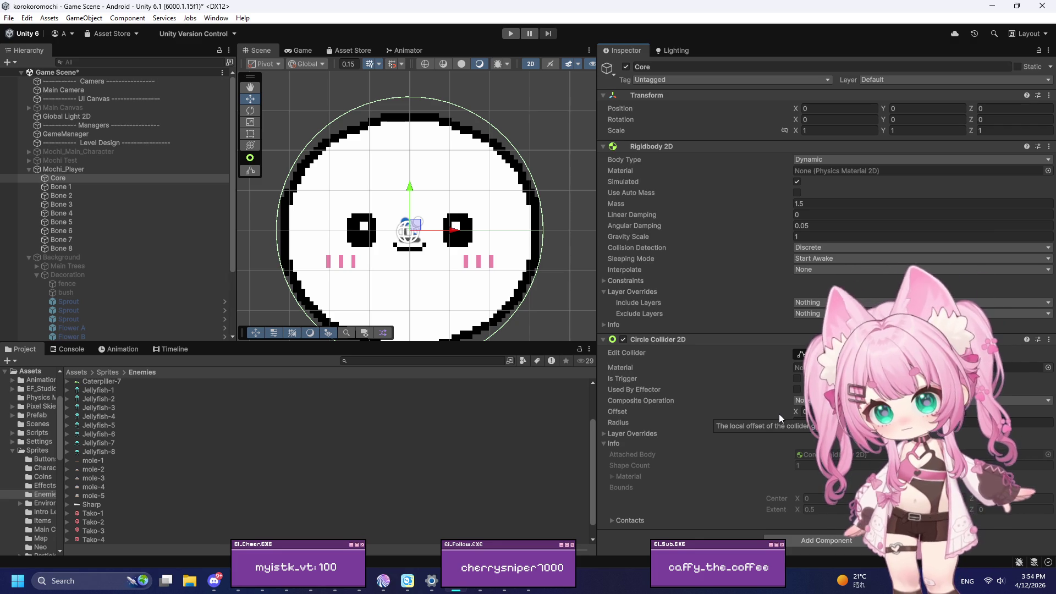
{"action": "left_click", "coordinate": [790, 421]}
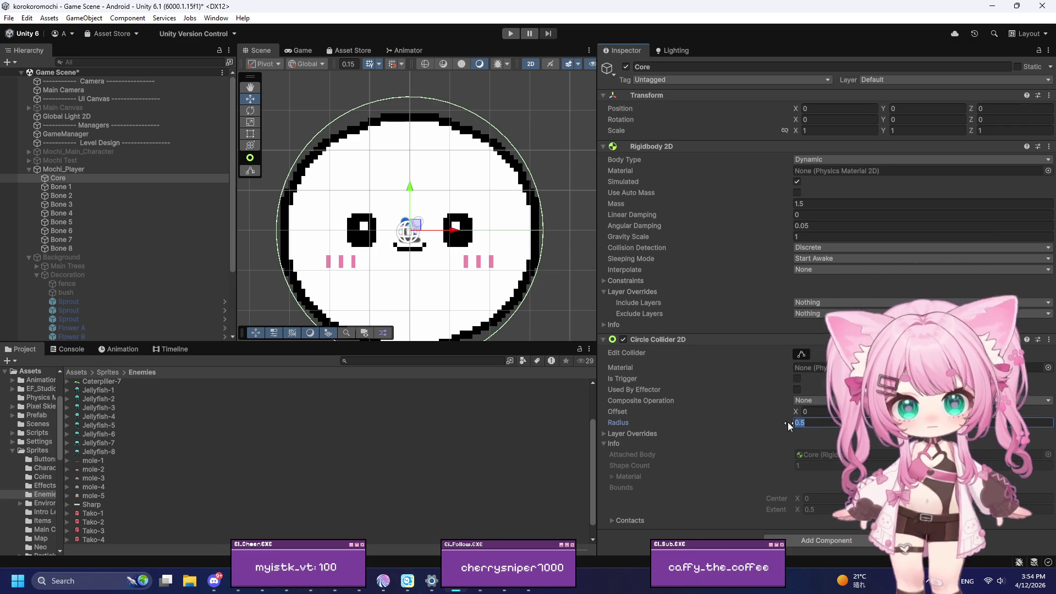
{"action": "type", "text": "0.15"}
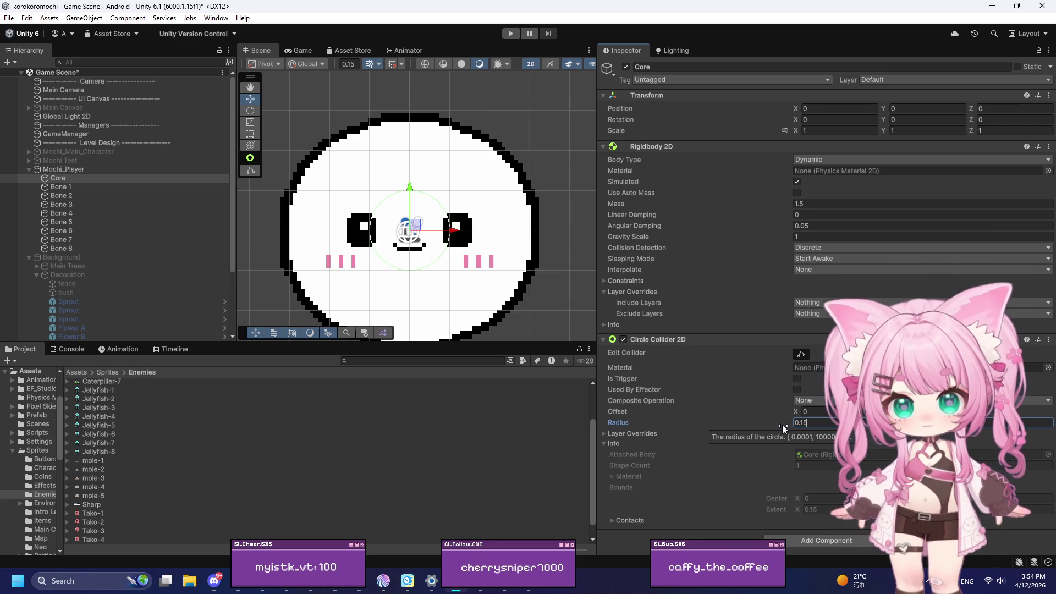
{"action": "key", "text": "BackSpace"}
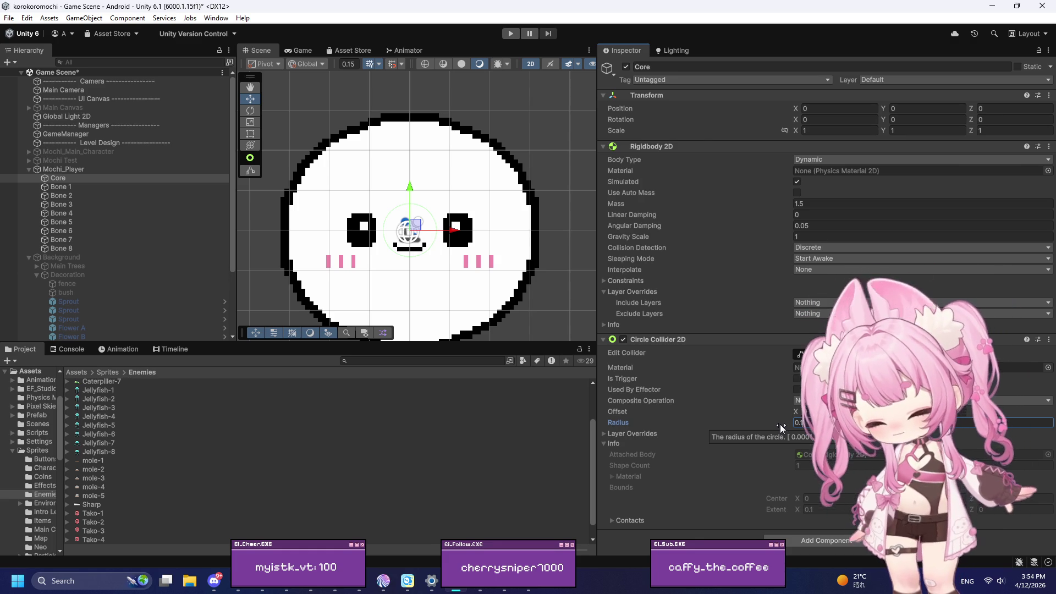
Set Core's Rigidbody 2D to mass 2, linear damping 0.5, Continuous collision, Interpolate
{"action": "left_click", "coordinate": [814, 201]}
{"action": "type", "text": "2"}
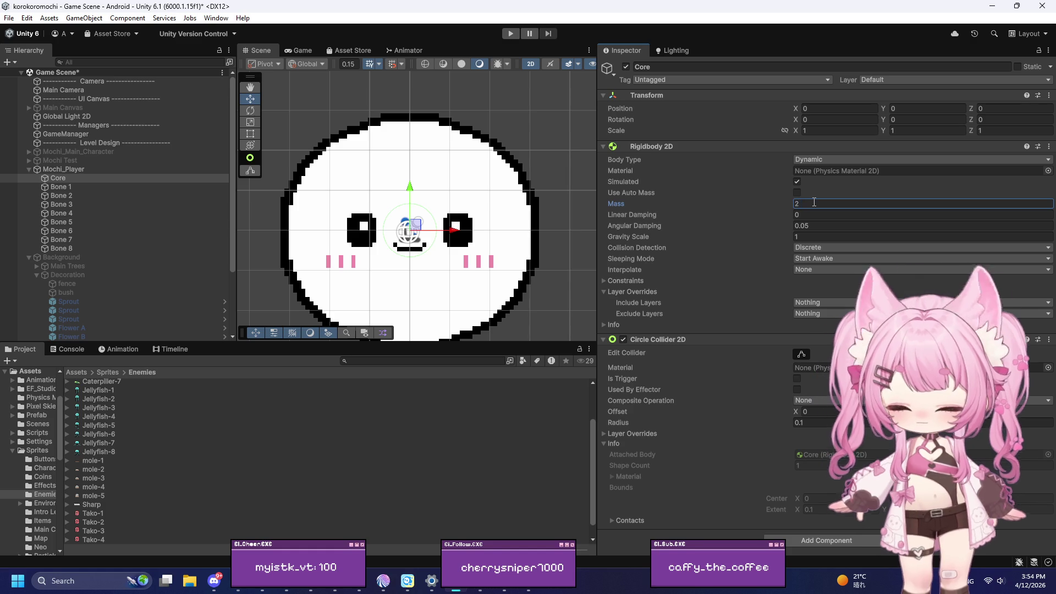
{"action": "left_click", "coordinate": [808, 215]}
{"action": "type", "text": "0.5"}
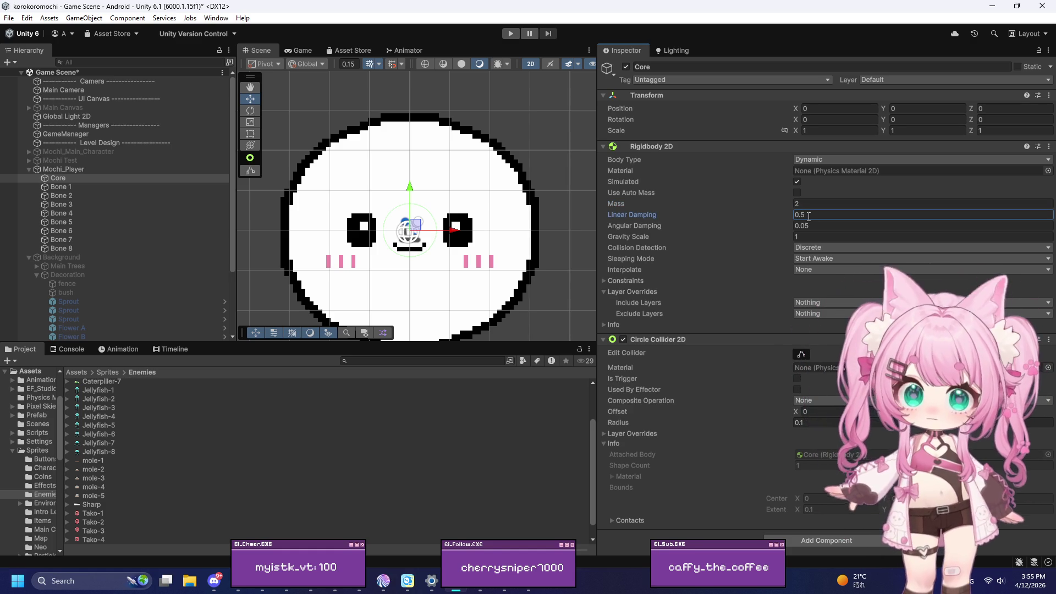
{"action": "left_click", "coordinate": [810, 248]}
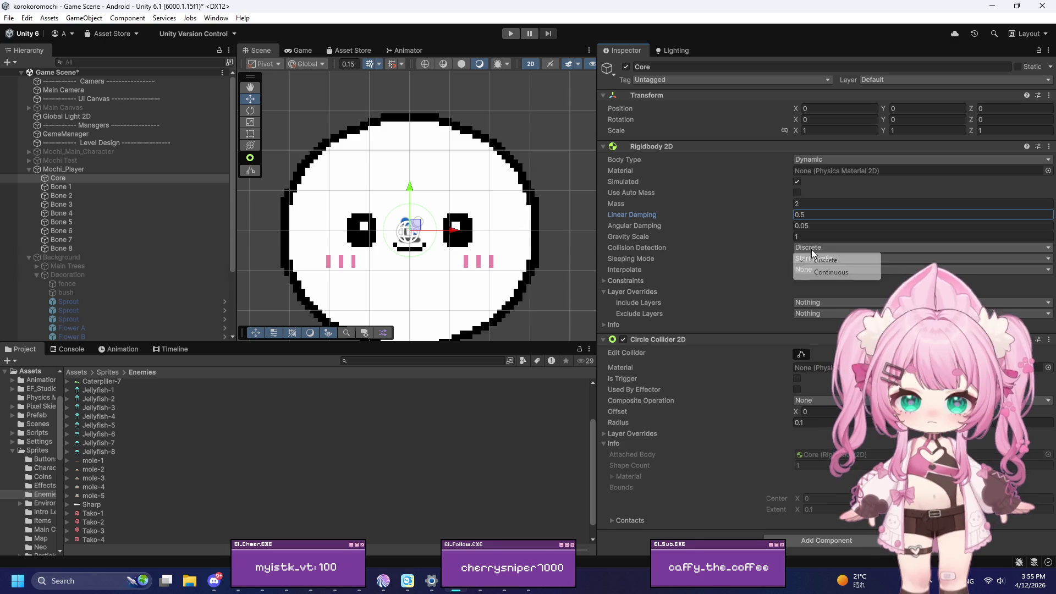
{"action": "left_click", "coordinate": [830, 271]}
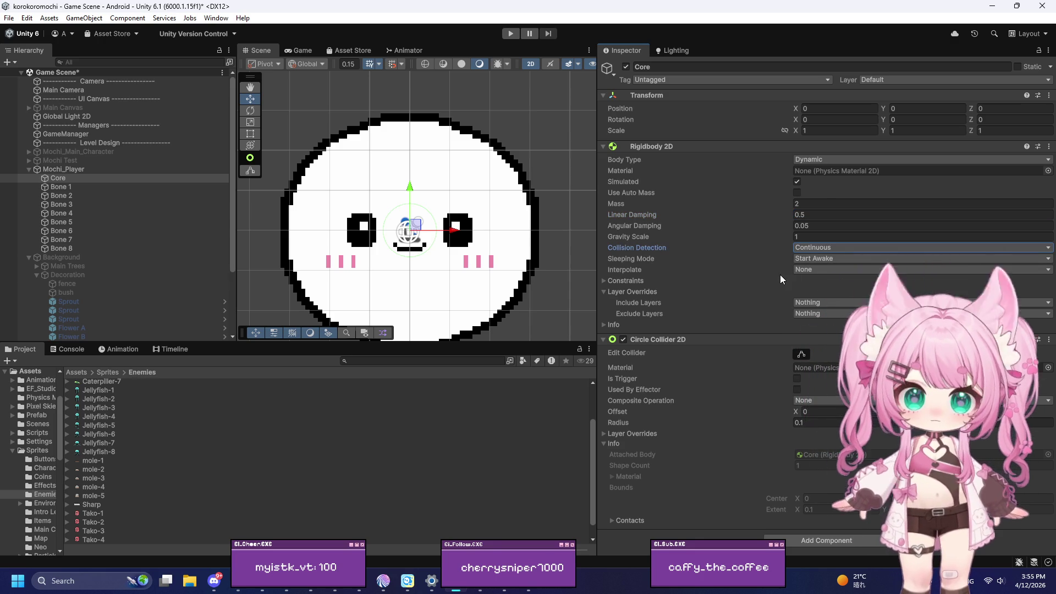
{"action": "left_click", "coordinate": [816, 271]}
{"action": "left_click", "coordinate": [819, 295]}
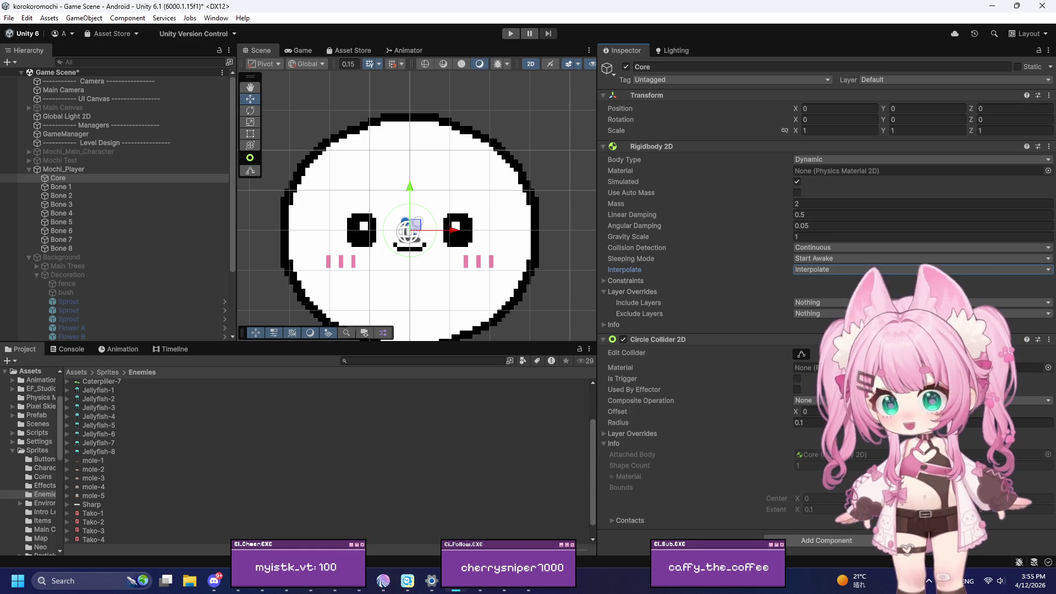
{"action": "left_click", "coordinate": [77, 188]}
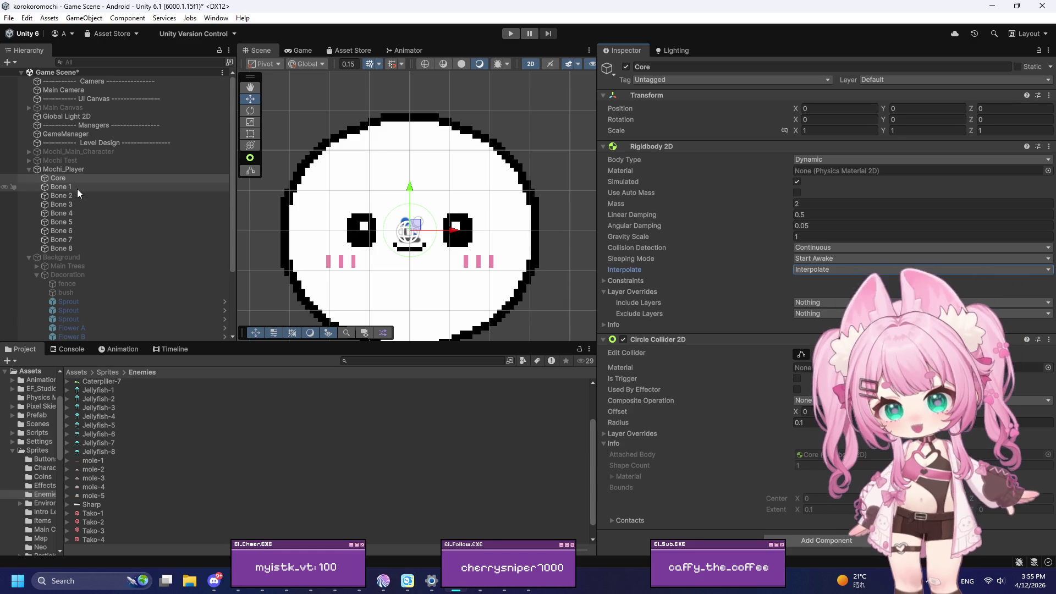
{"action": "left_click", "coordinate": [73, 250], "text": "shift"}
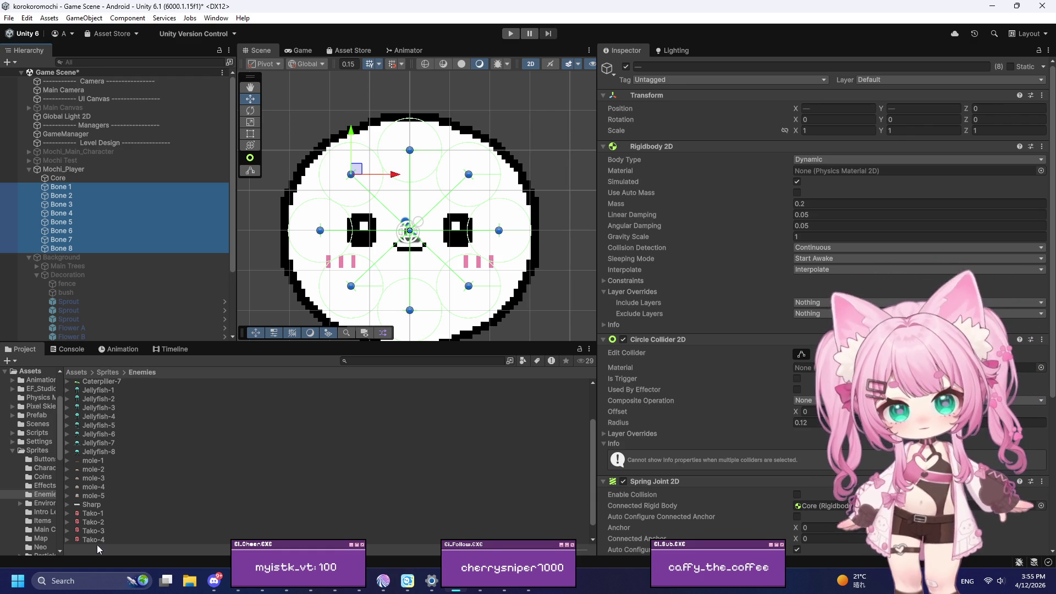
{"action": "left_click", "coordinate": [237, 581]}
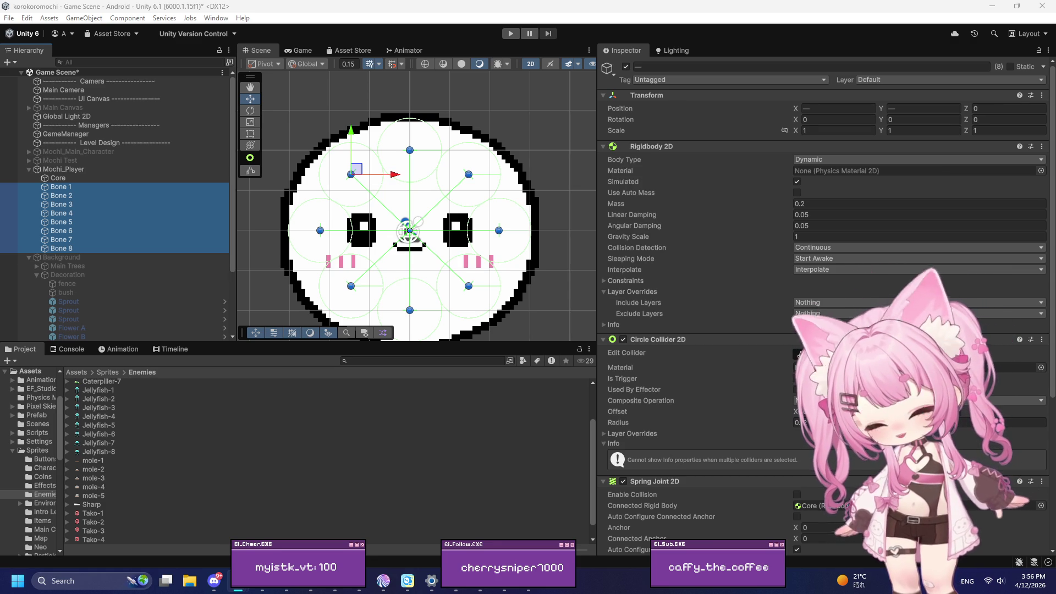
{"action": "scroll", "coordinate": [438, 117], "scroll_direction": "down", "scroll_amount": 5}
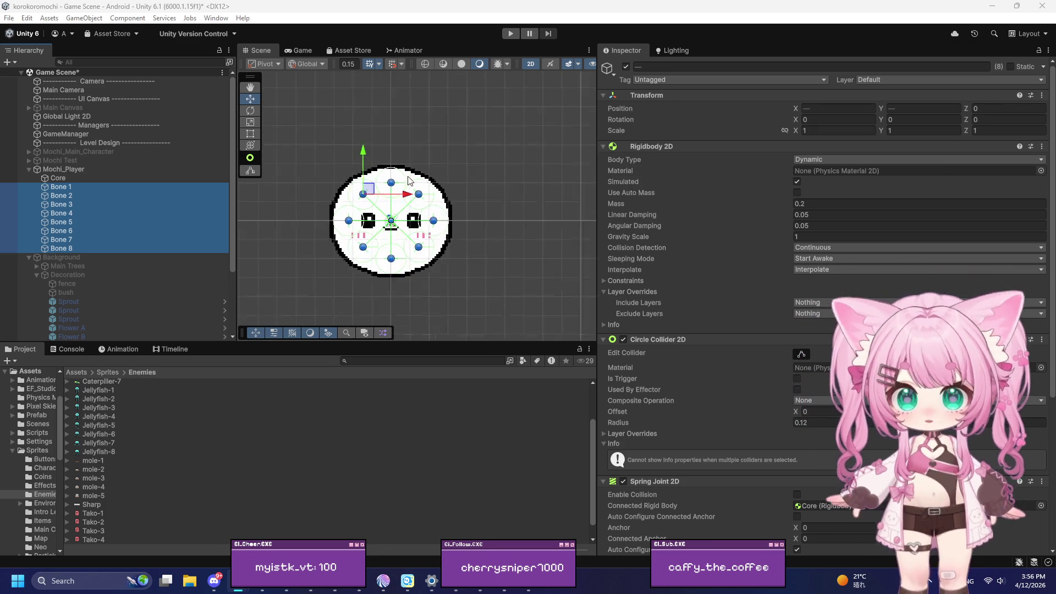
Drag Mochi_Player lower in the level and frame it
{"action": "scroll", "coordinate": [436, 114], "scroll_direction": "down", "scroll_amount": 4}
{"action": "scroll", "coordinate": [412, 136], "scroll_direction": "up", "scroll_amount": 2}
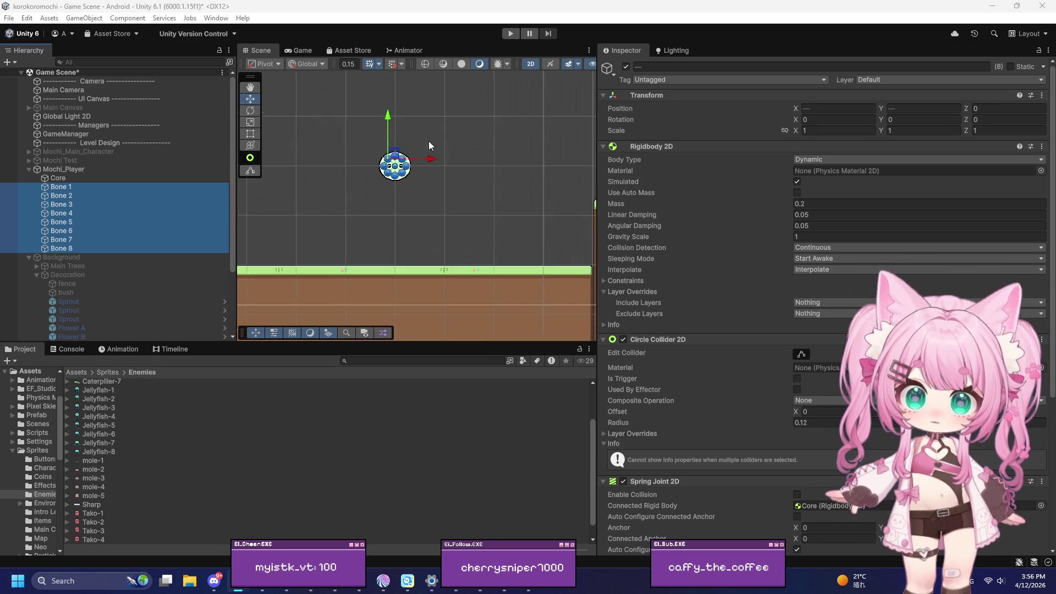
{"action": "left_click", "coordinate": [71, 170]}
{"action": "mouse_move", "coordinate": [388, 138]}
{"action": "left_mouse_down"}
{"action": "mouse_move", "coordinate": [416, 252]}
{"action": "mouse_move", "coordinate": [397, 325]}
{"action": "mouse_move", "coordinate": [408, 286]}
{"action": "mouse_move", "coordinate": [405, 322]}
{"action": "left_mouse_up"}
{"action": "key", "text": "f"}
Enable the Background group, try moving it to Y -29, then undo the move
{"action": "scroll", "coordinate": [423, 176], "scroll_direction": "down", "scroll_amount": 10}
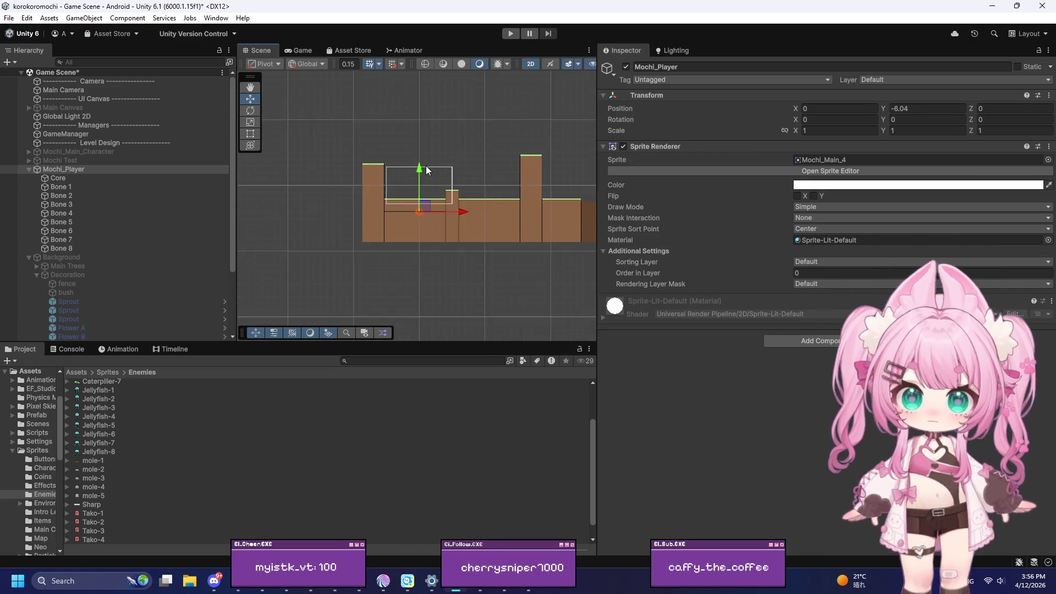
{"action": "scroll", "coordinate": [398, 192], "scroll_direction": "up", "scroll_amount": 3}
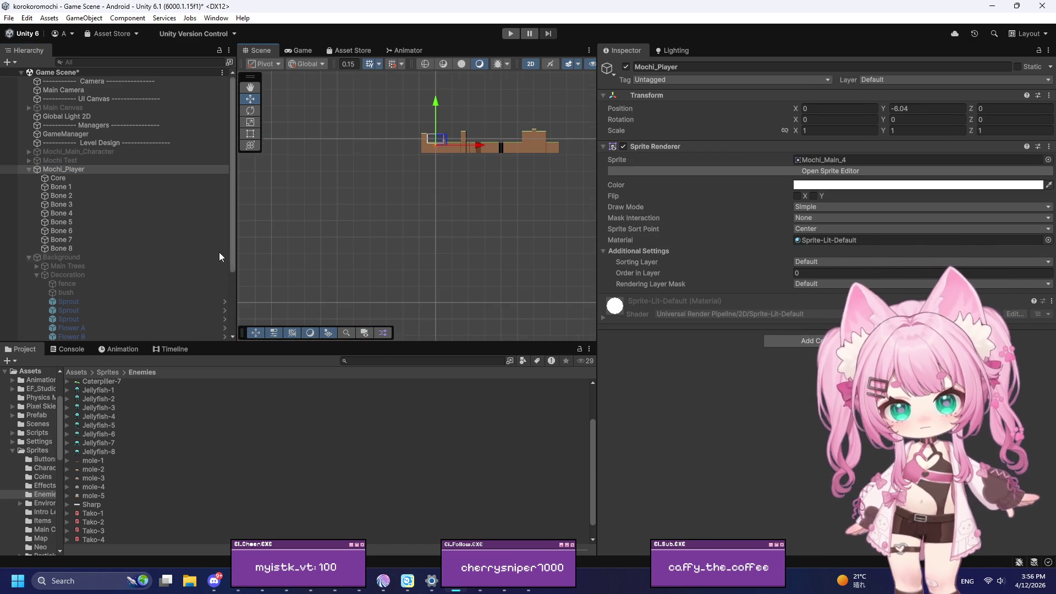
{"action": "left_click", "coordinate": [104, 257]}
{"action": "left_click", "coordinate": [626, 66]}
{"action": "scroll", "coordinate": [431, 132], "scroll_direction": "up", "scroll_amount": 3}
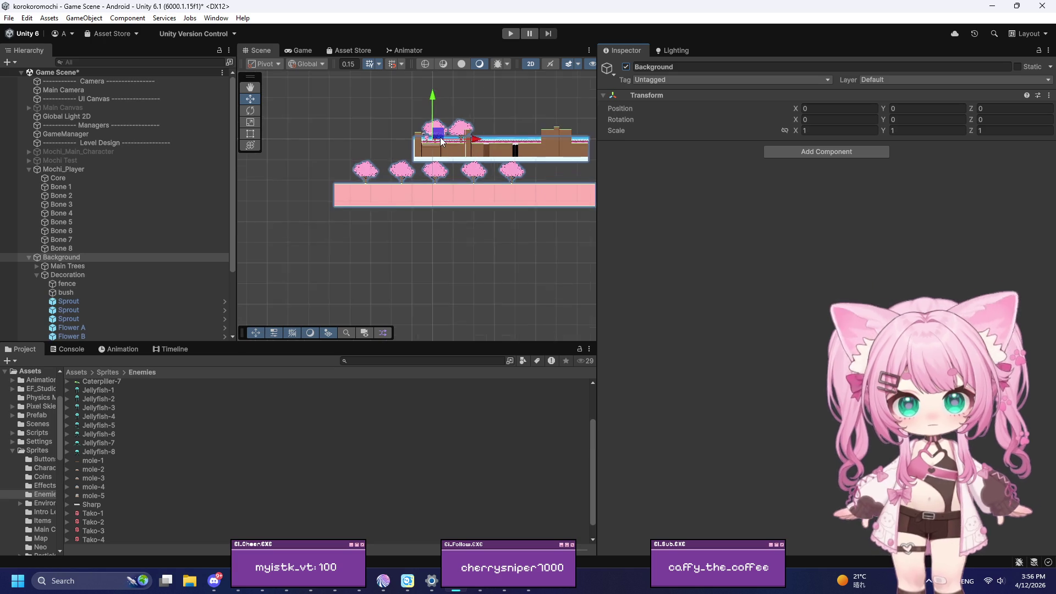
{"action": "left_click_drag", "start_coordinate": [428, 110], "coordinate": [428, 169]}
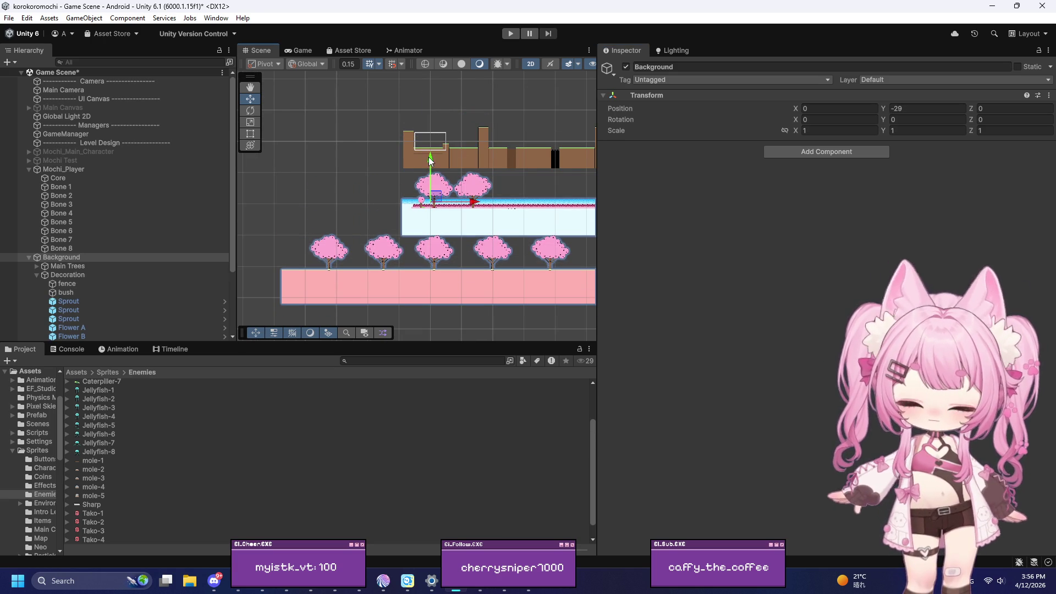
{"action": "key", "text": "ctrl+z"}
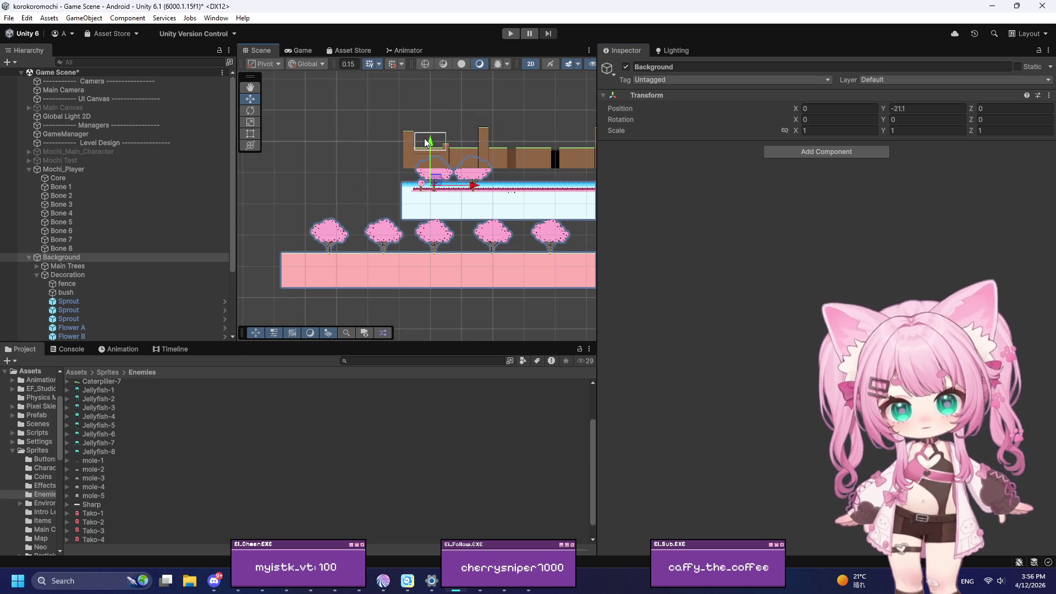
Lower Mochi_Player to Y -31.4 near the tree and frame it
{"action": "left_click", "coordinate": [81, 170]}
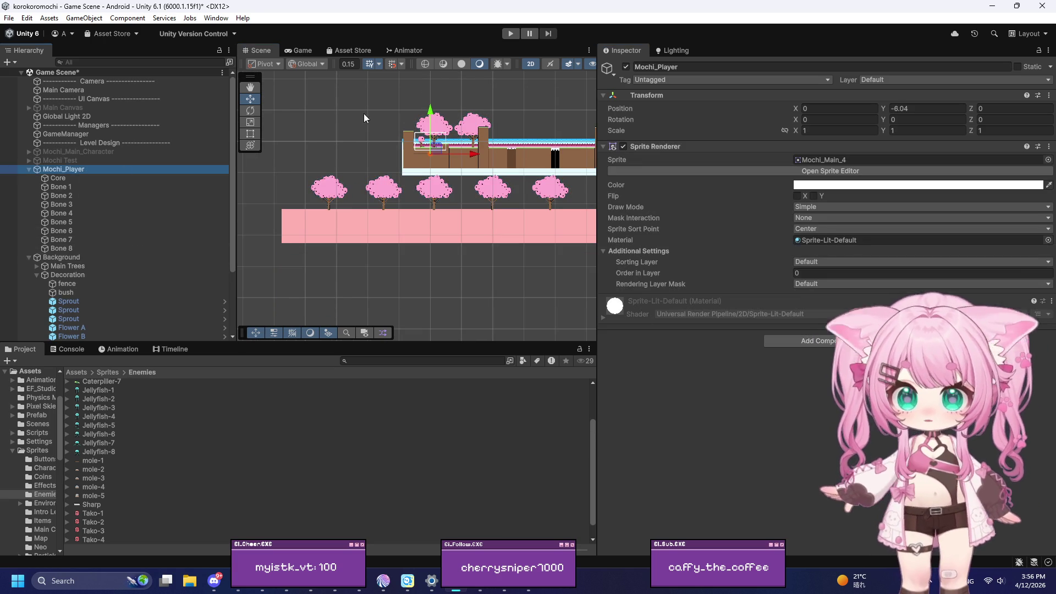
{"action": "left_click_drag", "start_coordinate": [429, 108], "coordinate": [425, 209]}
{"action": "key", "text": "f"}
{"action": "scroll", "coordinate": [454, 215], "scroll_direction": "down", "scroll_amount": 5}
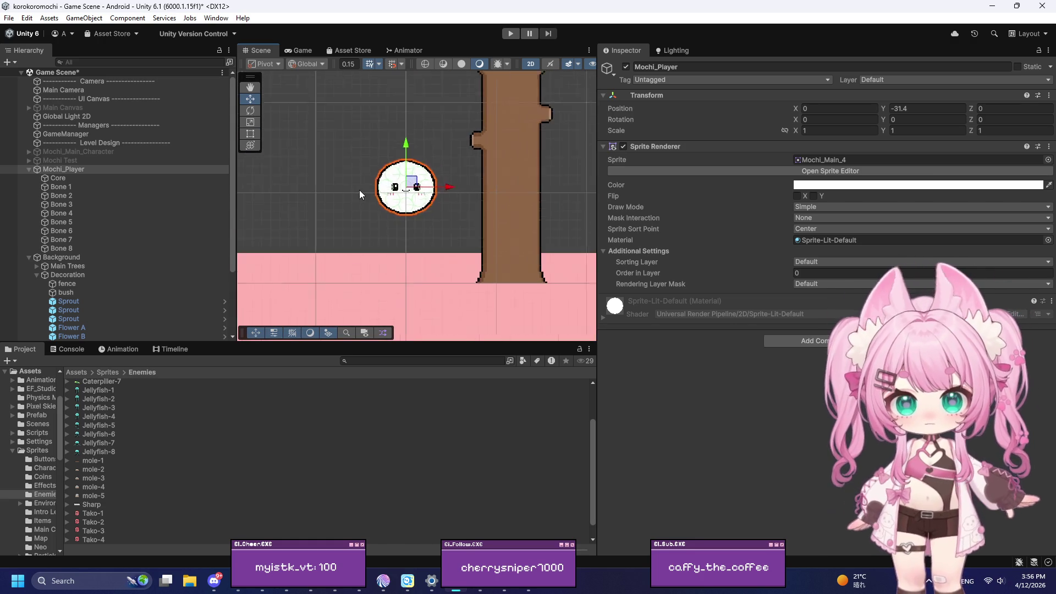
{"action": "scroll", "coordinate": [419, 187], "scroll_direction": "up", "scroll_amount": 2}
Select Core and all eight bones, frame them, and start Play mode
{"action": "left_click", "coordinate": [101, 178]}
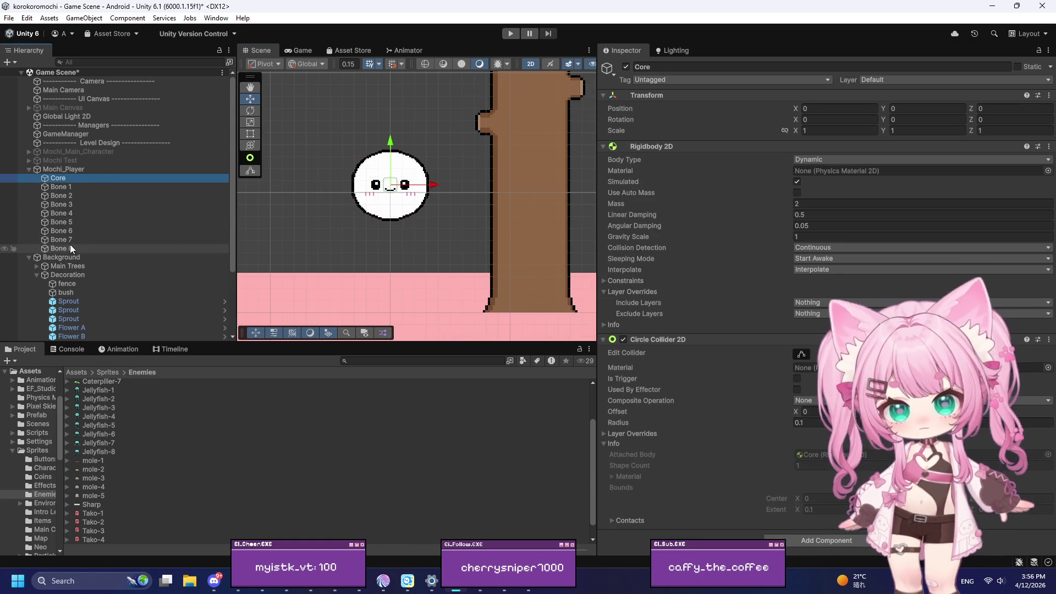
{"action": "left_click", "coordinate": [70, 246], "text": "shift"}
{"action": "key", "text": "f"}
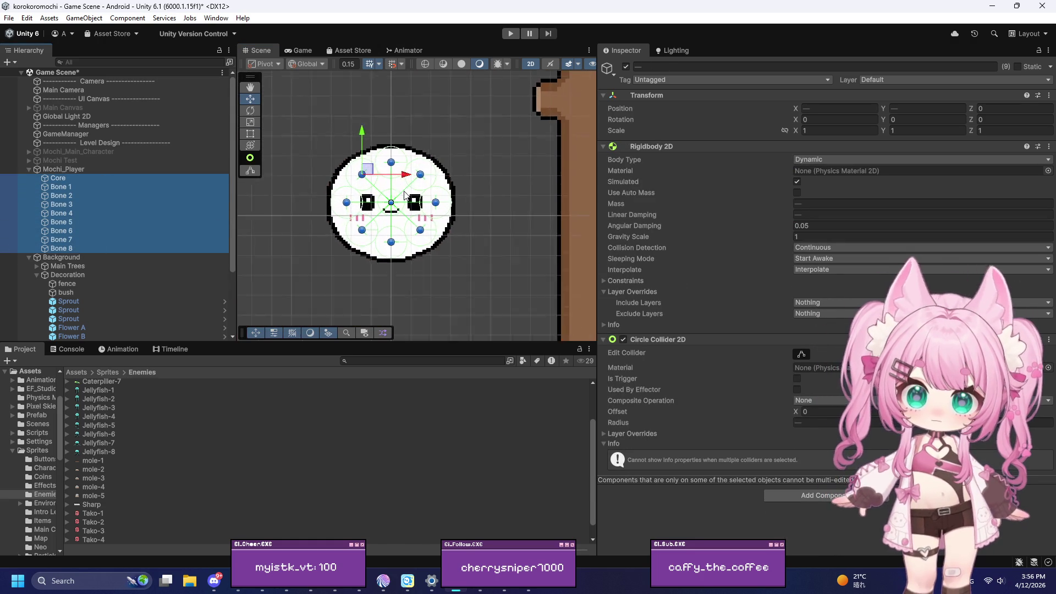
{"action": "scroll", "coordinate": [404, 194], "scroll_direction": "down", "scroll_amount": 3}
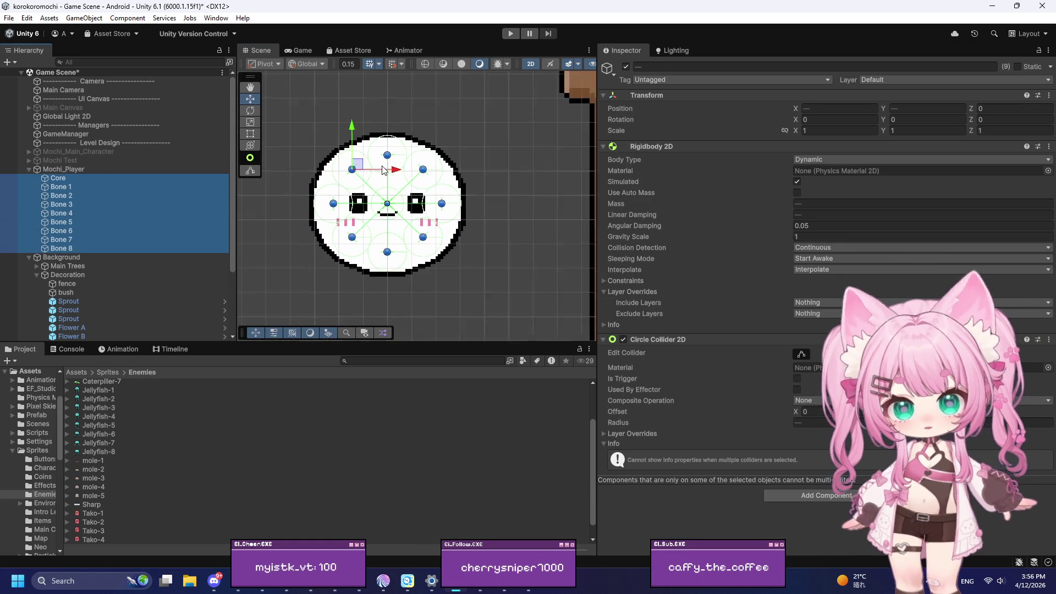
{"action": "left_click", "coordinate": [510, 34]}
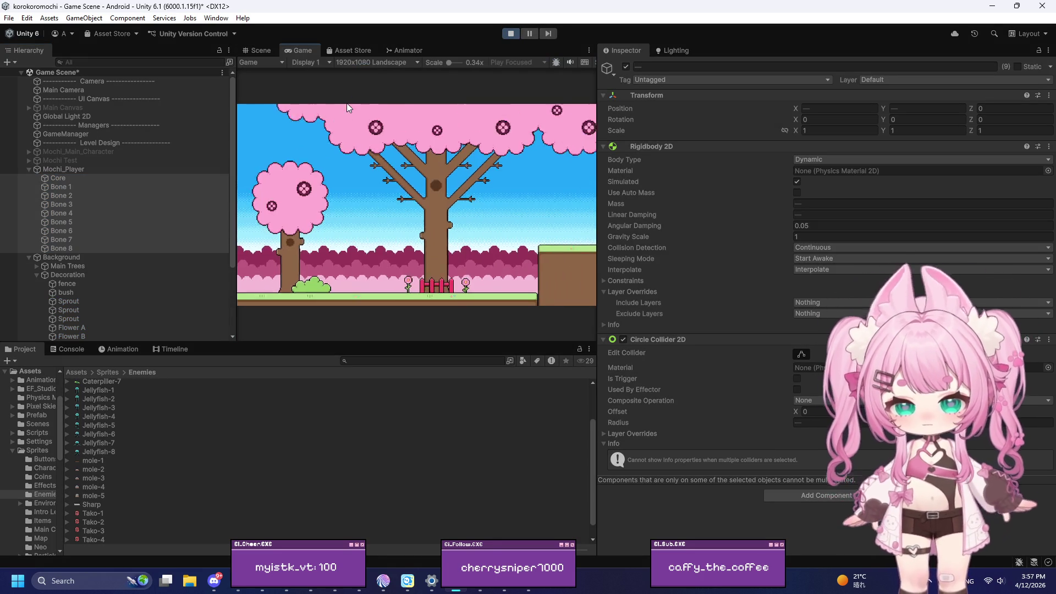
Exit Play mode and select only the Mochi_Player parent object
{"action": "left_click", "coordinate": [509, 32]}
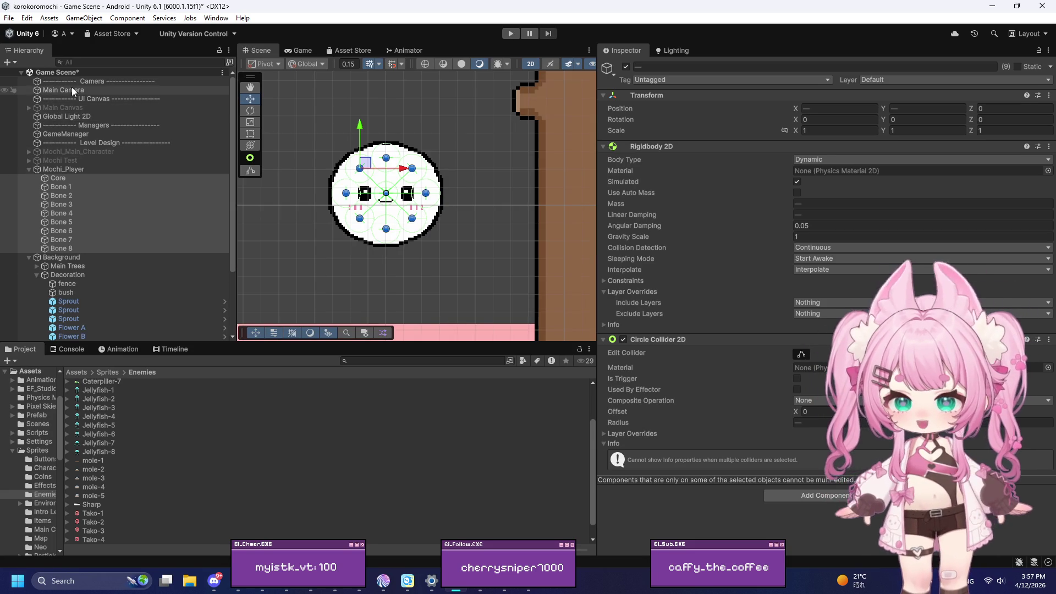
{"action": "left_click", "coordinate": [79, 170]}
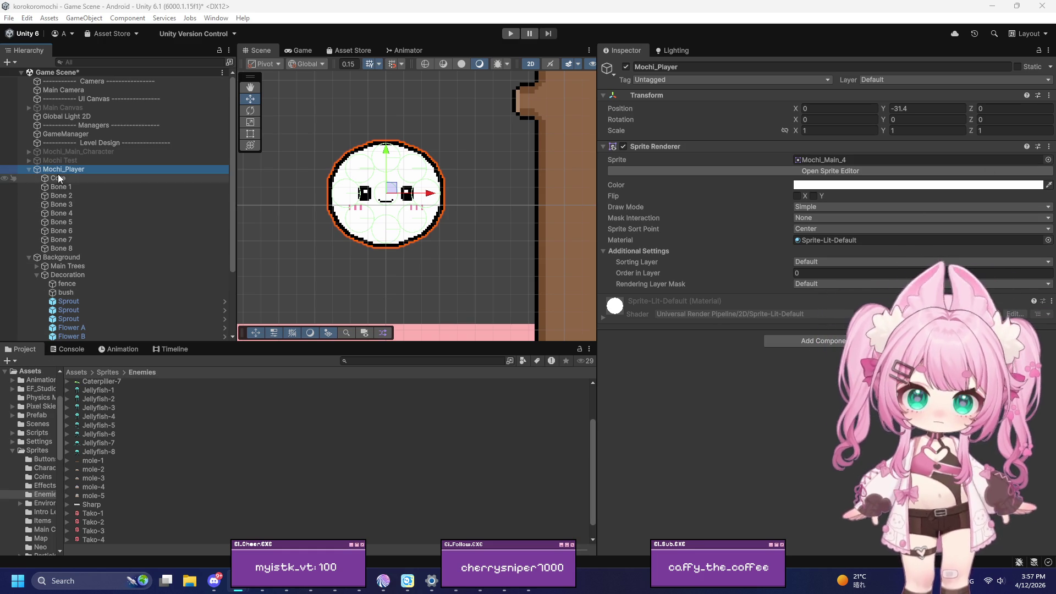
Copy the Mochi Controller component from the old main character object
{"action": "left_click", "coordinate": [816, 340]}
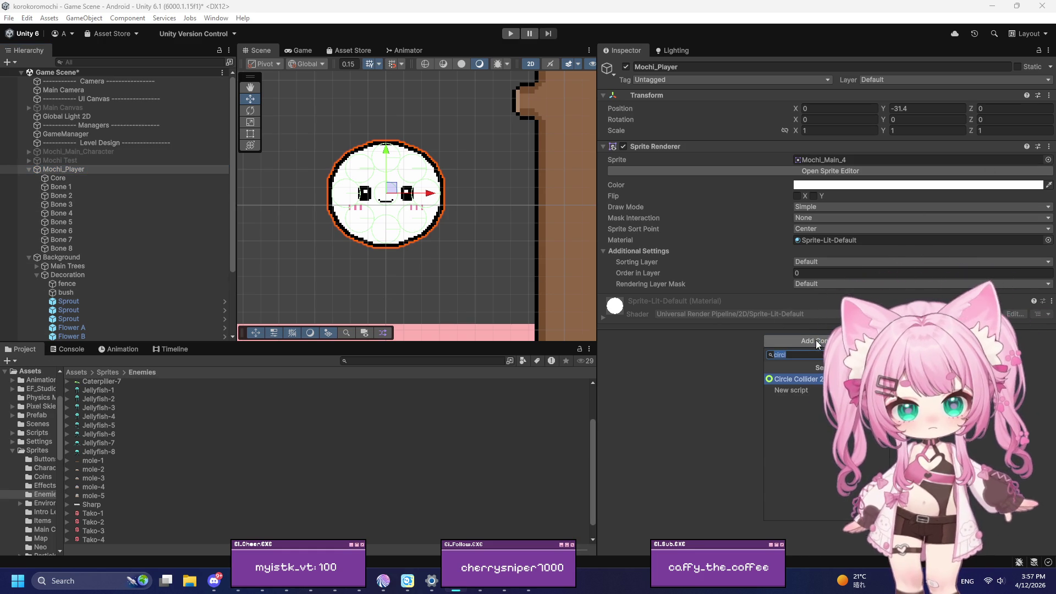
{"action": "left_click", "coordinate": [58, 152]}
{"action": "scroll", "coordinate": [721, 322], "scroll_direction": "down", "scroll_amount": 5}
{"action": "left_click", "coordinate": [1042, 151]}
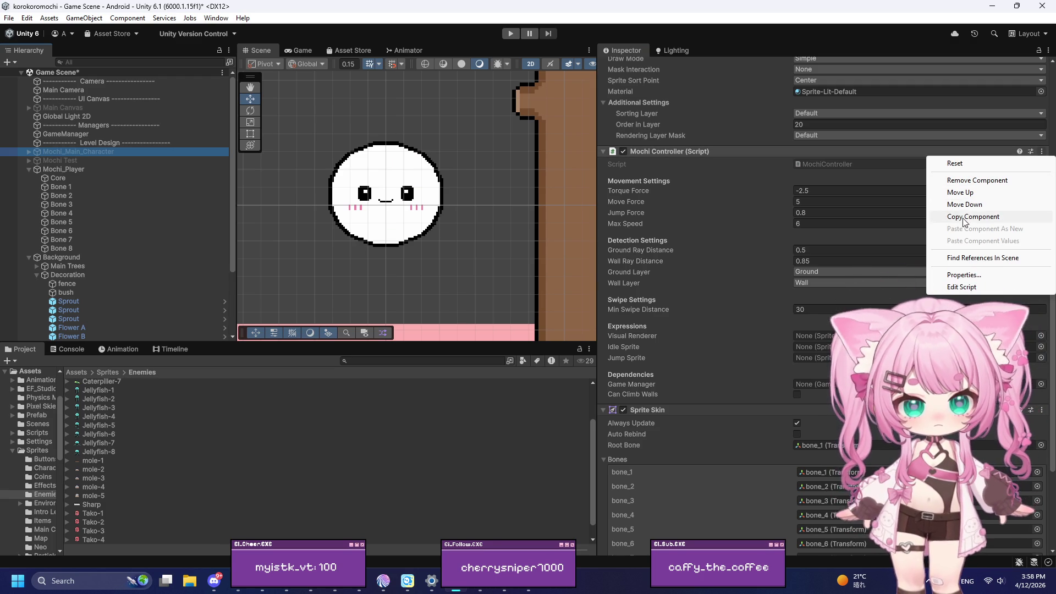
{"action": "left_click", "coordinate": [855, 238]}
{"action": "scroll", "coordinate": [754, 247], "scroll_direction": "up", "scroll_amount": 5}
{"action": "scroll", "coordinate": [753, 242], "scroll_direction": "down", "scroll_amount": 10}
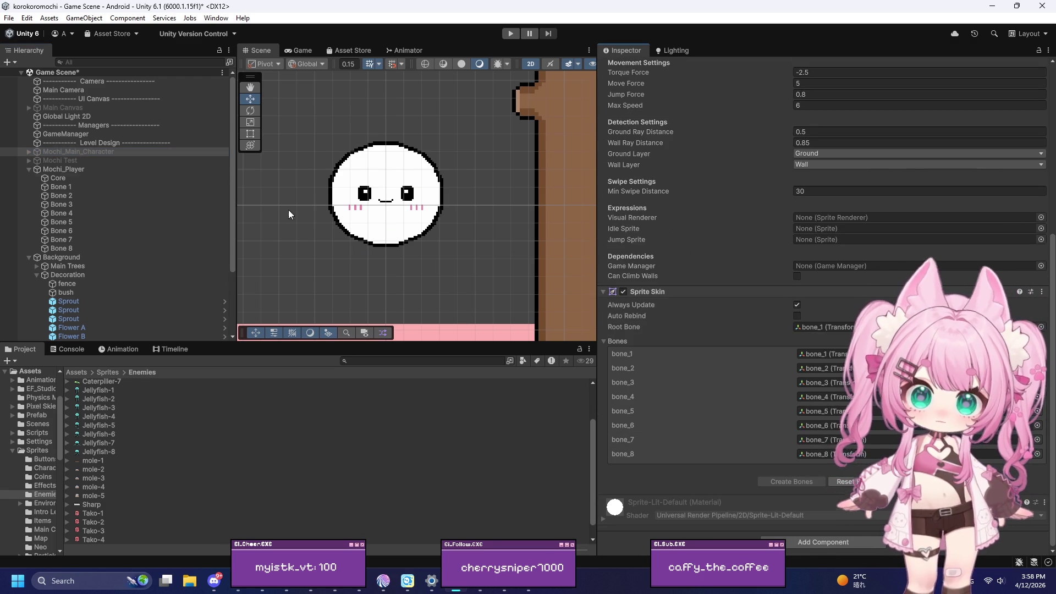
Paste the copied Mochi Controller onto Mochi_Player as a new component
{"action": "left_click", "coordinate": [74, 170]}
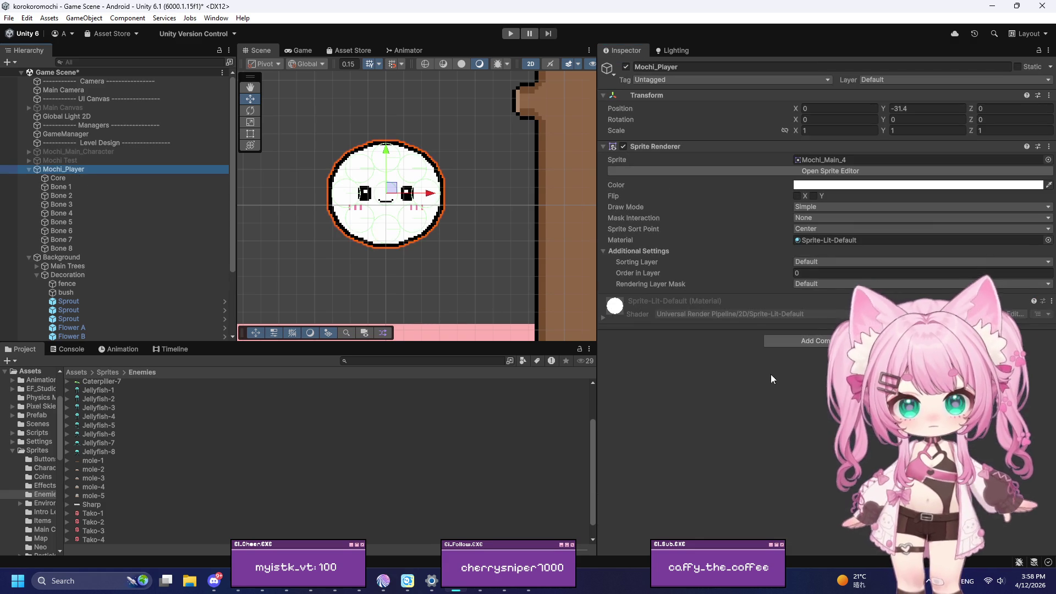
{"action": "left_click", "coordinate": [799, 340]}
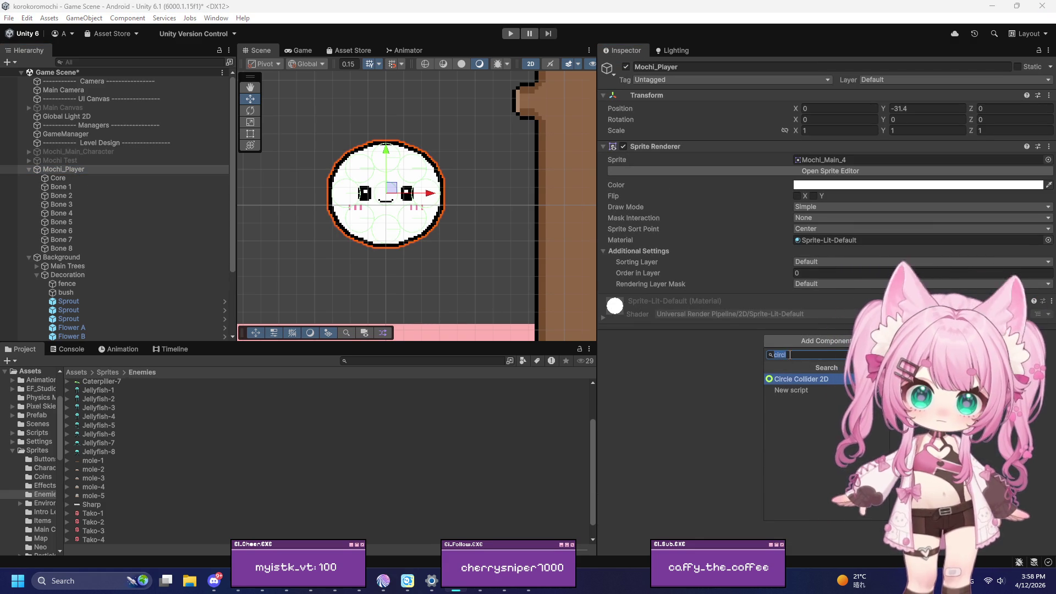
{"action": "left_click", "coordinate": [1047, 146]}
{"action": "left_click", "coordinate": [1048, 147]}
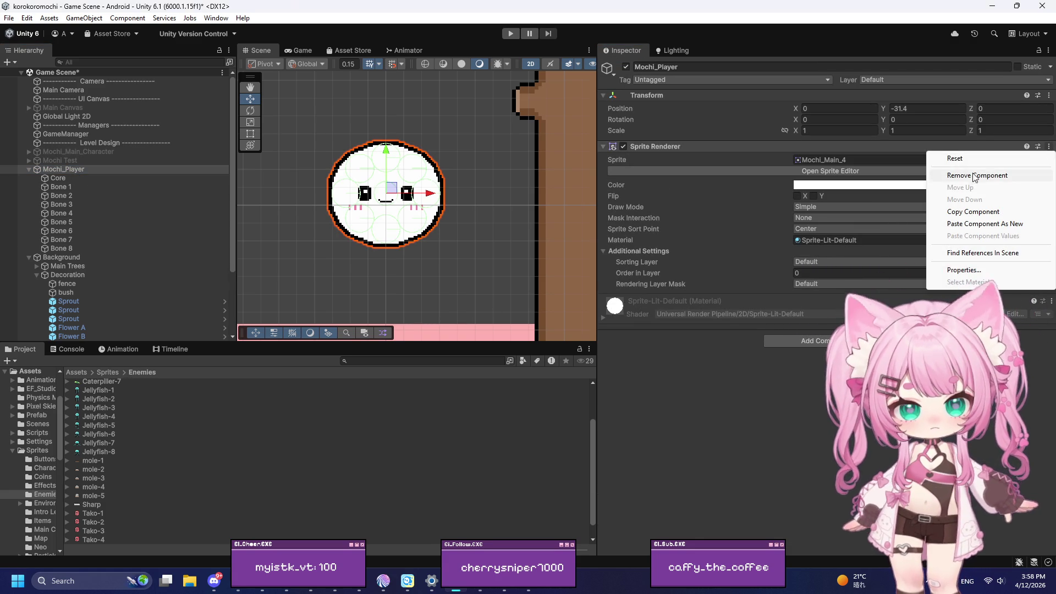
{"action": "left_click", "coordinate": [985, 223]}
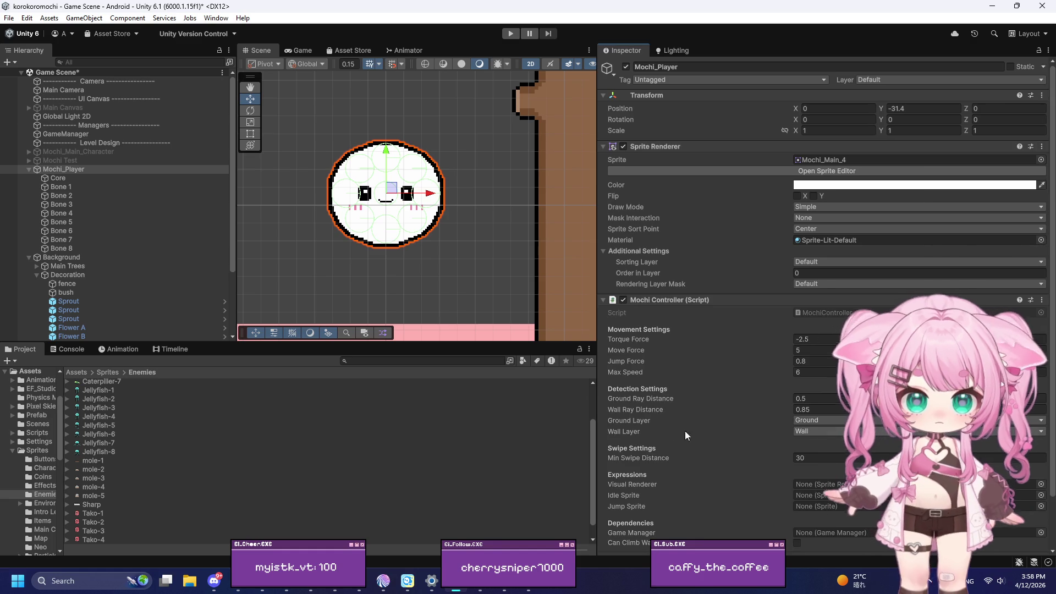
Assign the GameManager object to the controller's Game Manager field
{"action": "scroll", "coordinate": [670, 386], "scroll_direction": "down", "scroll_amount": 2}
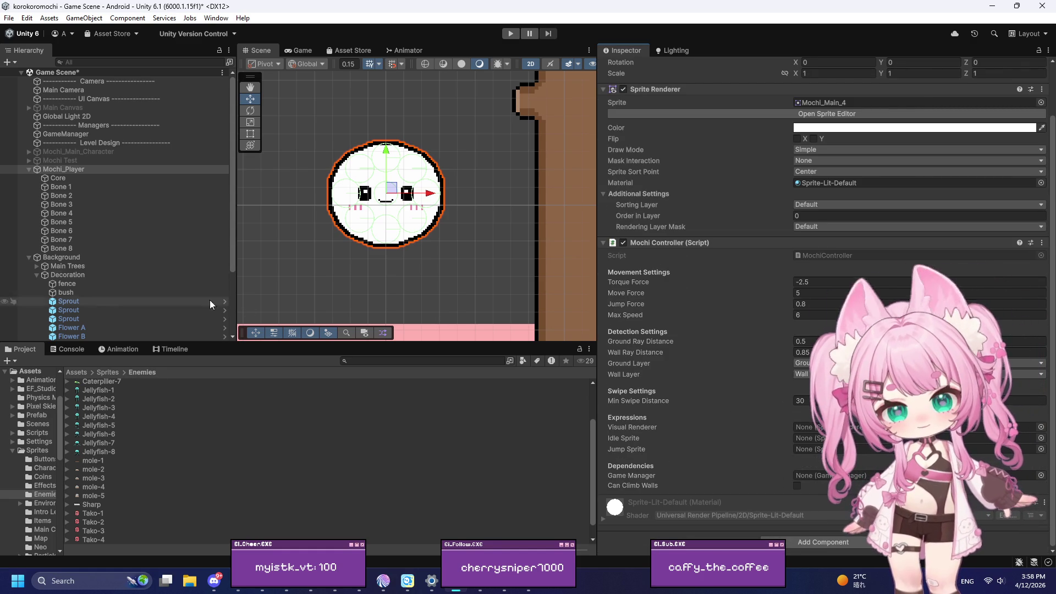
{"action": "scroll", "coordinate": [179, 258], "scroll_direction": "down", "scroll_amount": 3}
{"action": "scroll", "coordinate": [161, 281], "scroll_direction": "up", "scroll_amount": 3}
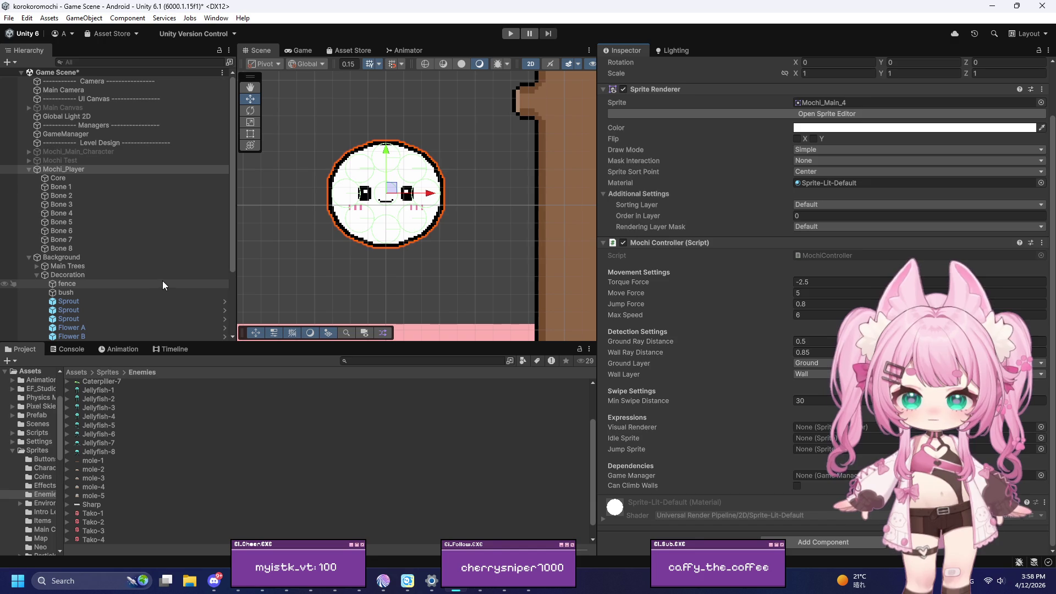
{"action": "left_click_drag", "start_coordinate": [91, 131], "coordinate": [810, 474]}
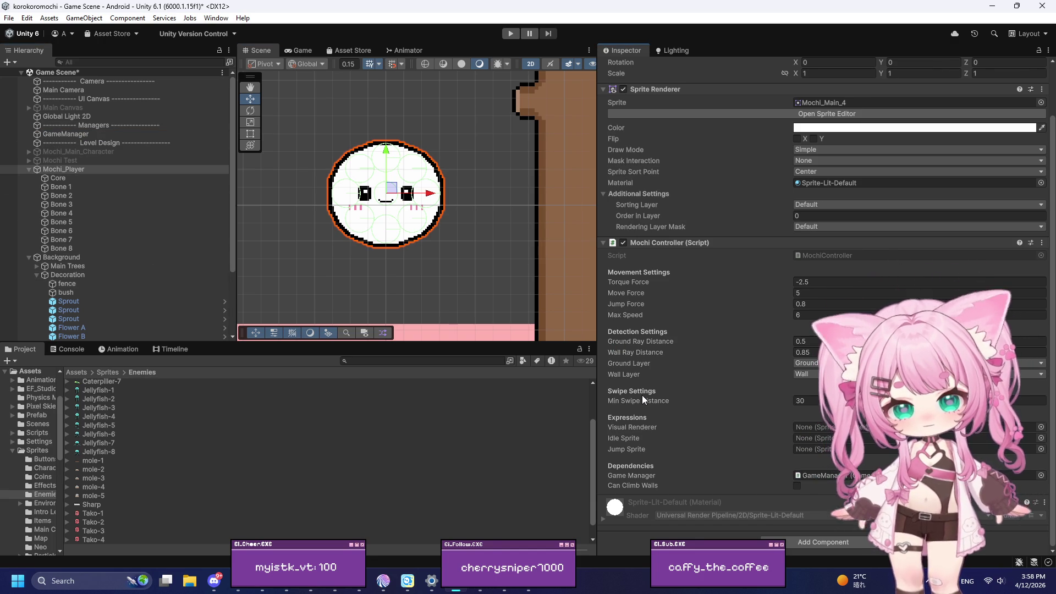
{"action": "left_click", "coordinate": [1041, 438]}
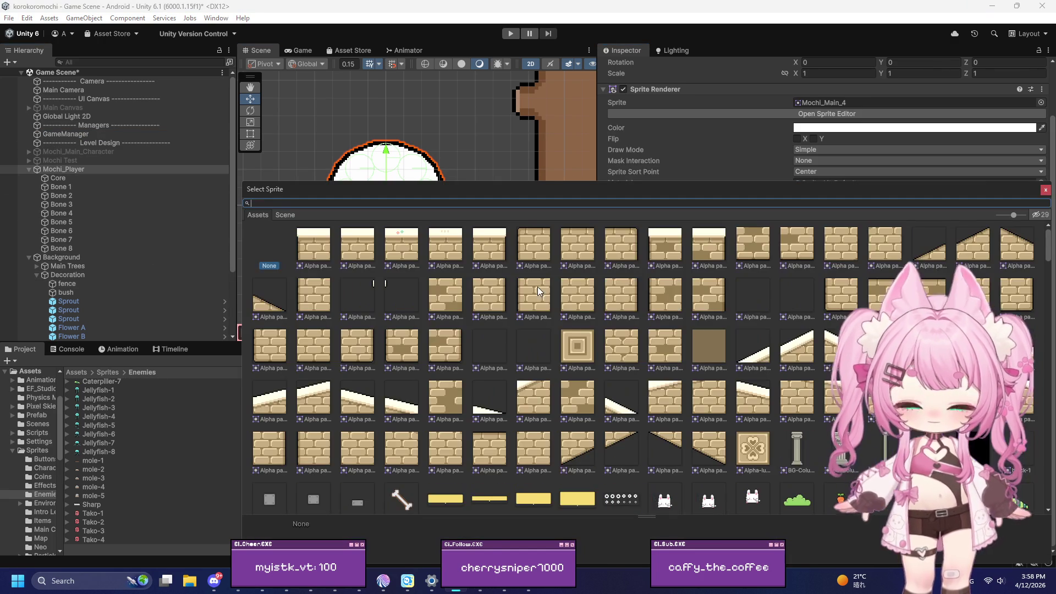
Set Idle Sprite to Mochi_Main_Sprite Sheet_0 and Jump Sprite to Mochi_Main_Sprite Sheet_1
{"action": "type", "text": "mochi"}
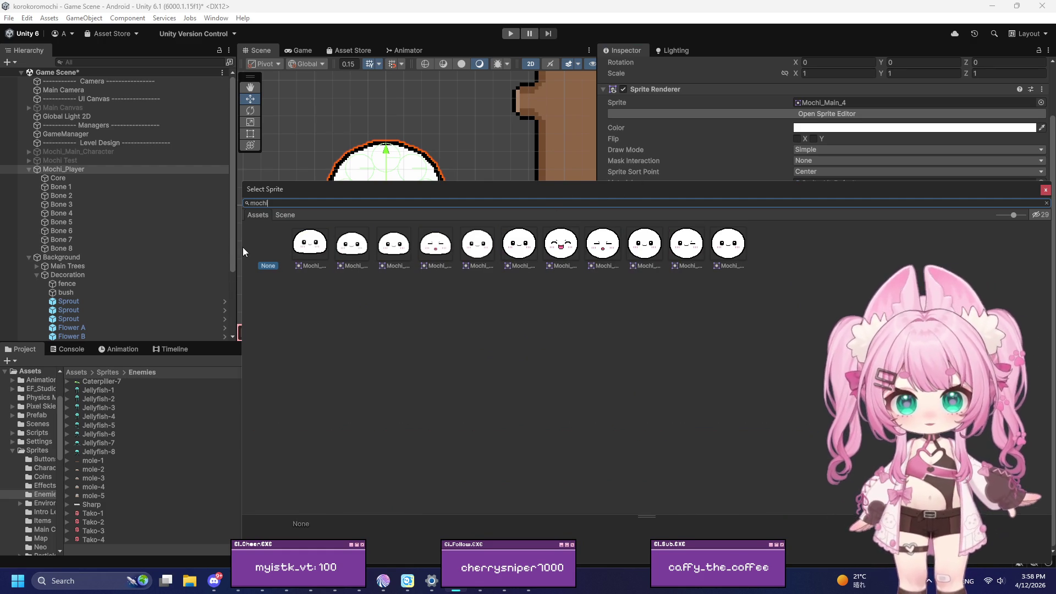
{"action": "left_click_drag", "start_coordinate": [240, 247], "coordinate": [59, 247]}
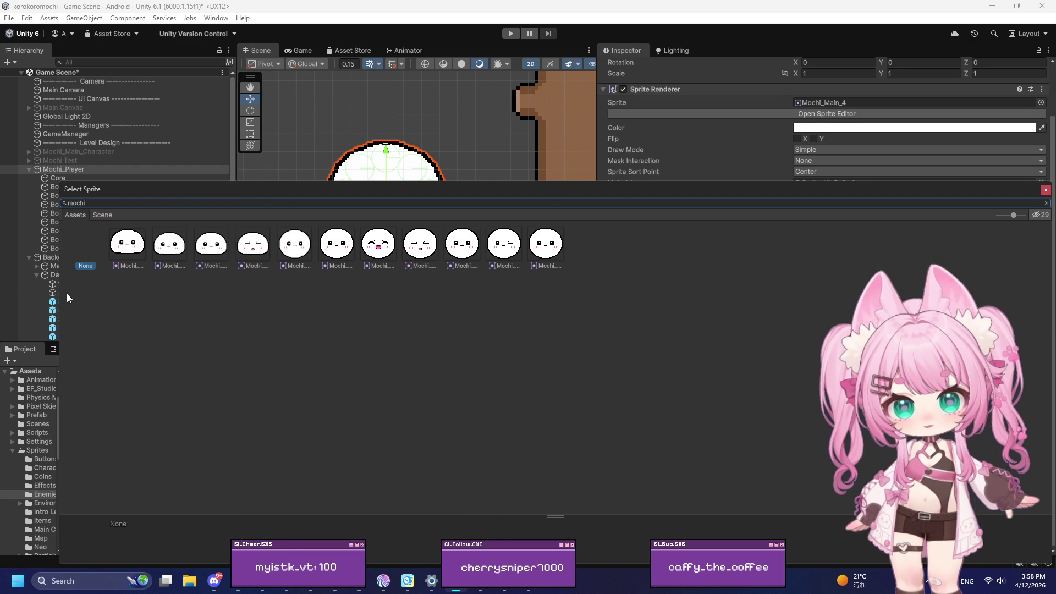
{"action": "left_click", "coordinate": [332, 242]}
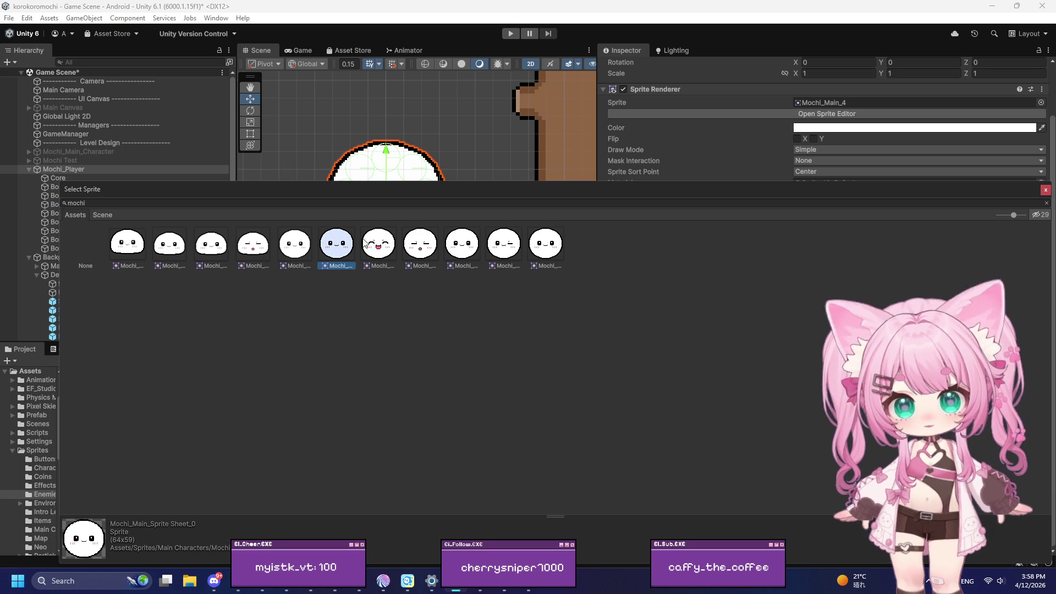
{"action": "left_click", "coordinate": [294, 243]}
{"action": "left_click", "coordinate": [1044, 189]}
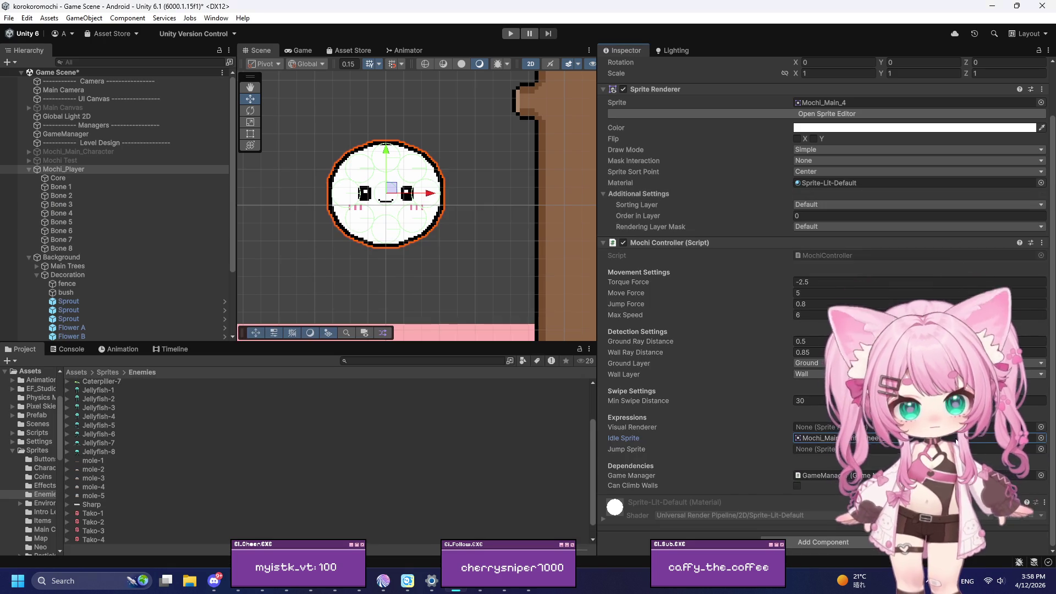
{"action": "left_click", "coordinate": [1040, 449]}
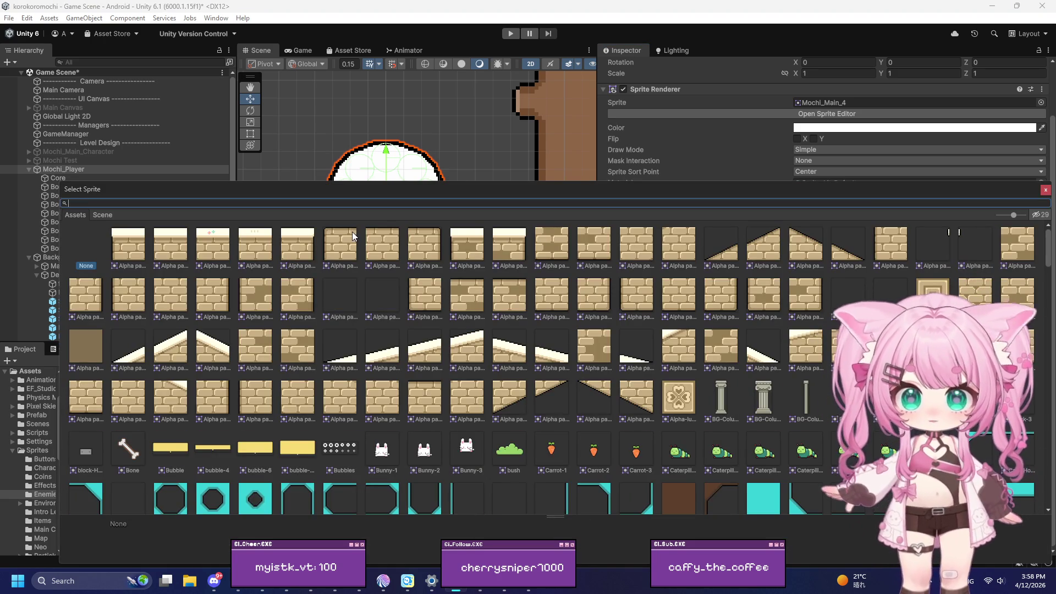
{"action": "type", "text": "mochi"}
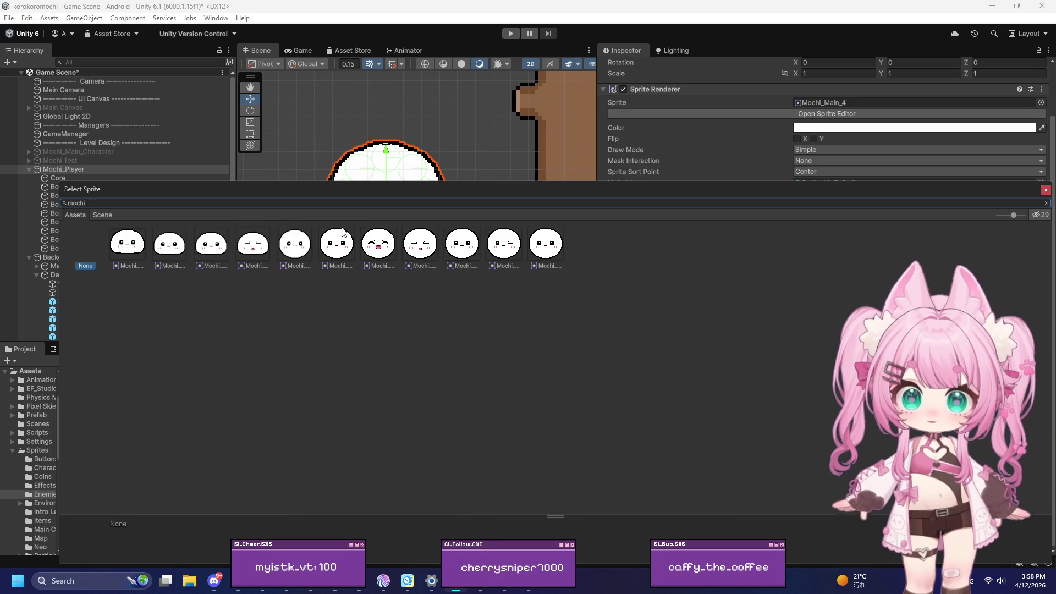
{"action": "left_click", "coordinate": [379, 244]}
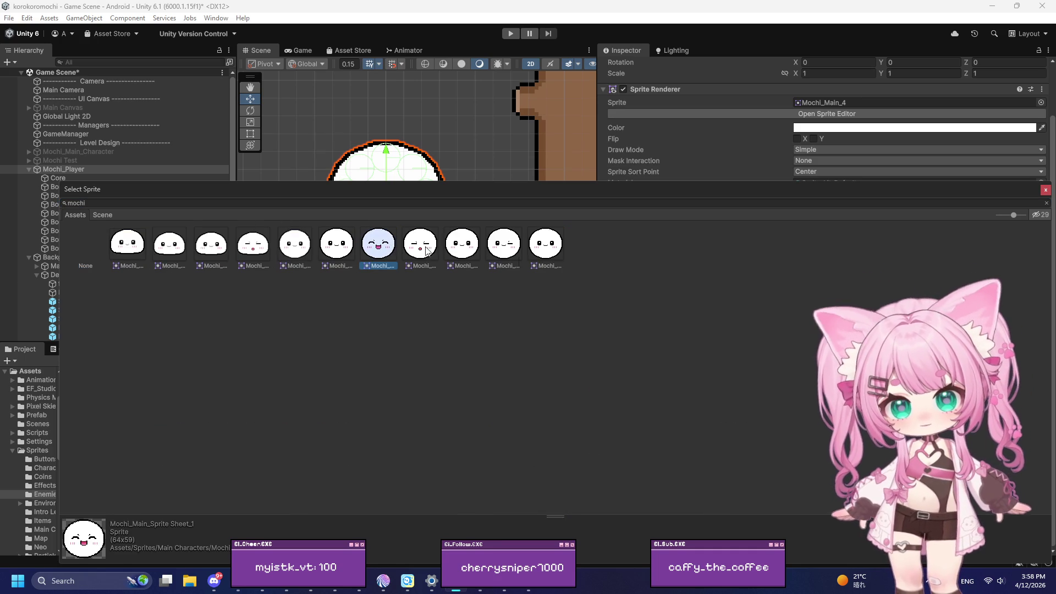
{"action": "left_click", "coordinate": [1046, 190]}
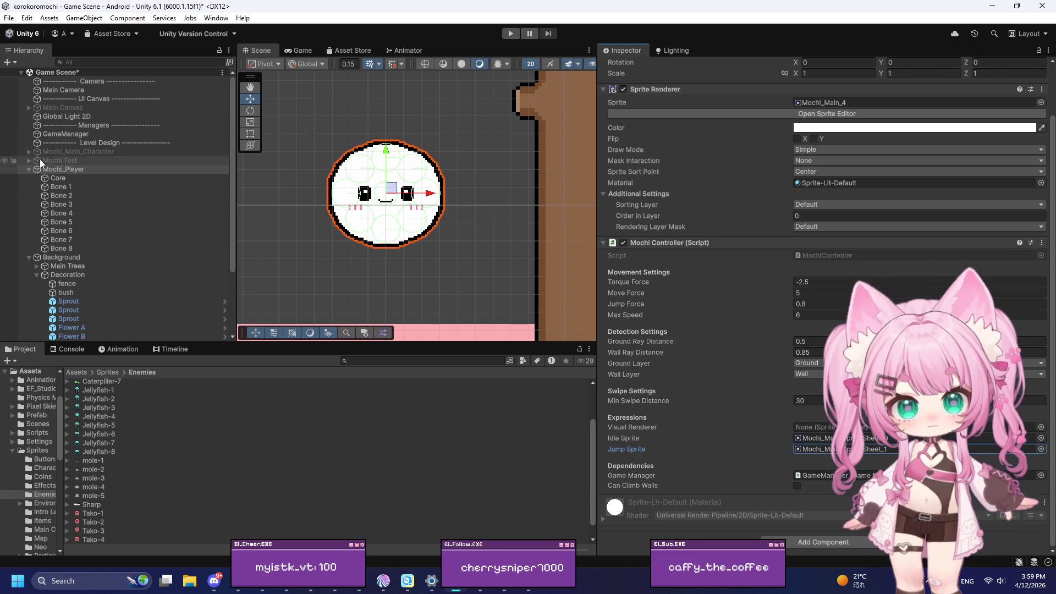
Assign Mochi_Player's own Sprite Renderer to the Visual Renderer field
{"action": "left_click_drag", "start_coordinate": [51, 169], "coordinate": [820, 428]}
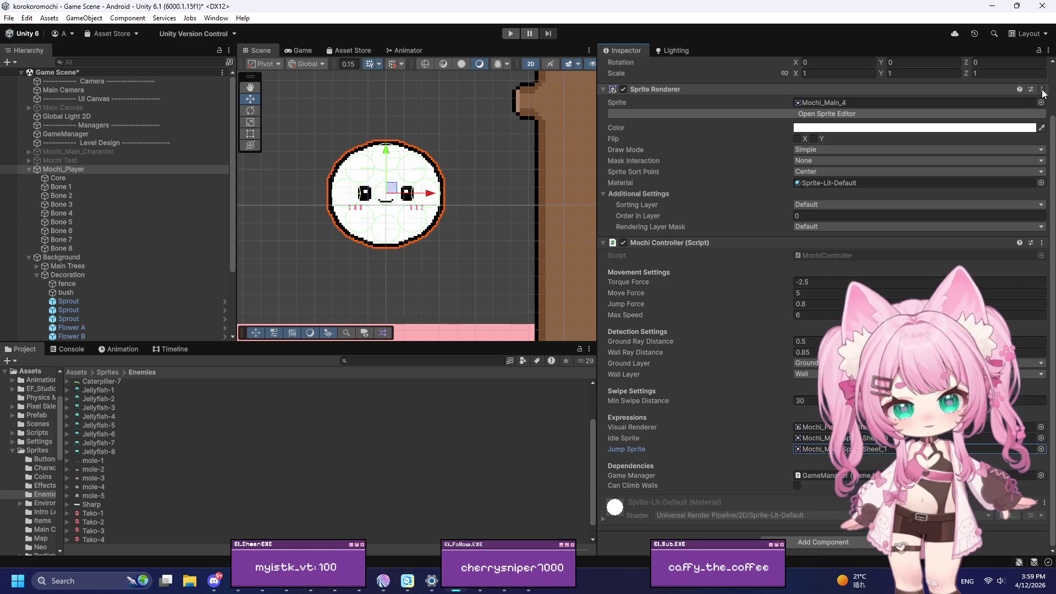
{"action": "left_click", "coordinate": [1041, 243]}
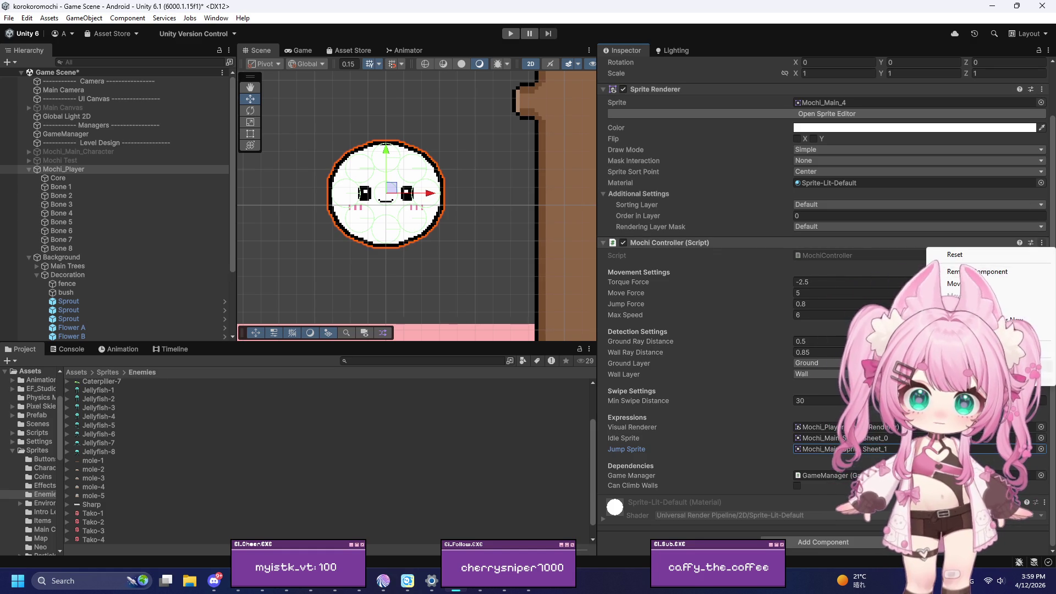
{"action": "key", "text": "Escape"}
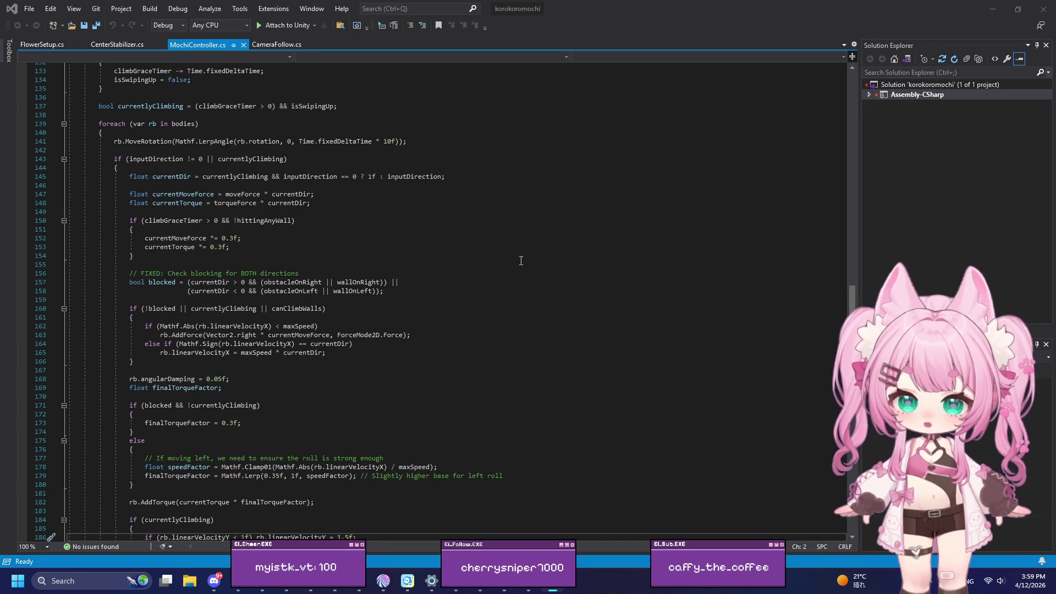
Select all the code in MochiController.cs with Ctrl+A
{"action": "key", "text": "ctrl+a"}
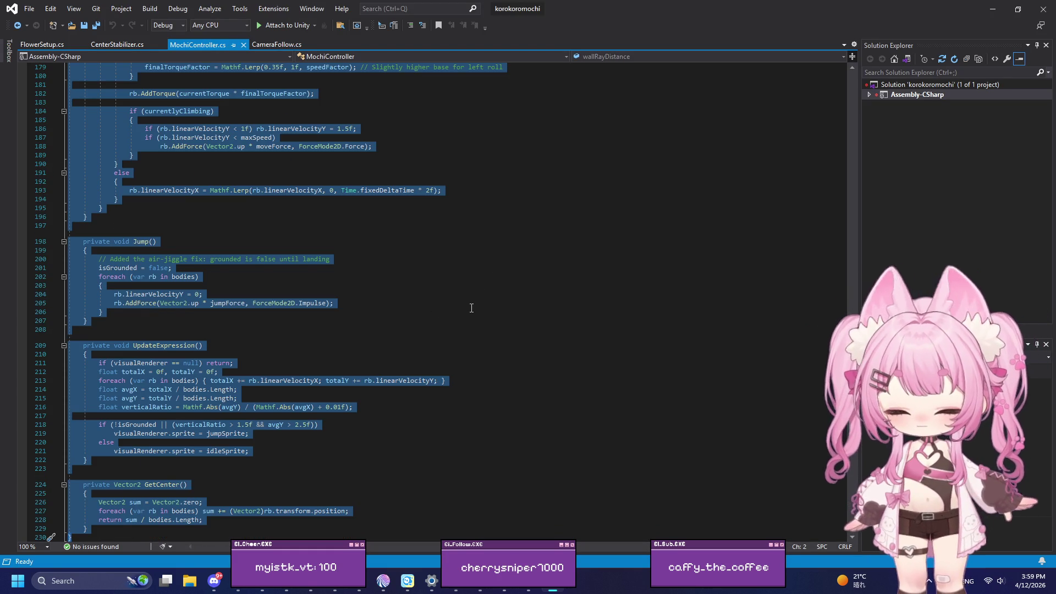
{"action": "key", "text": "alt+Tab"}
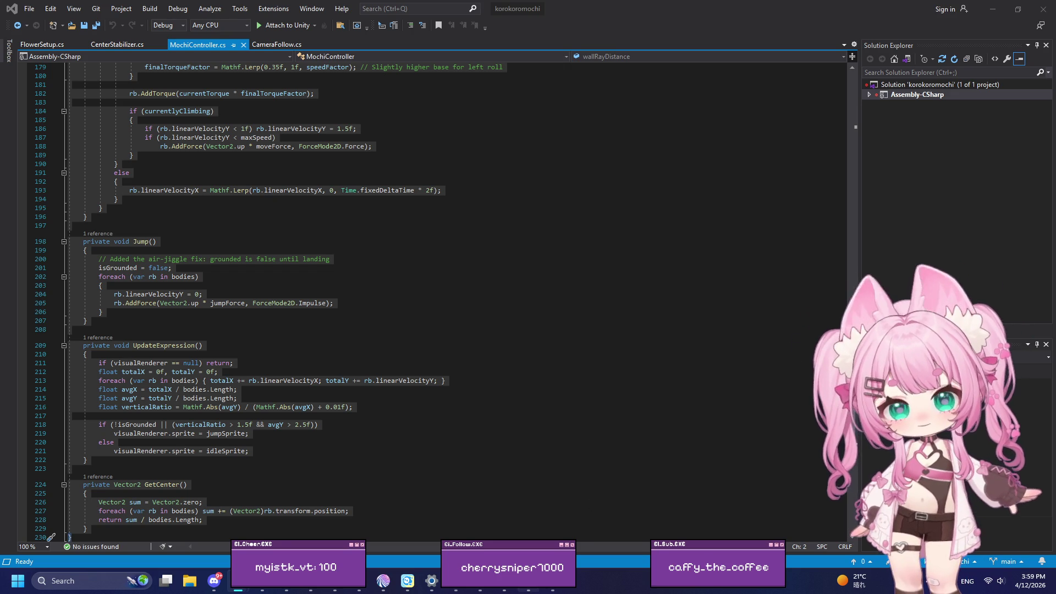
{"action": "mouse_move", "coordinate": [554, 588]}
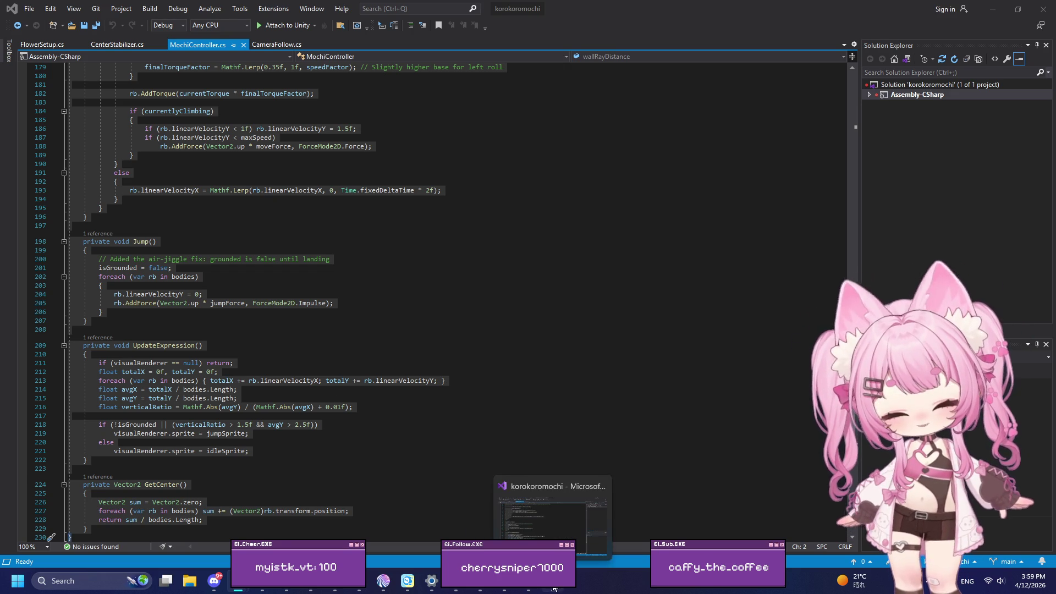
Select all the code in CameraFollow.cs, then switch back to Unity
{"action": "left_click", "coordinate": [275, 45]}
{"action": "left_click", "coordinate": [420, 214]}
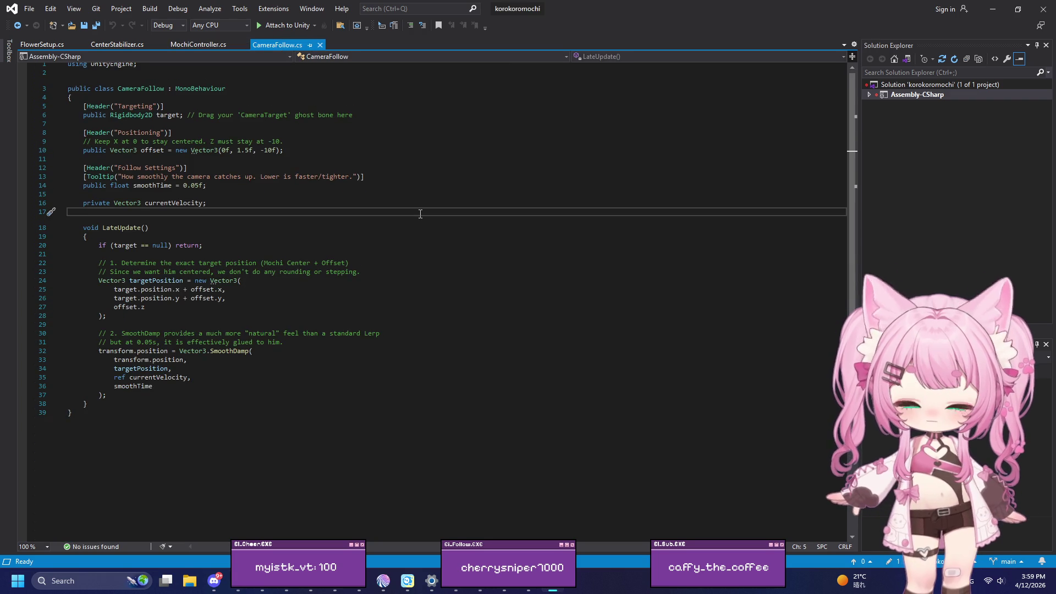
{"action": "key", "text": "ctrl+a"}
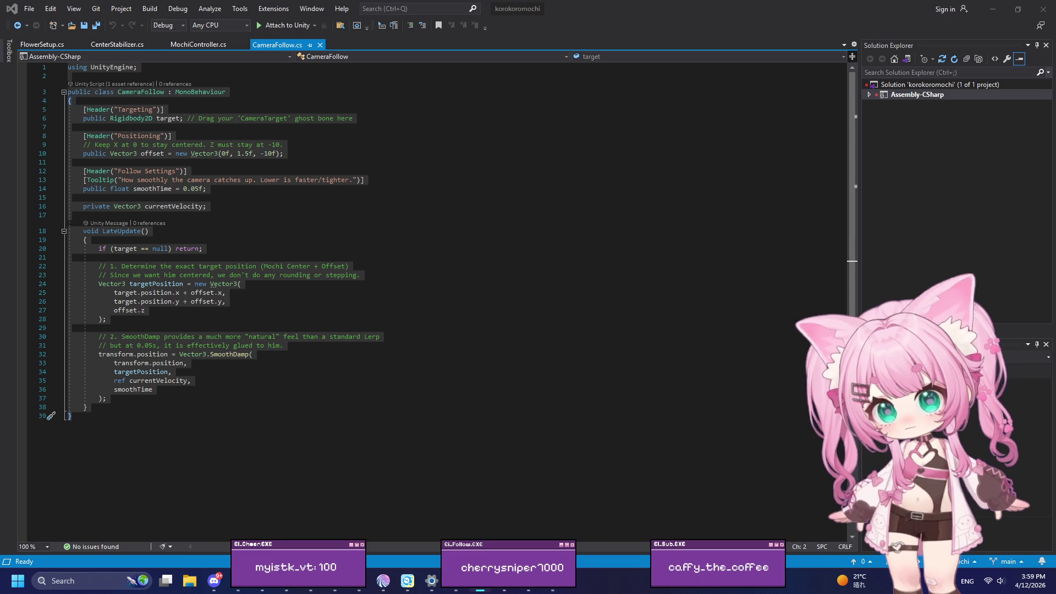
{"action": "key", "text": "super+d"}
{"action": "key", "text": "super+d"}
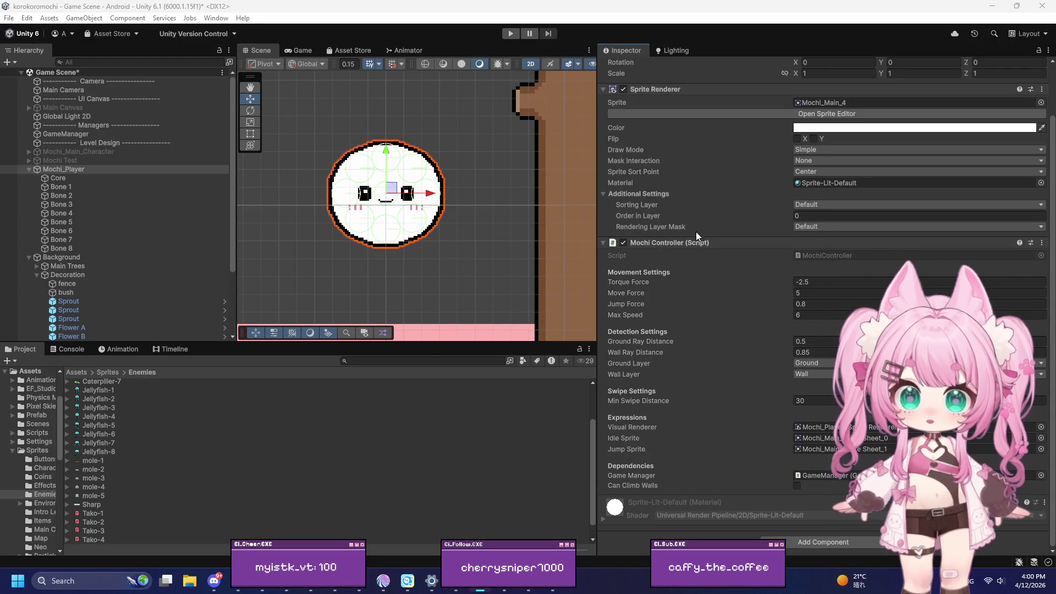
{"action": "scroll", "coordinate": [480, 227], "scroll_direction": "down", "scroll_amount": 6}
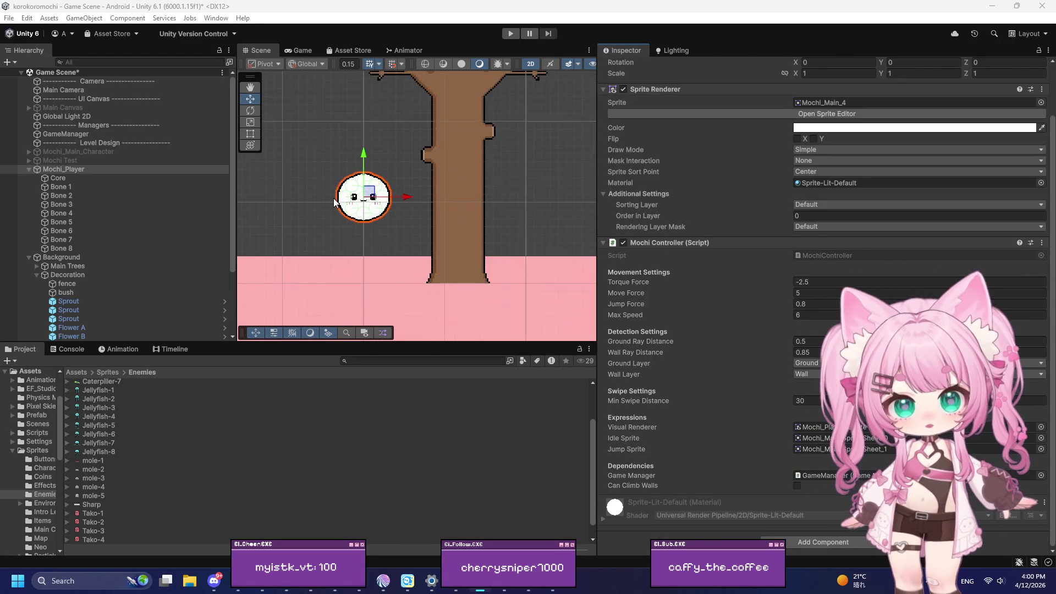
{"action": "scroll", "coordinate": [337, 191], "scroll_direction": "up", "scroll_amount": 5}
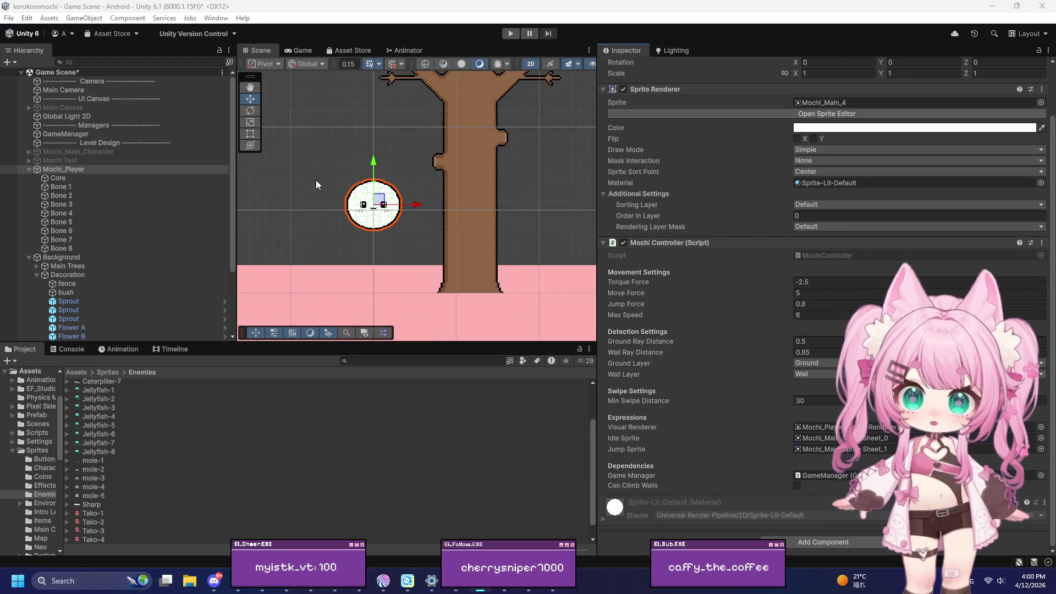
{"action": "scroll", "coordinate": [350, 195], "scroll_direction": "up", "scroll_amount": 2}
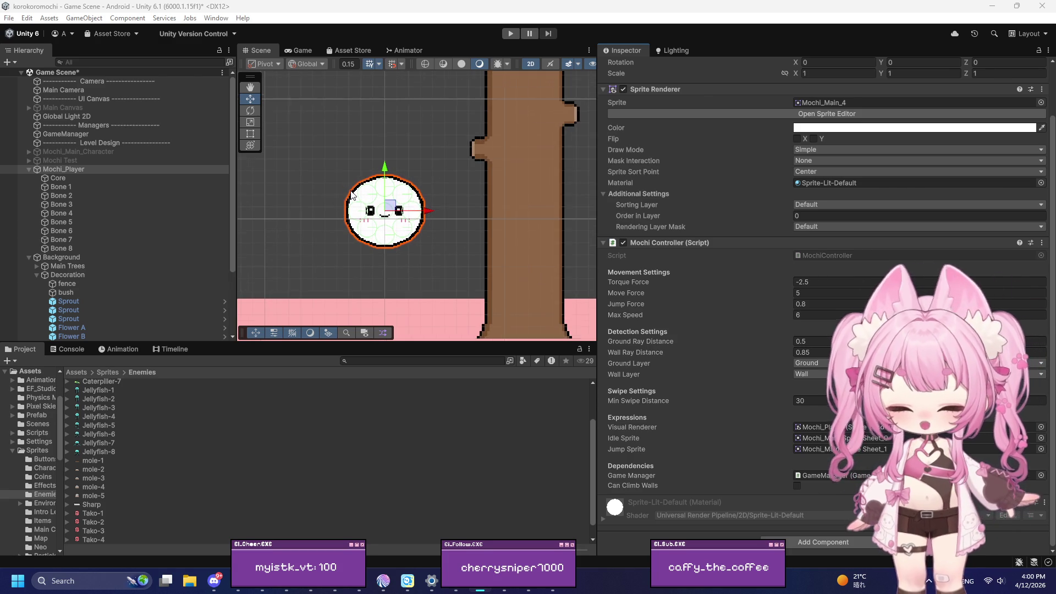
{"action": "scroll", "coordinate": [351, 194], "scroll_direction": "up", "scroll_amount": 1}
{"action": "scroll", "coordinate": [352, 194], "scroll_direction": "down", "scroll_amount": 2}
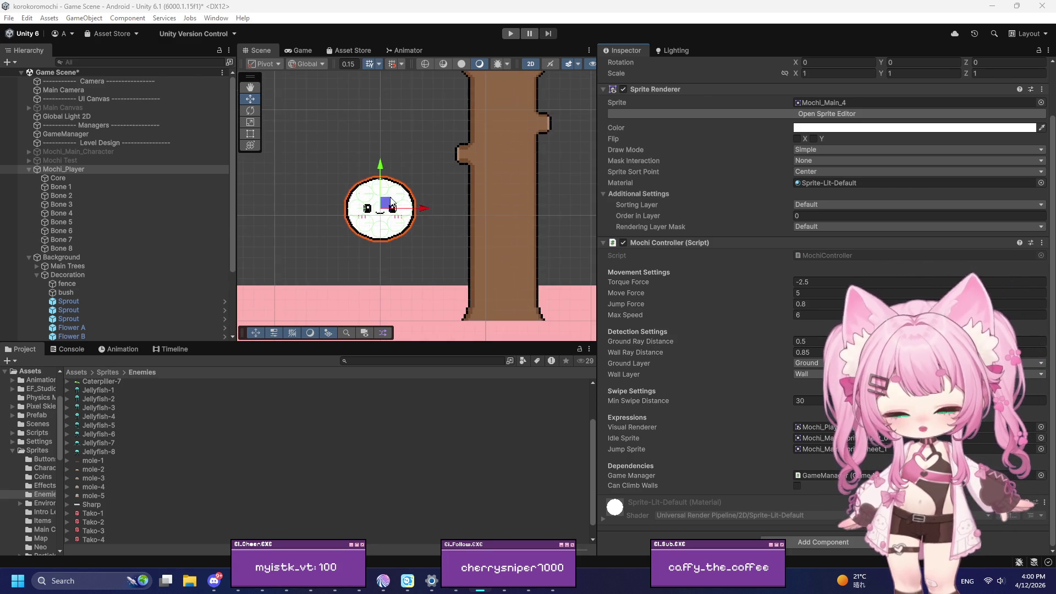
{"action": "scroll", "coordinate": [345, 232], "scroll_direction": "up", "scroll_amount": 3}
{"action": "scroll", "coordinate": [355, 224], "scroll_direction": "up", "scroll_amount": 2}
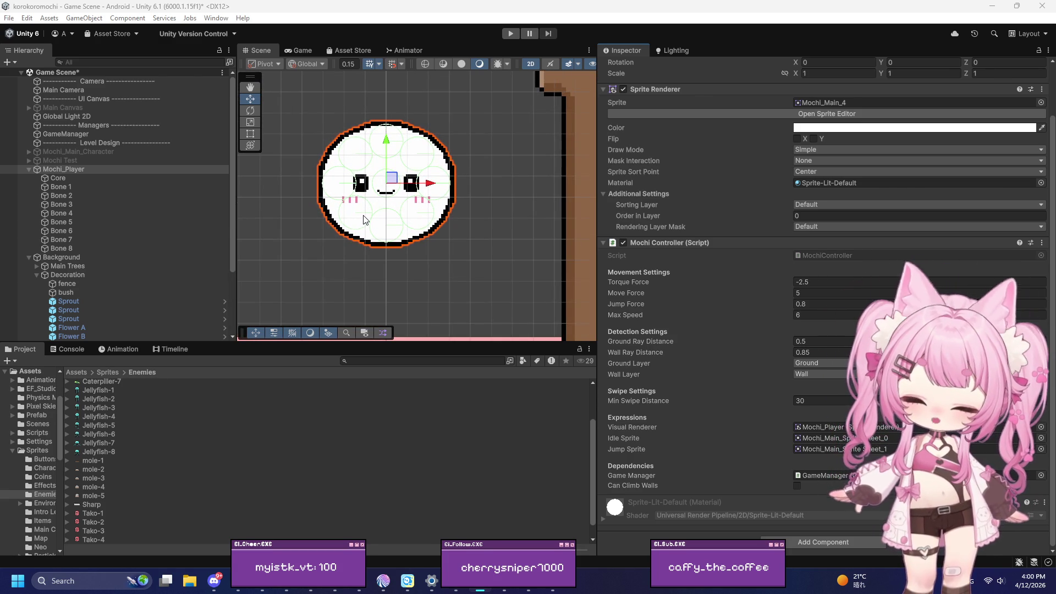
{"action": "scroll", "coordinate": [364, 214], "scroll_direction": "down", "scroll_amount": 1}
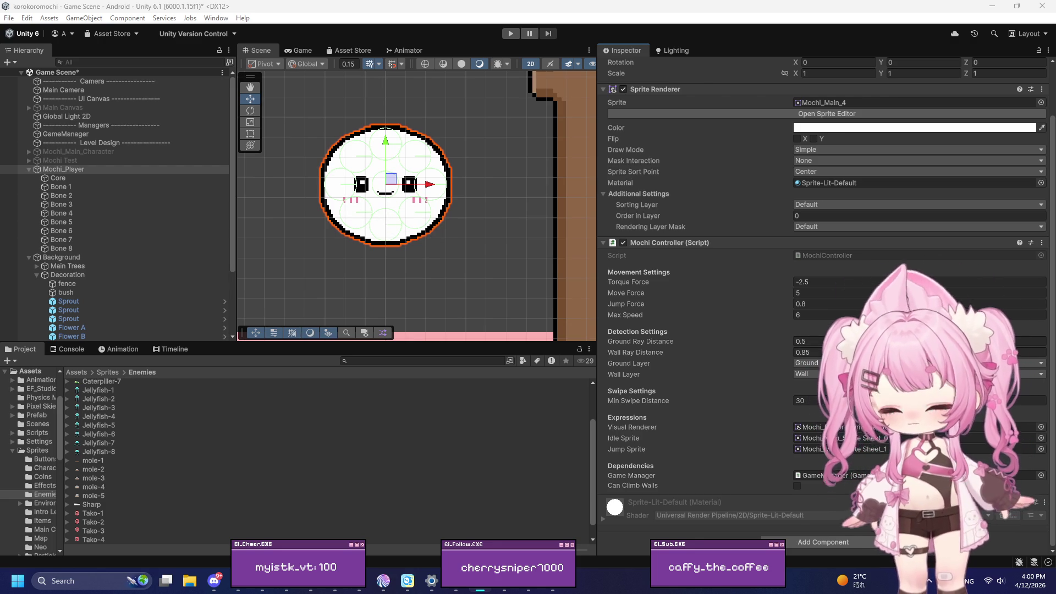
{"action": "key", "text": "super+d"}
{"action": "key", "text": "super+d"}
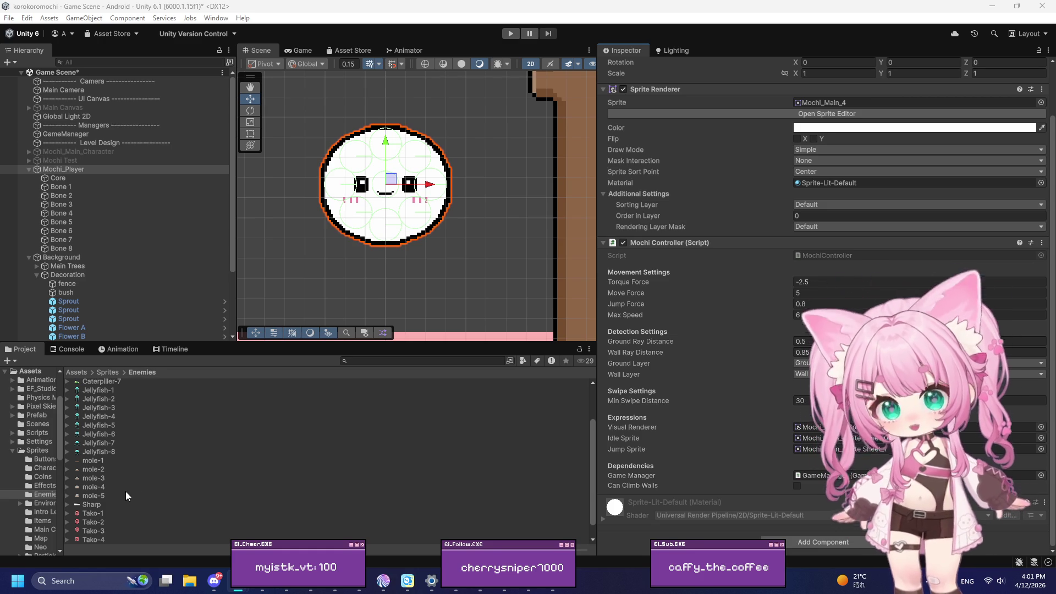
Overwrite CameraFollow.cs with the pasted code, Save All, and return to Unity
{"action": "left_click", "coordinate": [553, 590]}
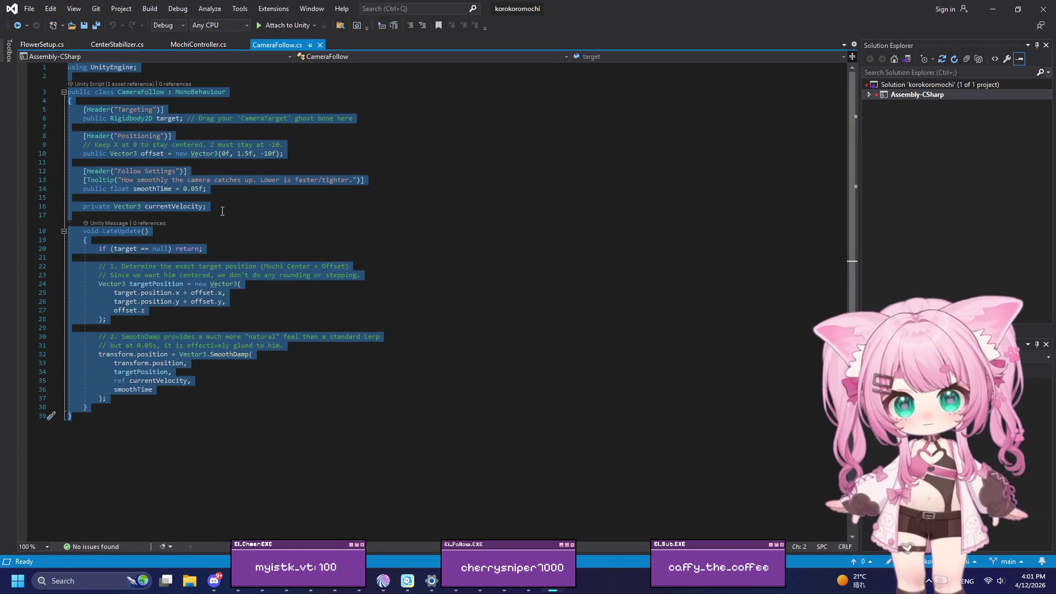
{"action": "left_click", "coordinate": [387, 179]}
{"action": "key", "text": "ctrl+a"}
{"action": "type", "text": "using UnityEngine;  public class CameraFollow : MonoBehaviour {     [Header(\"Targeting\")]     // Point this to your \"Core\" child object     public Transform target;      [Header(\"Positioning\")]     public Vector3 offset = new Vector3(0f, 1.5f, -10f);      [Header(\"Follow Settings\")]     public float smoothTime = 0.05f;      private Vector3 currentVelocity;      void LateUpdate()     {         if (target == null) return;          // Use the Core's transform position         Vector3 targetPosition = new Vector3(             target.position.x + offset.x,             target.position.y + offset.y,             offset.z         );          transform.position = Vector3.SmoothDamp(             transform.position,             targetPosition,             ref currentVelocity,             smoothTime         );     } }"}
{"action": "left_click", "coordinate": [29, 8]}
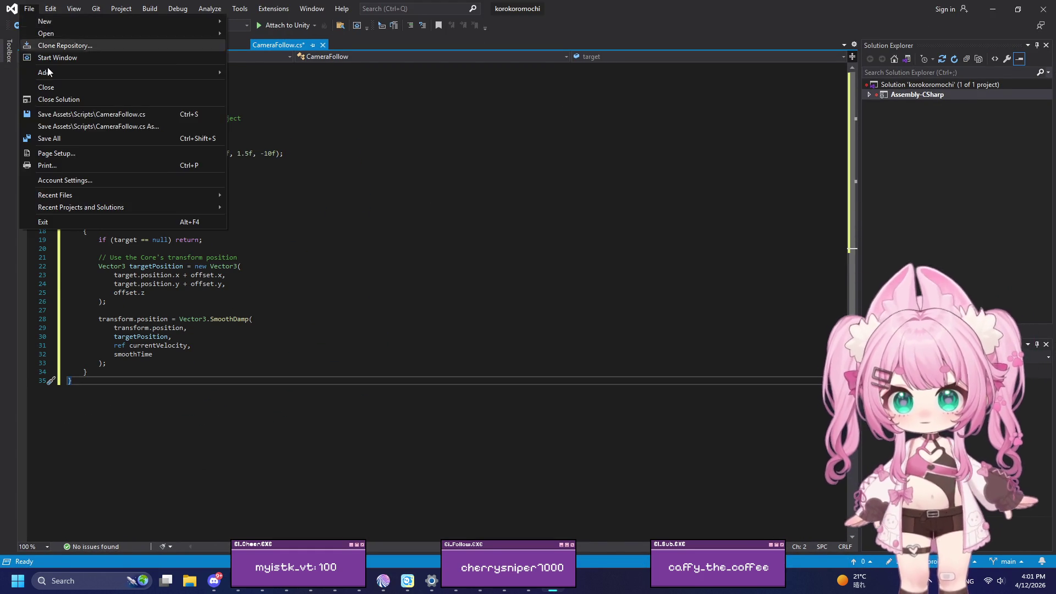
{"action": "left_click", "coordinate": [71, 138]}
{"action": "left_click", "coordinate": [995, 11]}
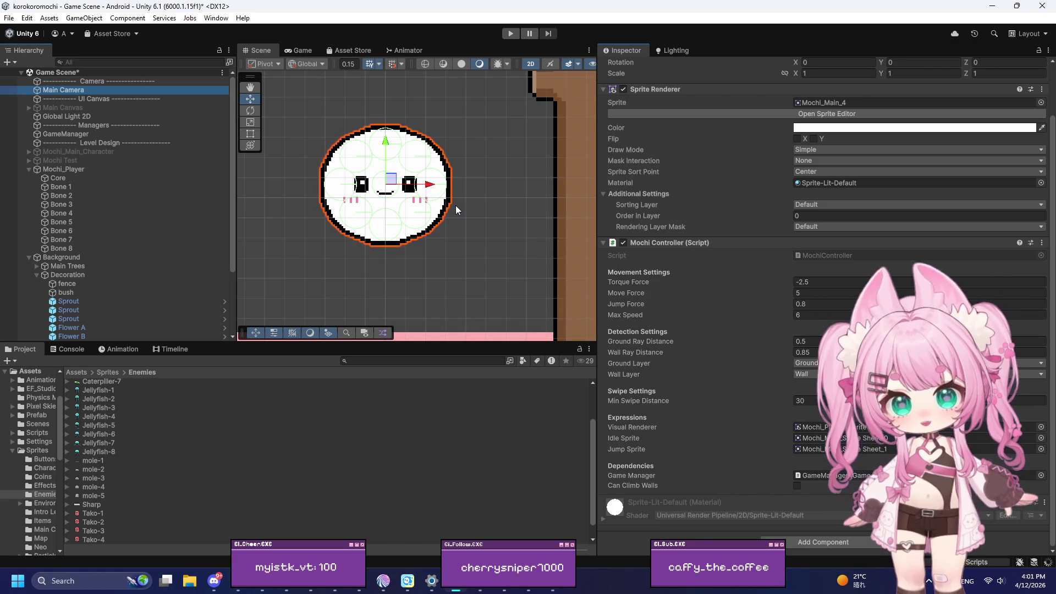
Set Core as the Camera Follow target on Main Camera and start Play mode
{"action": "scroll", "coordinate": [730, 231], "scroll_direction": "down", "scroll_amount": 10}
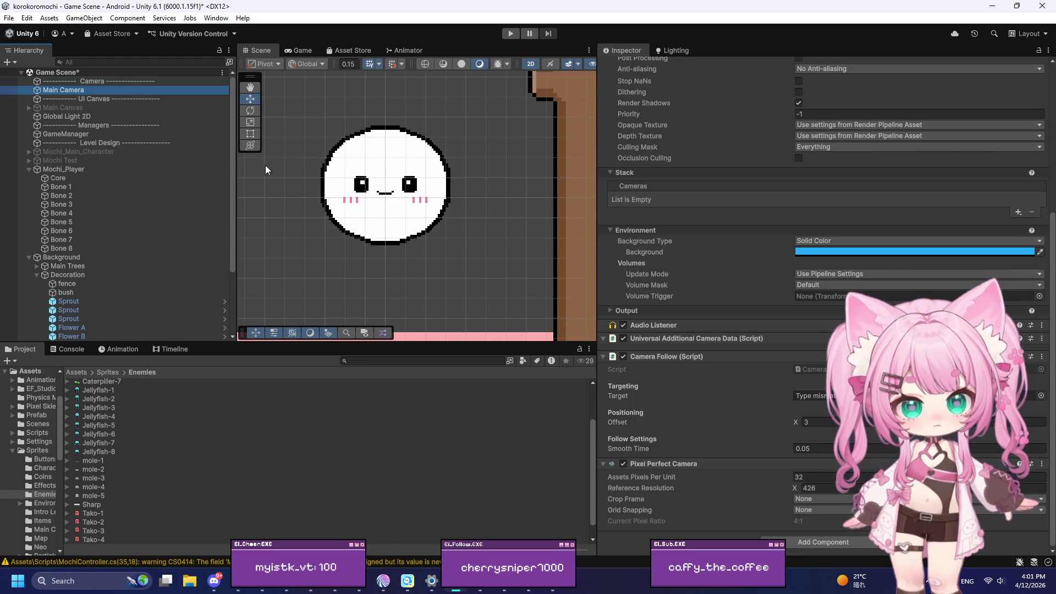
{"action": "left_click_drag", "start_coordinate": [62, 177], "coordinate": [811, 392]}
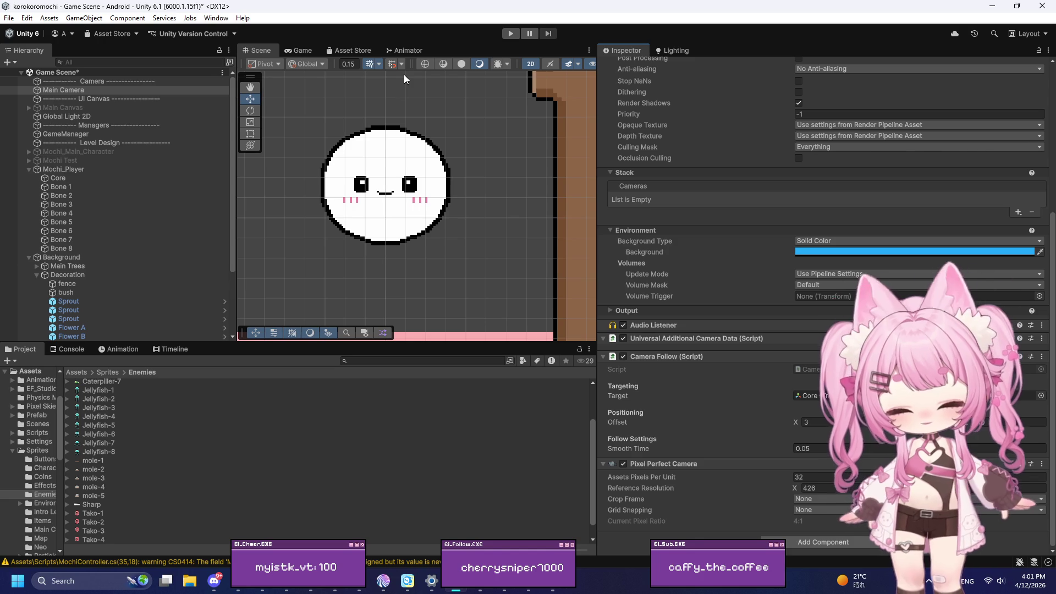
{"action": "left_click", "coordinate": [511, 33]}
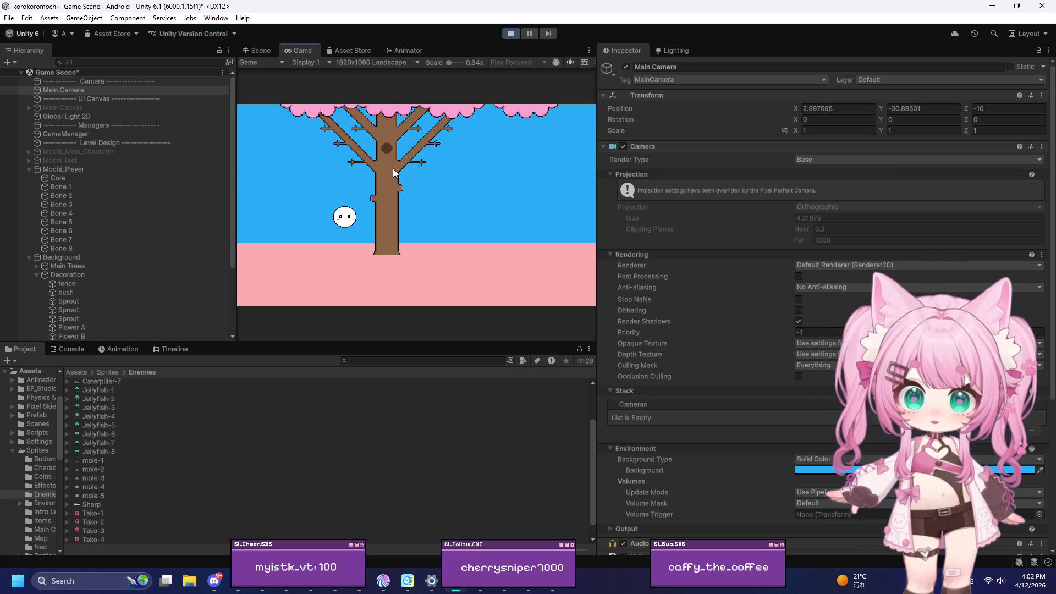
Widen the Game view, then run and stop two playtests with the following camera
{"action": "mouse_move", "coordinate": [594, 206]}
{"action": "left_mouse_down"}
{"action": "mouse_move", "coordinate": [797, 220]}
{"action": "mouse_move", "coordinate": [719, 235]}
{"action": "left_mouse_up"}
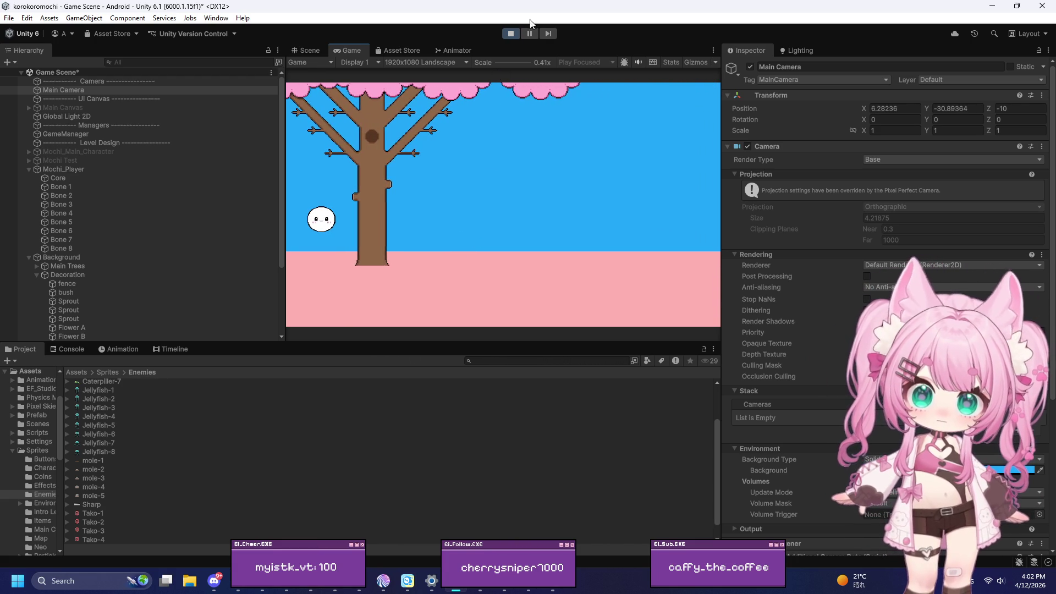
{"action": "left_click", "coordinate": [512, 32]}
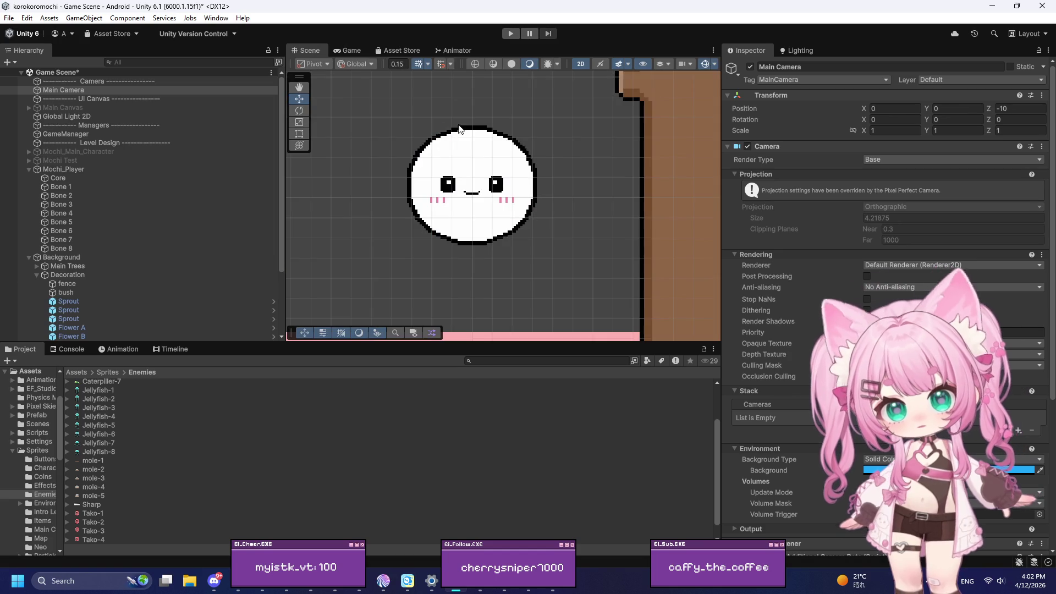
{"action": "scroll", "coordinate": [476, 214], "scroll_direction": "down", "scroll_amount": 5}
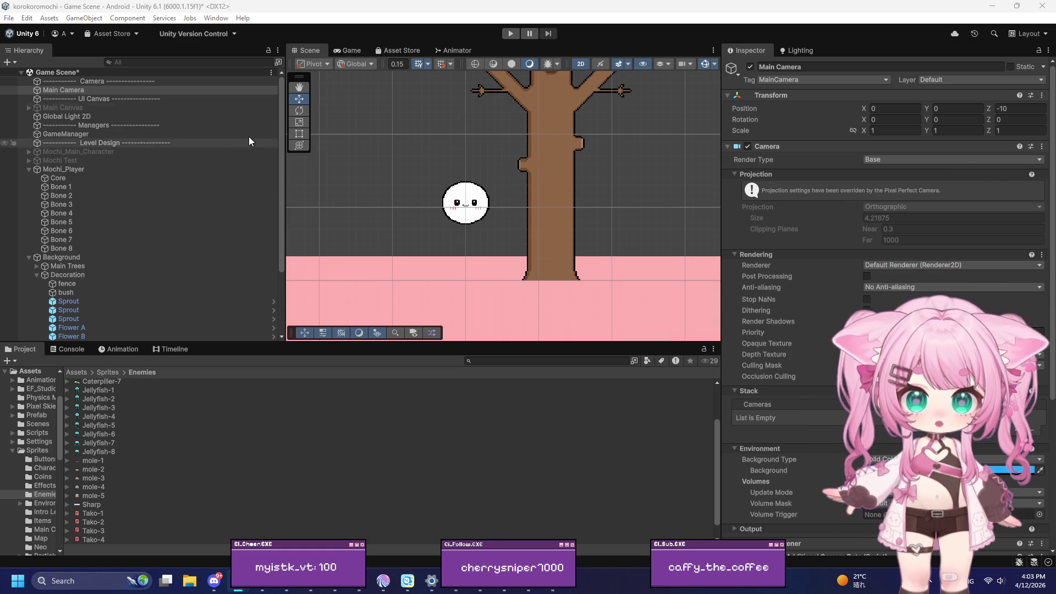
{"action": "left_click", "coordinate": [509, 36]}
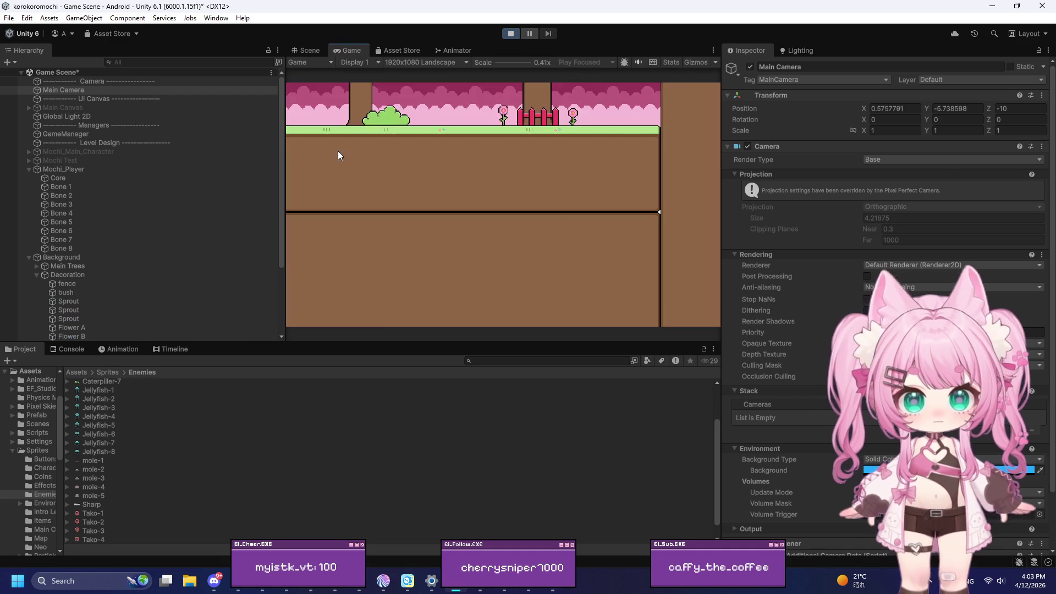
{"action": "left_click", "coordinate": [511, 33]}
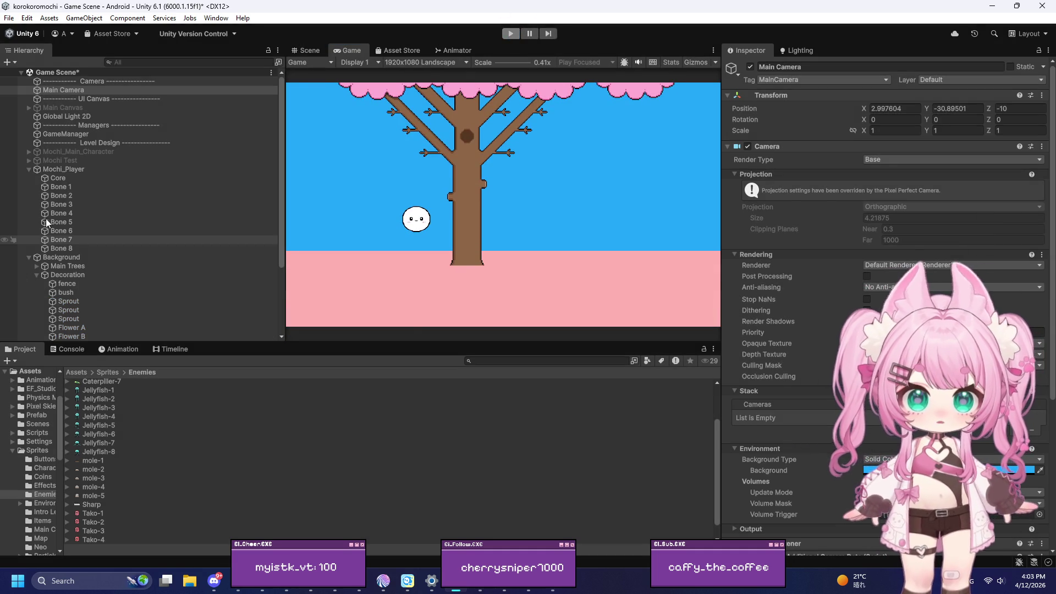
Select Bone 1 through Bone 8 and add a Sprite Renderer to all of them
{"action": "left_click", "coordinate": [66, 187]}
{"action": "left_click", "coordinate": [70, 251], "text": "shift"}
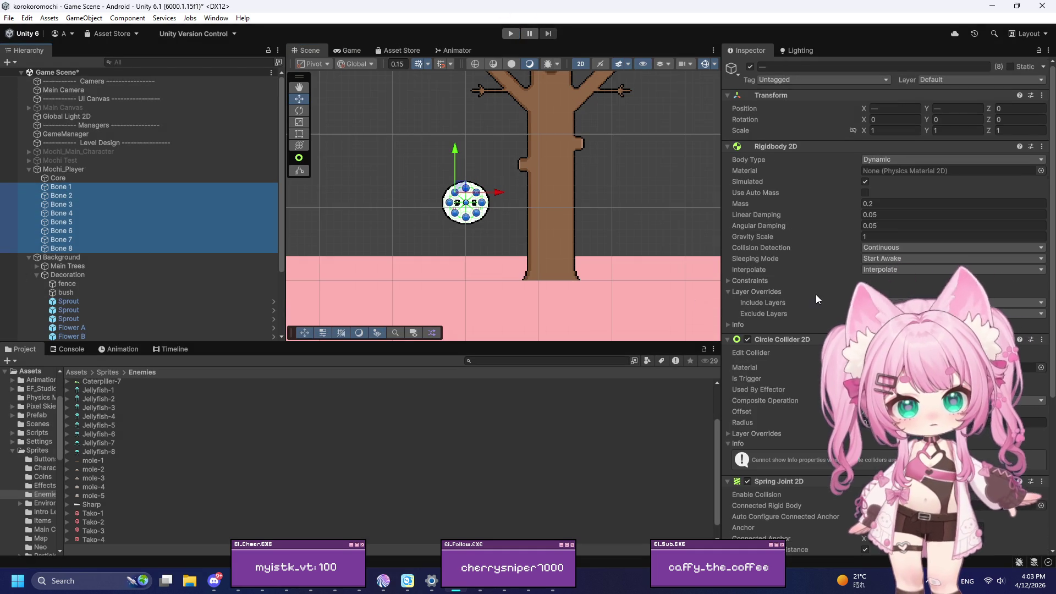
{"action": "scroll", "coordinate": [813, 294], "scroll_direction": "down", "scroll_amount": 5}
{"action": "left_click", "coordinate": [847, 543]}
{"action": "type", "text": "circ"}
{"action": "key", "text": "BackSpace"}
{"action": "key", "text": "BackSpace"}
{"action": "key", "text": "BackSpace"}
{"action": "type", "text": "spri"}
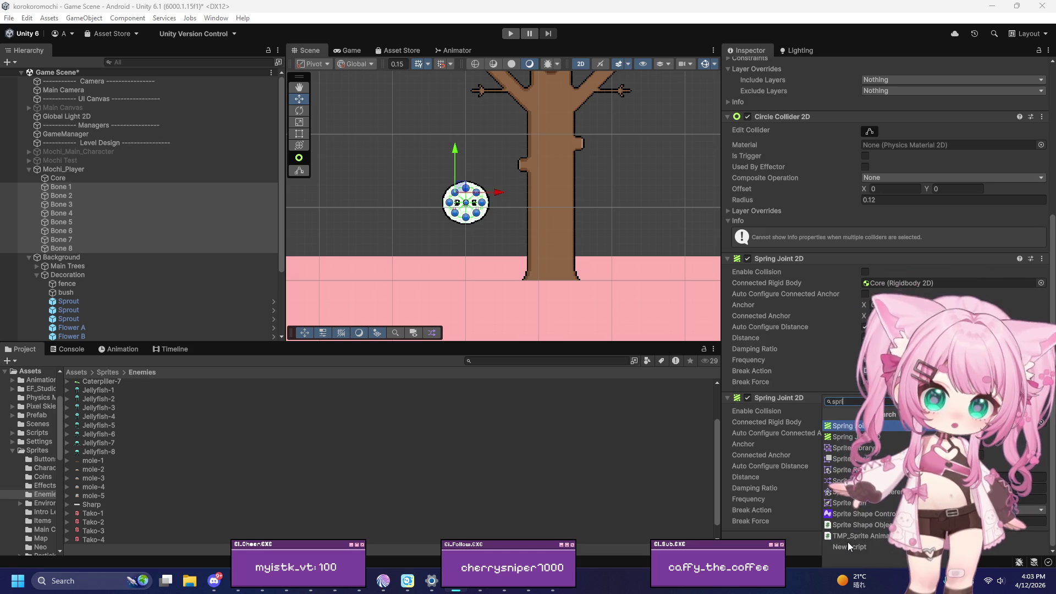
{"action": "left_click", "coordinate": [841, 469]}
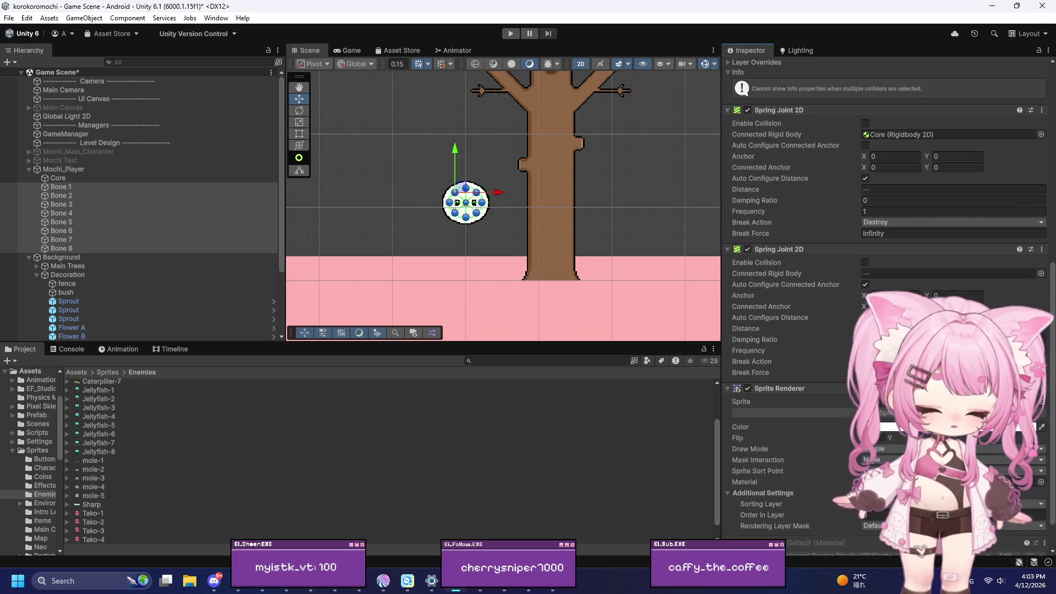
Assign the built-in Knob sprite to the eight bones' Sprite Renderers
{"action": "left_click", "coordinate": [1042, 404]}
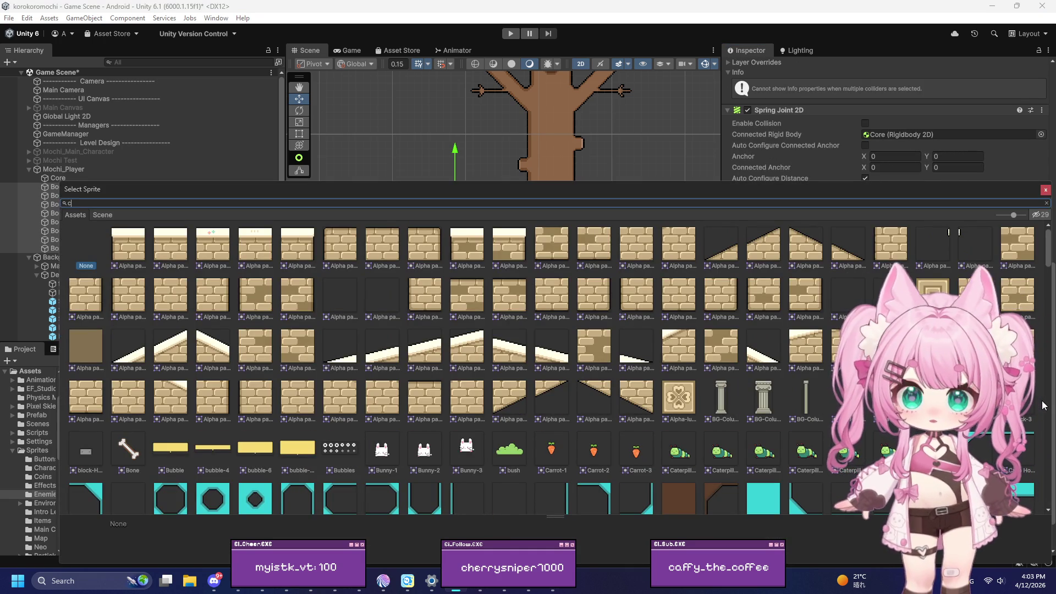
{"action": "type", "text": "ircl"}
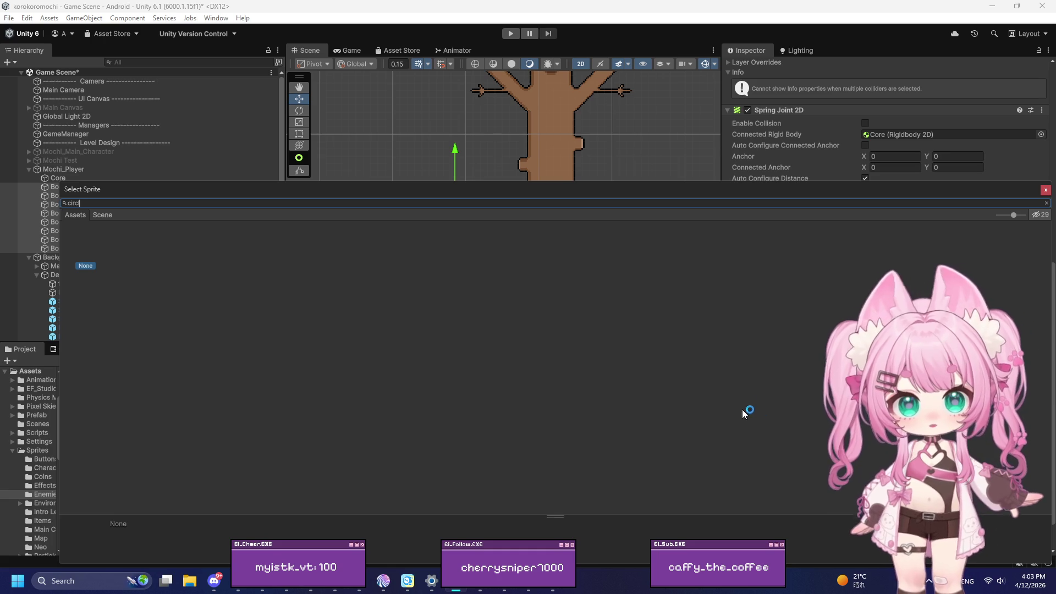
{"action": "key", "text": "BackSpace"}
{"action": "key", "text": "BackSpace"}
{"action": "key", "text": "BackSpace"}
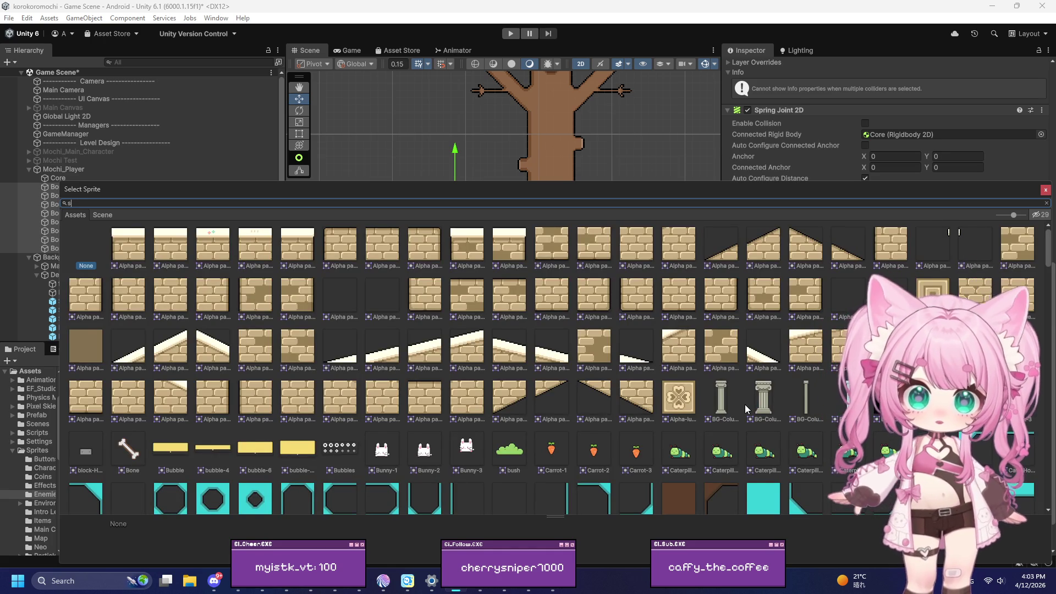
{"action": "key", "text": "BackSpace"}
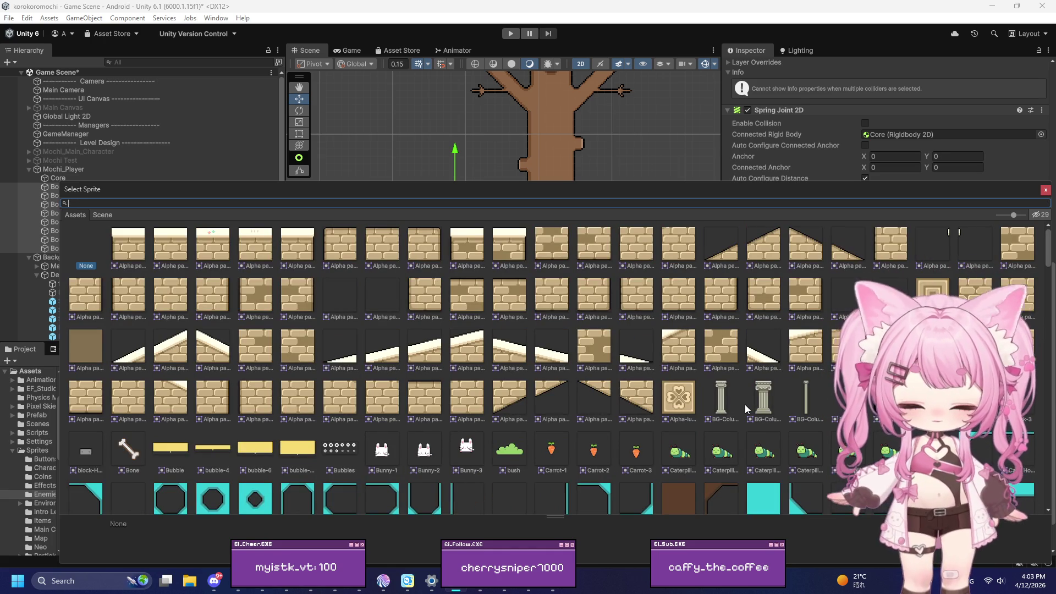
{"action": "scroll", "coordinate": [836, 407], "scroll_direction": "down", "scroll_amount": 10}
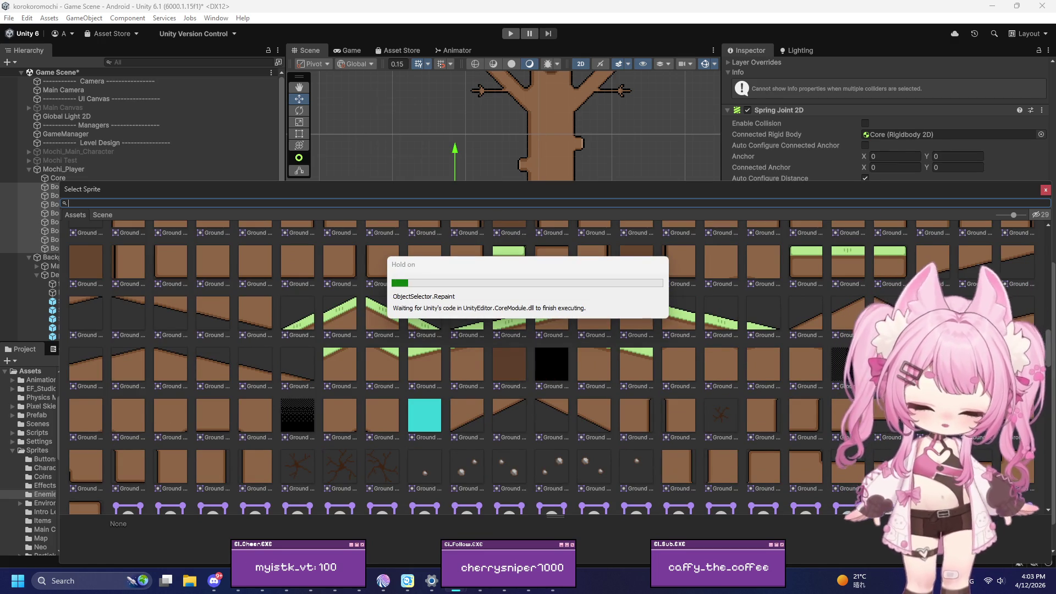
{"action": "scroll", "coordinate": [550, 363], "scroll_direction": "down", "scroll_amount": 10}
{"action": "scroll", "coordinate": [550, 363], "scroll_direction": "down", "scroll_amount": 10}
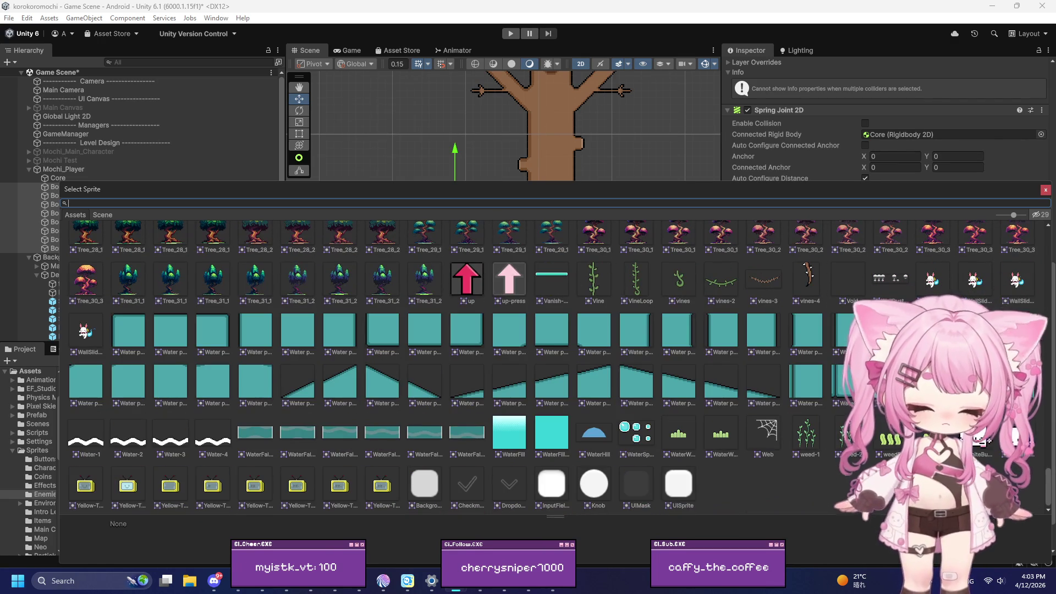
{"action": "left_click", "coordinate": [594, 479]}
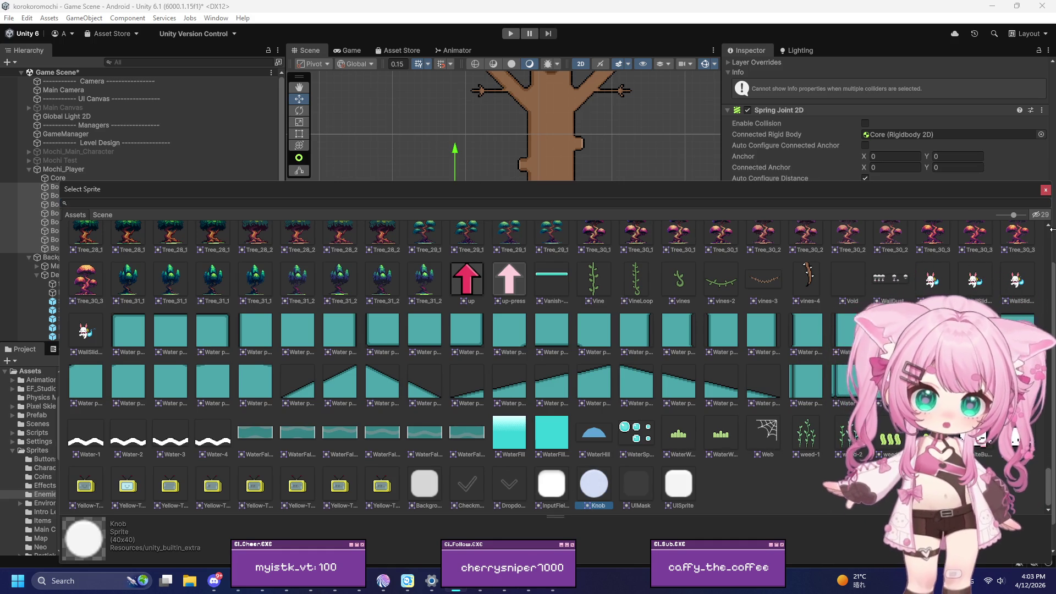
{"action": "left_click", "coordinate": [1045, 190]}
Frame the mochi, select the Core alone and add a Sprite Renderer to it
{"action": "key", "text": "f"}
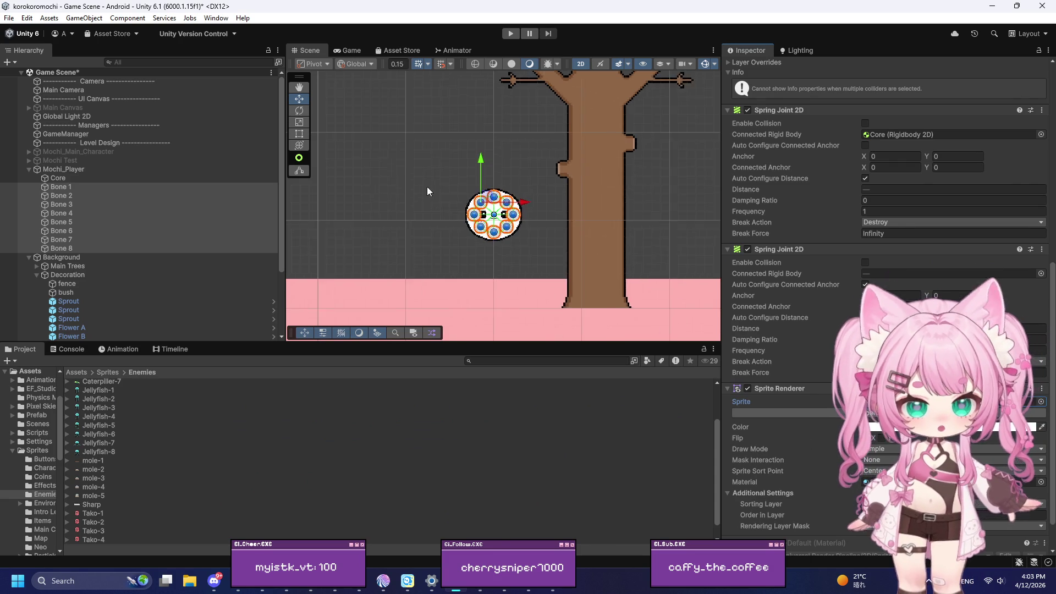
{"action": "scroll", "coordinate": [504, 195], "scroll_direction": "up", "scroll_amount": 4}
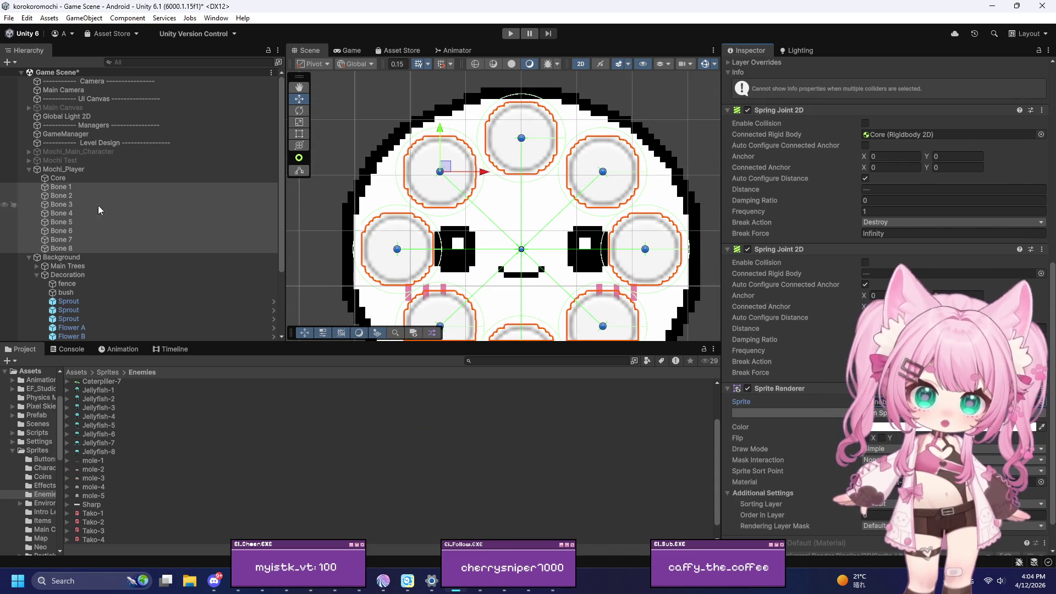
{"action": "left_click", "coordinate": [80, 178]}
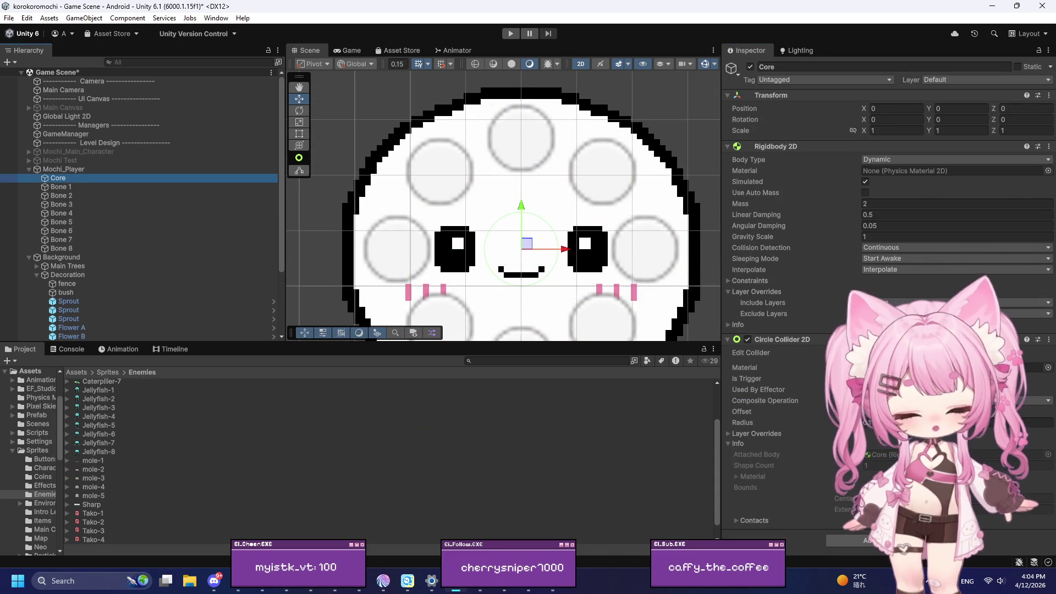
{"action": "left_click", "coordinate": [869, 540]}
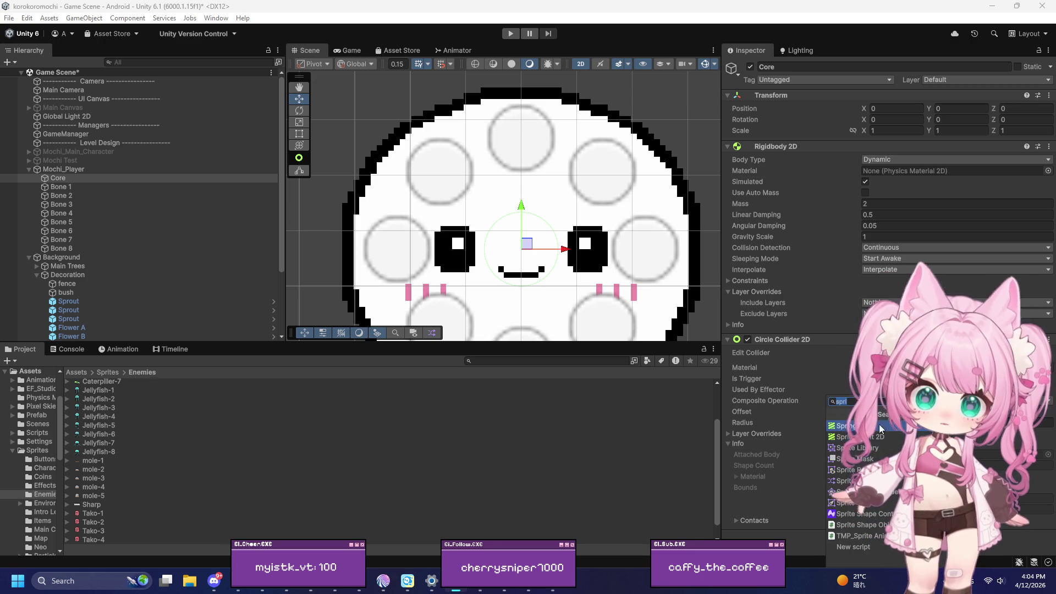
{"action": "left_click", "coordinate": [842, 401]}
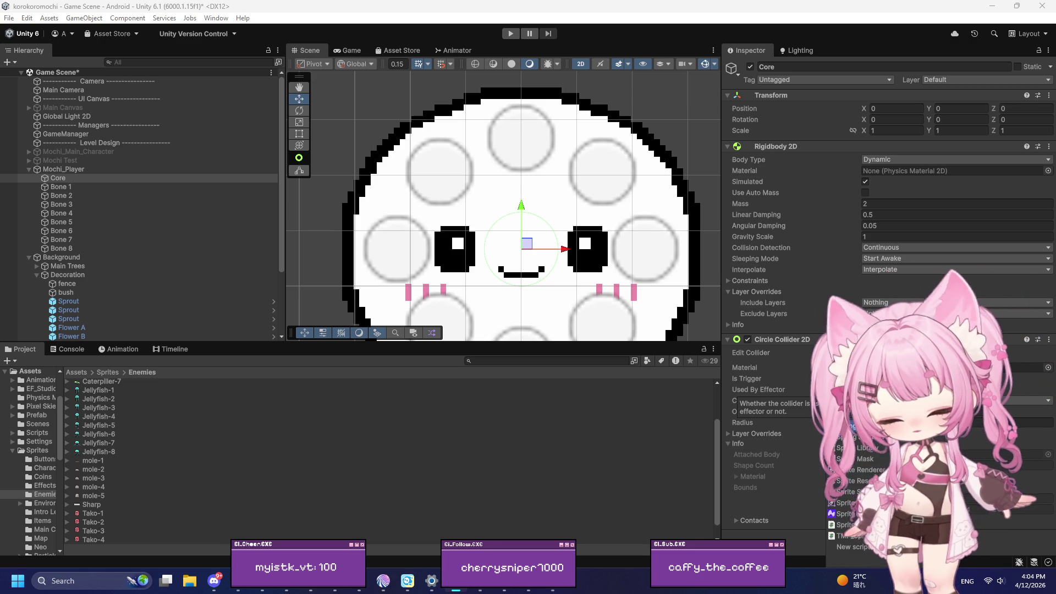
{"action": "type", "text": "te"}
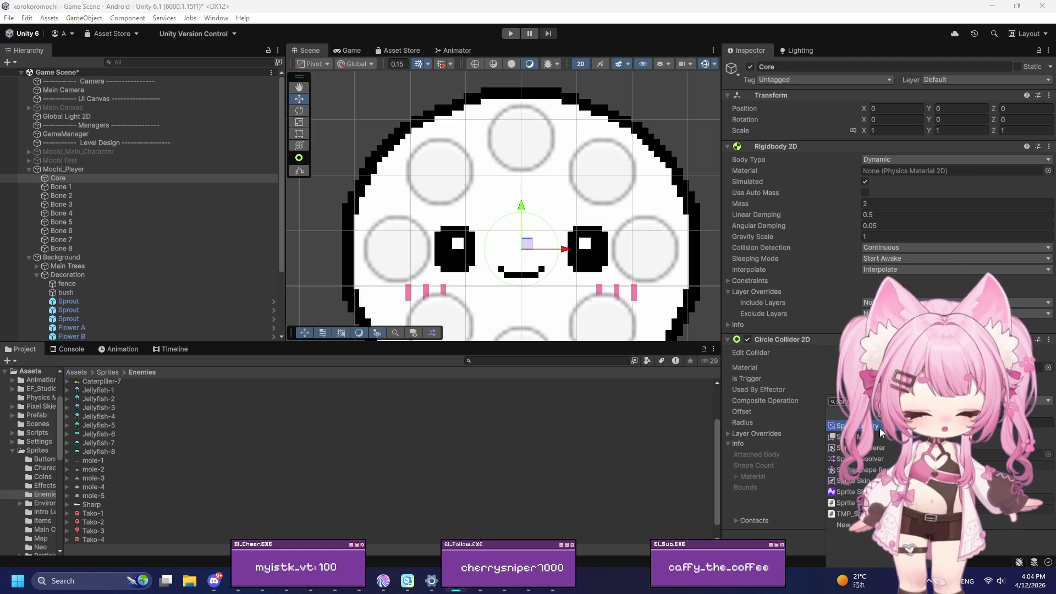
{"action": "left_click", "coordinate": [852, 448]}
{"action": "scroll", "coordinate": [823, 412], "scroll_direction": "down", "scroll_amount": 5}
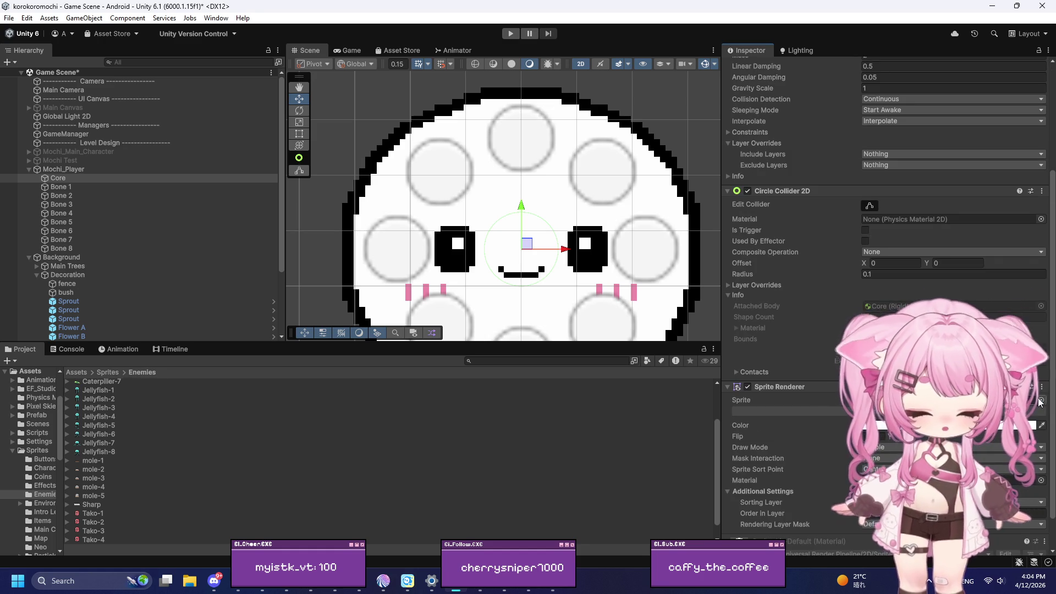
Set the Core's Sprite Renderer sprite to the Knob circle
{"action": "left_click", "coordinate": [1040, 400]}
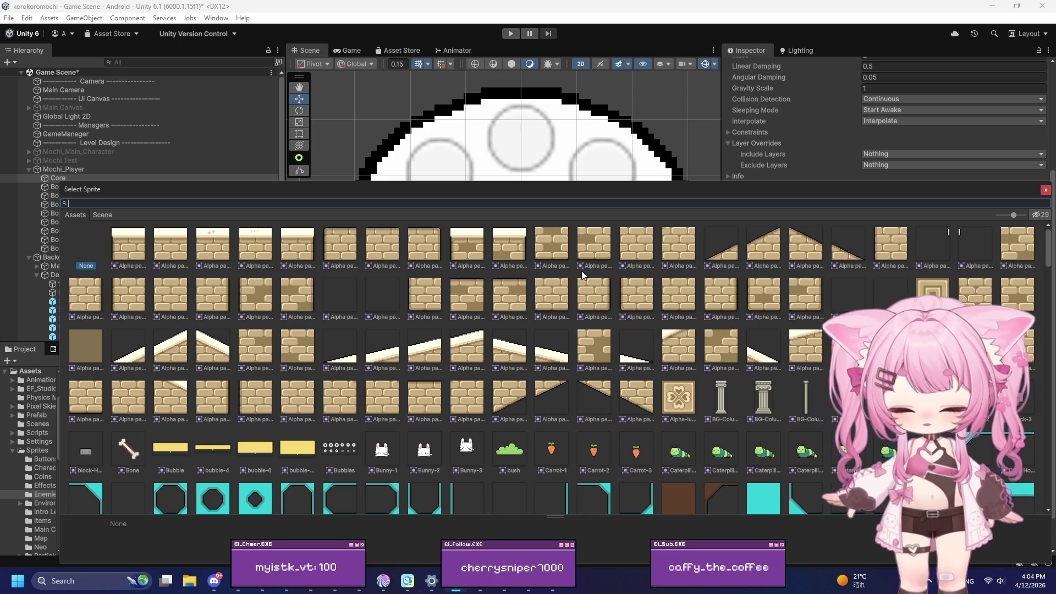
{"action": "type", "text": "sp"}
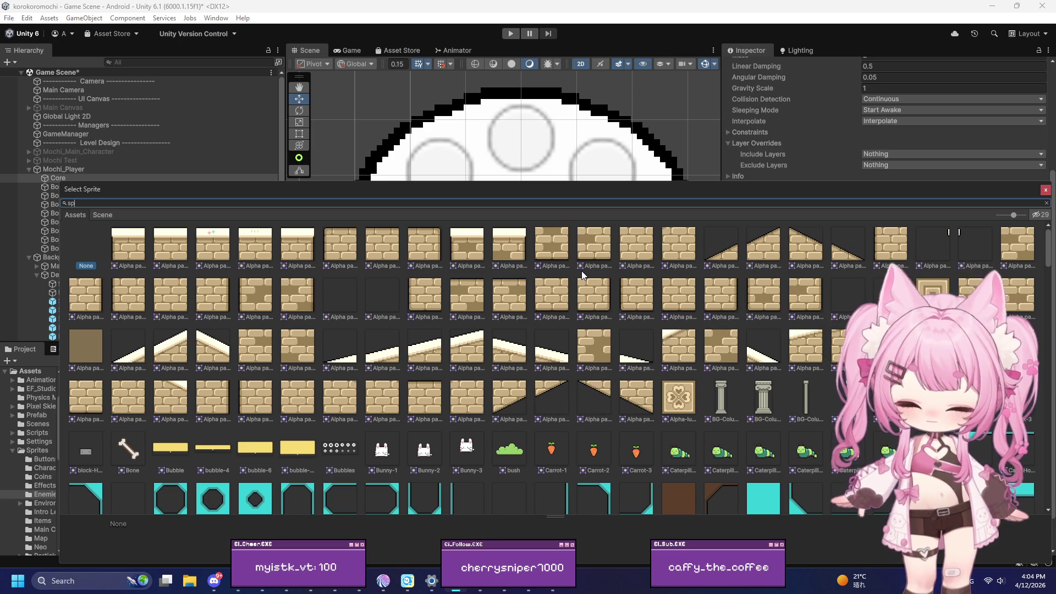
{"action": "type", "text": "rite"}
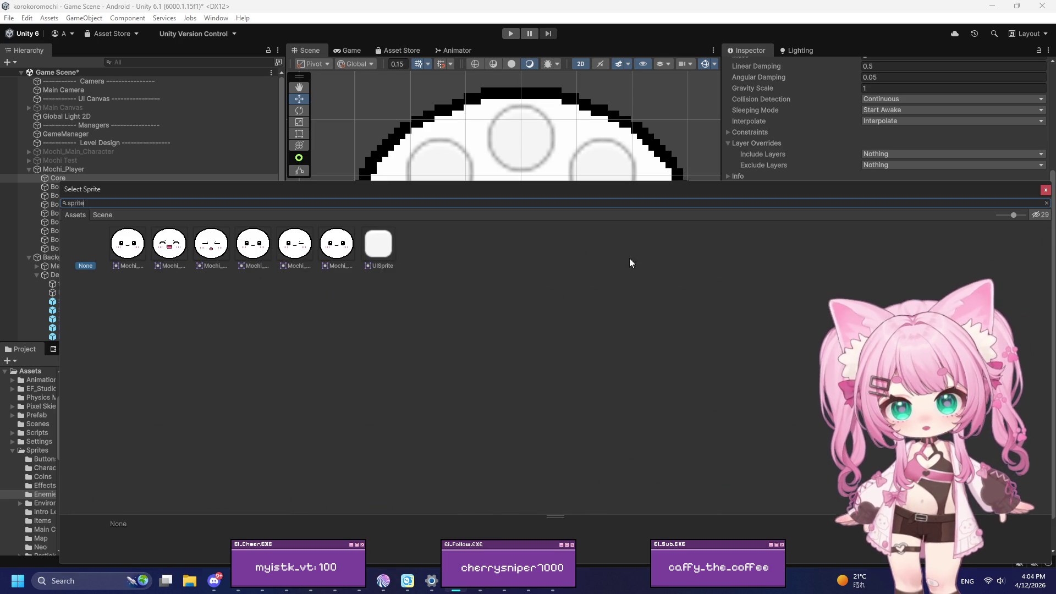
{"action": "key", "text": "BackSpace"}
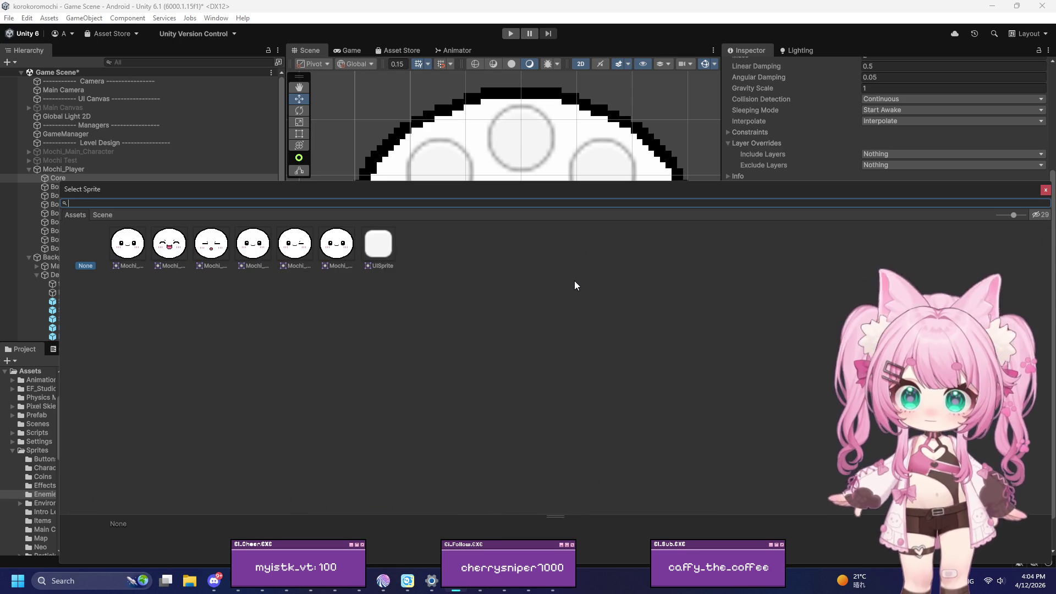
{"action": "key", "text": "BackSpace"}
{"action": "key", "text": "BackSpace"}
{"action": "key", "text": "BackSpace"}
{"action": "scroll", "coordinate": [685, 334], "scroll_direction": "down", "scroll_amount": 5}
{"action": "scroll", "coordinate": [835, 328], "scroll_direction": "up", "scroll_amount": 5}
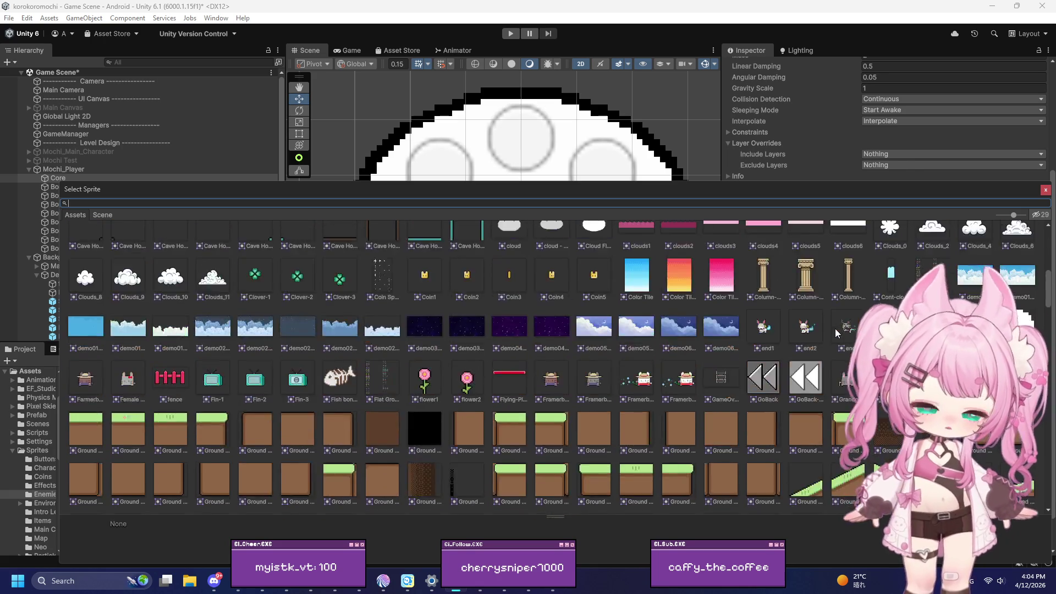
{"action": "scroll", "coordinate": [834, 328], "scroll_direction": "down", "scroll_amount": 15}
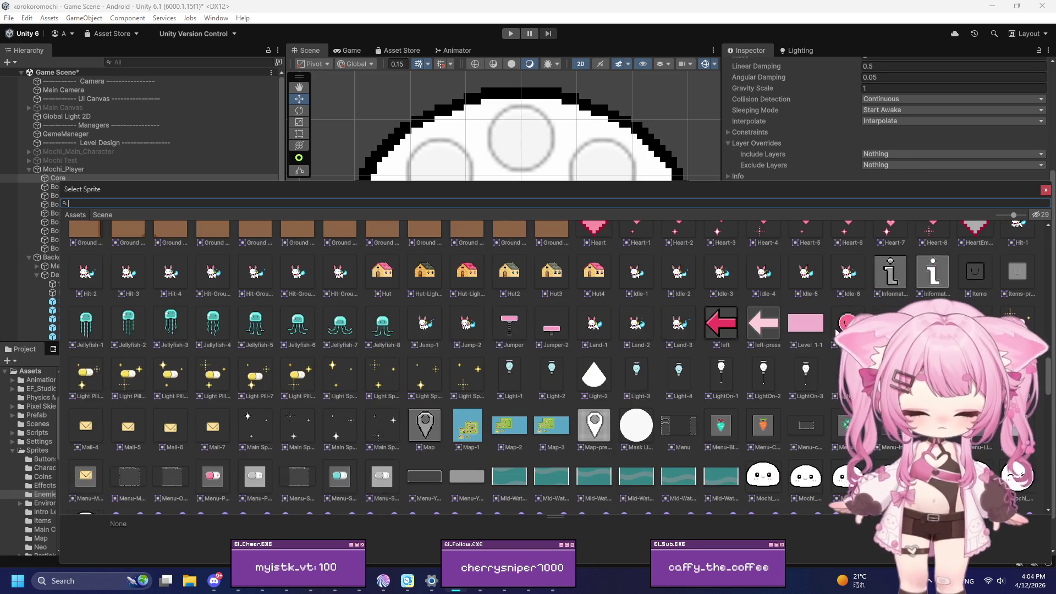
{"action": "scroll", "coordinate": [836, 330], "scroll_direction": "down", "scroll_amount": 2}
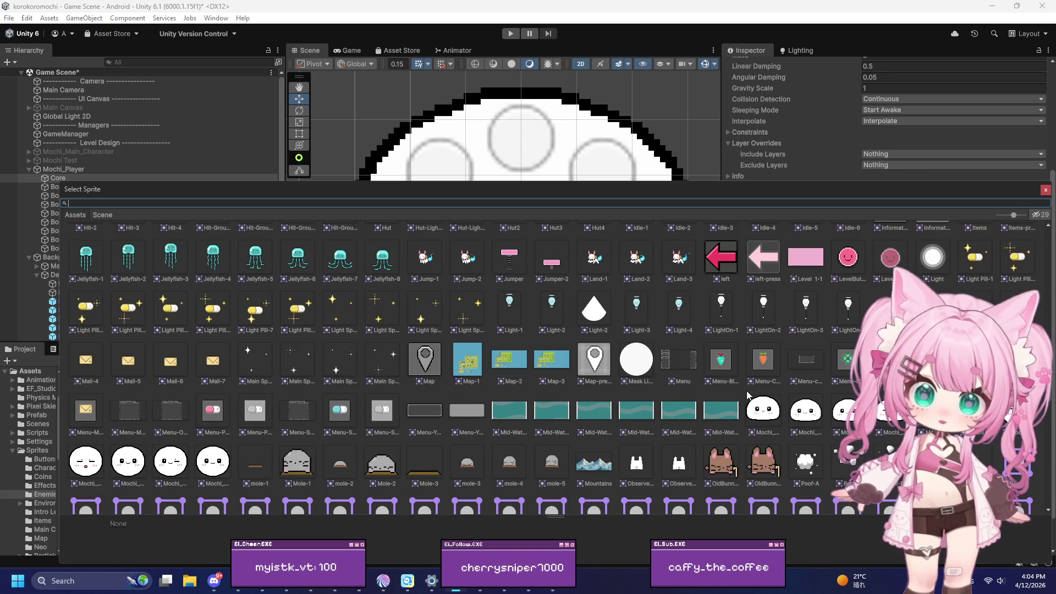
{"action": "scroll", "coordinate": [748, 387], "scroll_direction": "down", "scroll_amount": 2}
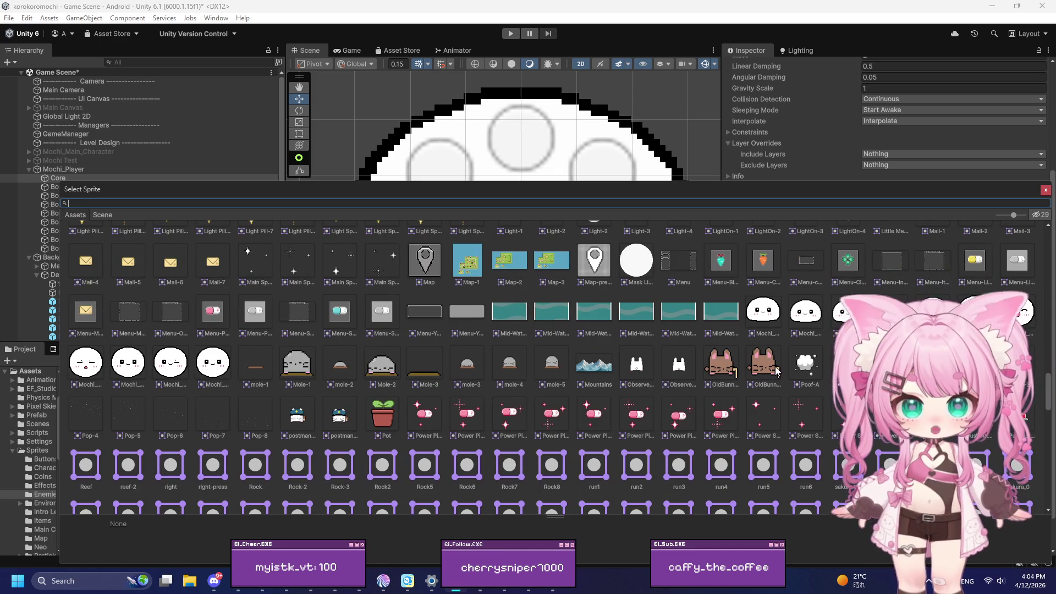
{"action": "scroll", "coordinate": [810, 373], "scroll_direction": "down", "scroll_amount": 10}
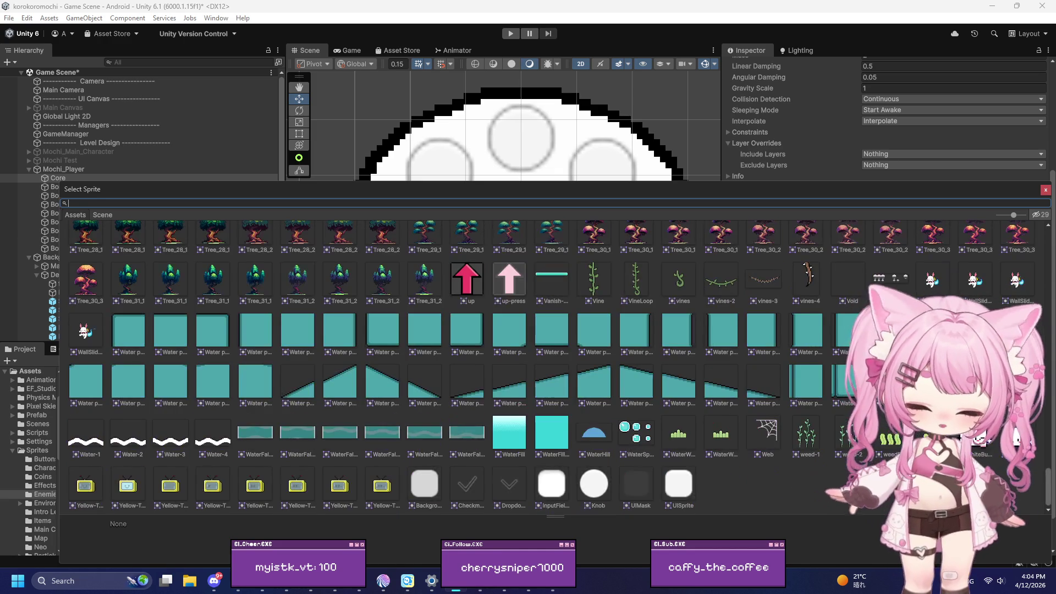
{"action": "left_click", "coordinate": [594, 484]}
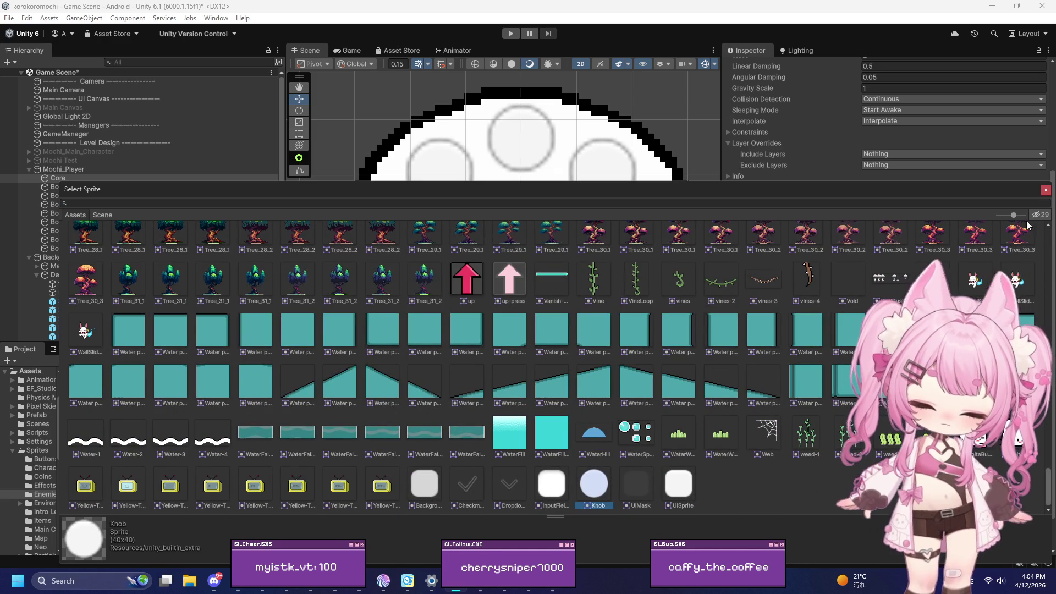
{"action": "left_click", "coordinate": [1045, 190]}
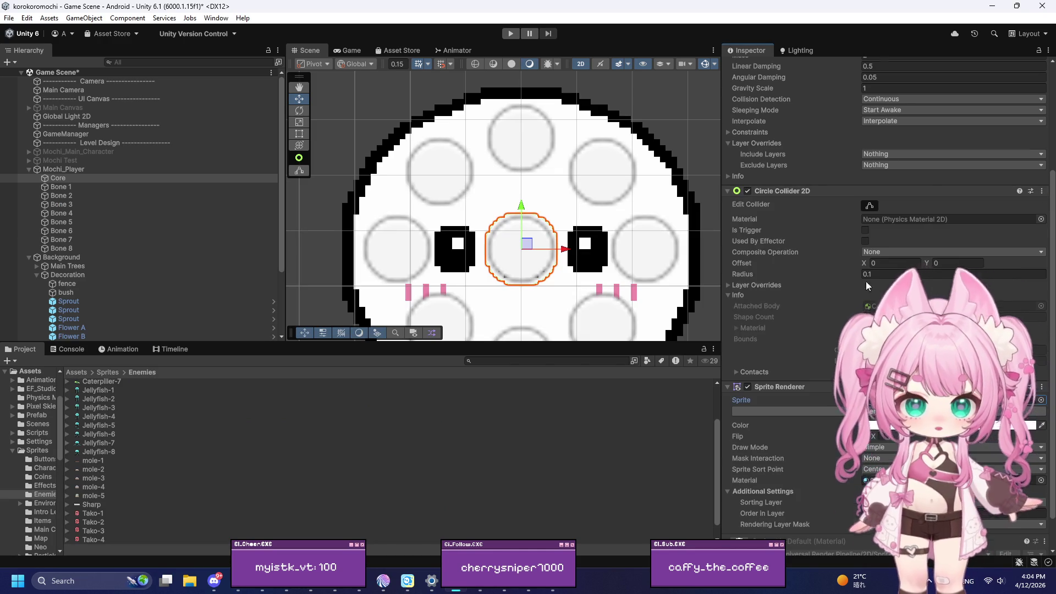
{"action": "scroll", "coordinate": [860, 286], "scroll_direction": "down", "scroll_amount": 2}
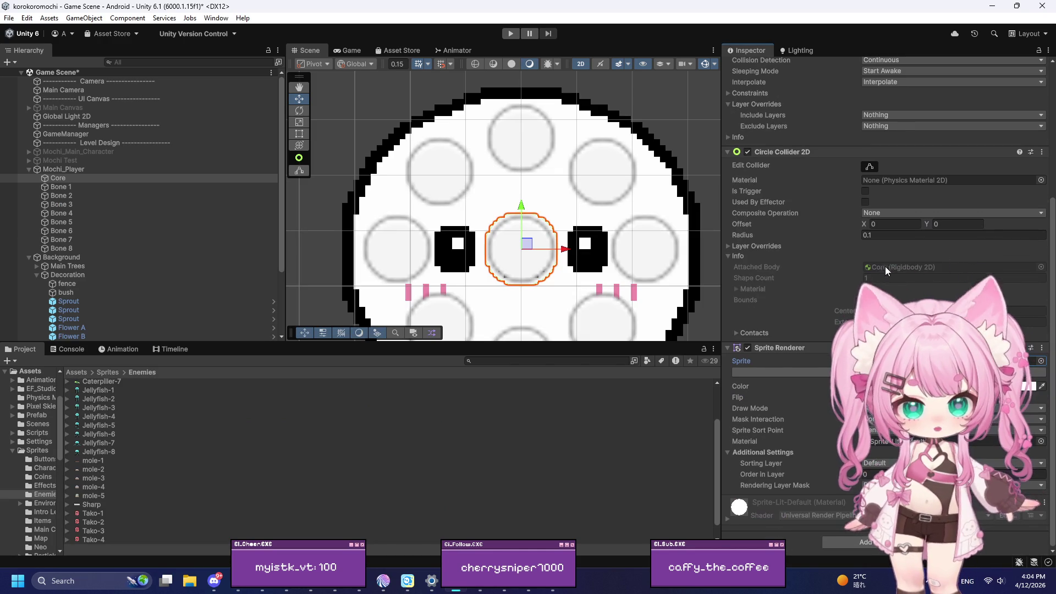
Tint the Core and Bone 1–Bone 8 sprites red, then deselect the mochi
{"action": "left_click", "coordinate": [76, 245], "text": "shift"}
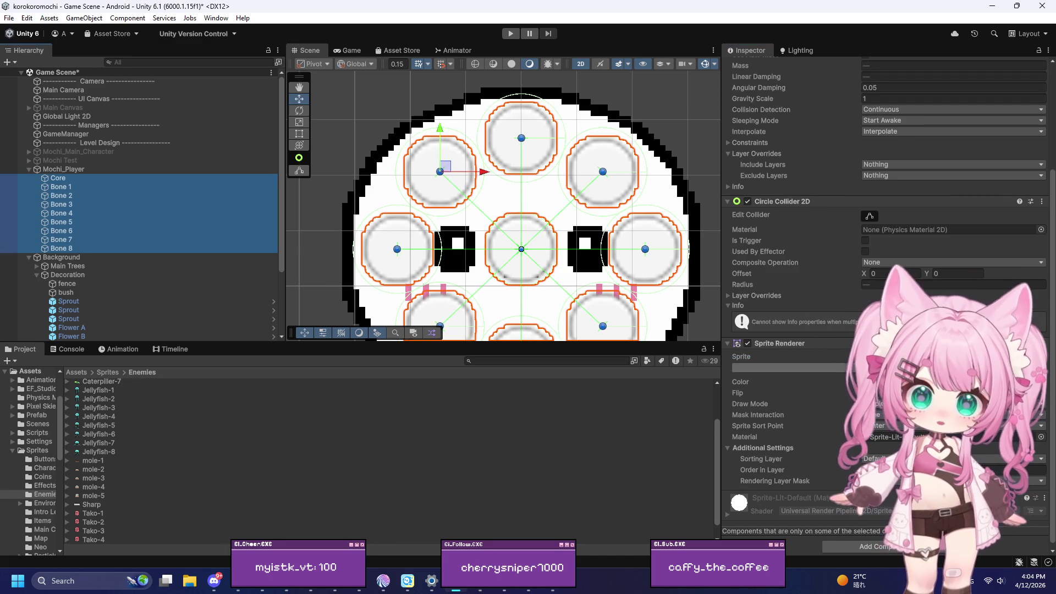
{"action": "left_click", "coordinate": [874, 381]}
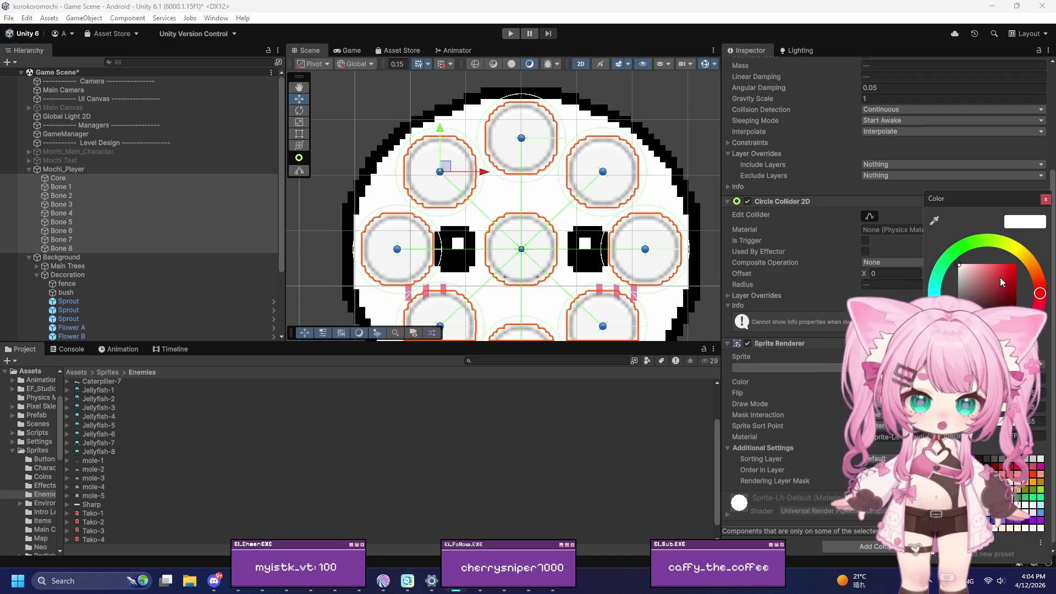
{"action": "left_click", "coordinate": [1016, 265]}
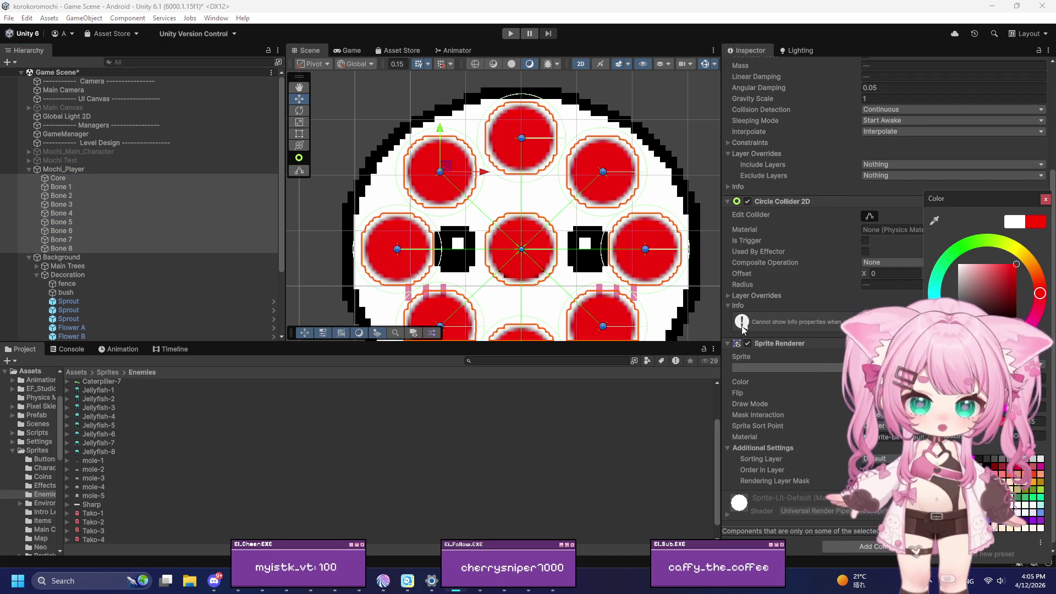
{"action": "left_click", "coordinate": [1045, 199]}
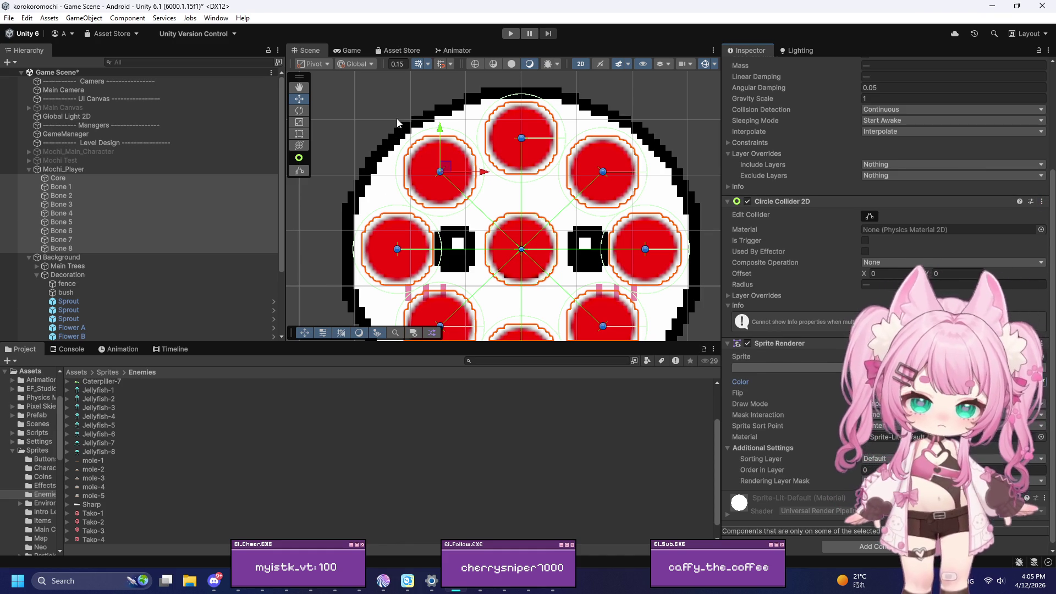
{"action": "scroll", "coordinate": [358, 167], "scroll_direction": "down", "scroll_amount": 4}
{"action": "scroll", "coordinate": [357, 164], "scroll_direction": "down", "scroll_amount": 5}
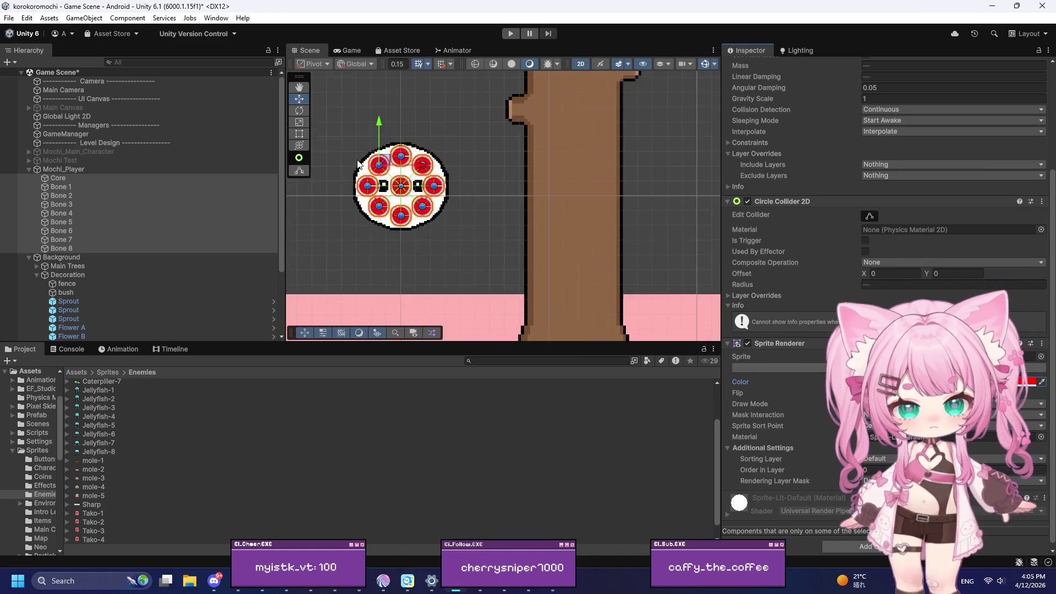
{"action": "scroll", "coordinate": [332, 168], "scroll_direction": "up", "scroll_amount": 8}
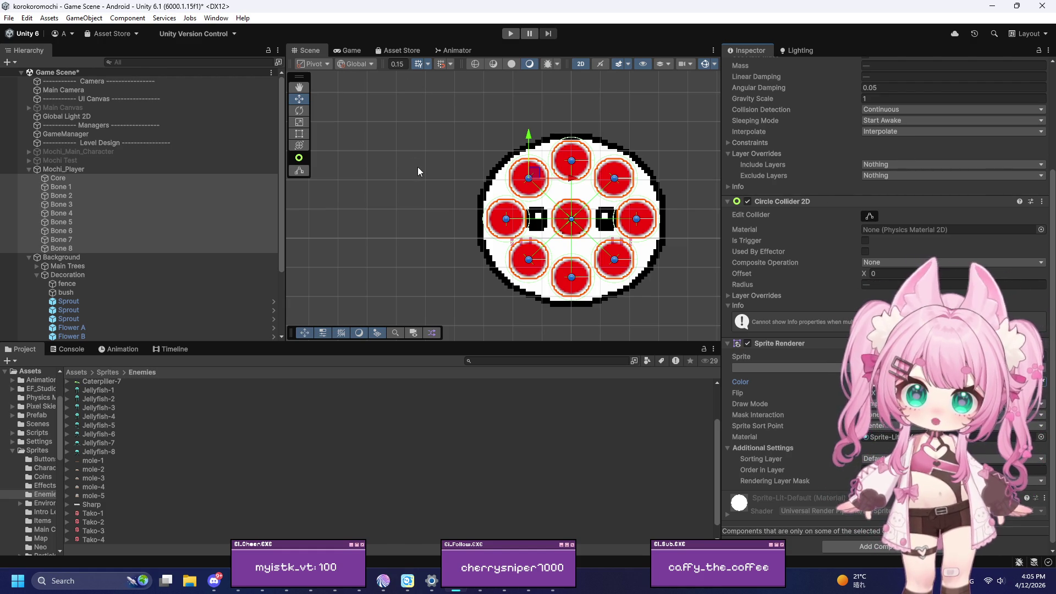
{"action": "scroll", "coordinate": [380, 171], "scroll_direction": "down", "scroll_amount": 3}
{"action": "scroll", "coordinate": [503, 209], "scroll_direction": "up", "scroll_amount": 5}
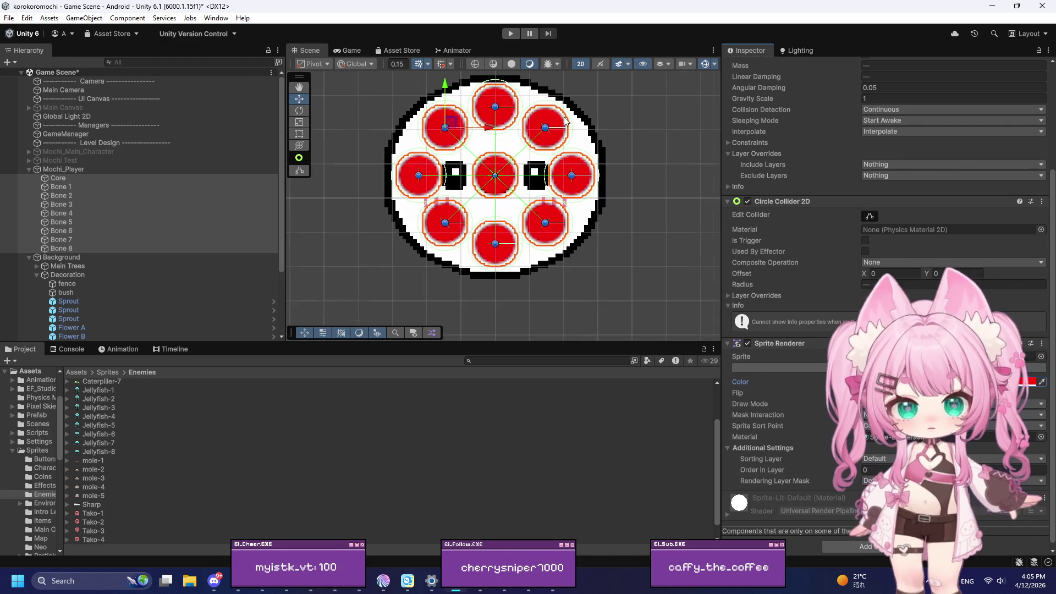
{"action": "scroll", "coordinate": [626, 121], "scroll_direction": "up", "scroll_amount": 2}
{"action": "scroll", "coordinate": [598, 220], "scroll_direction": "down", "scroll_amount": 2}
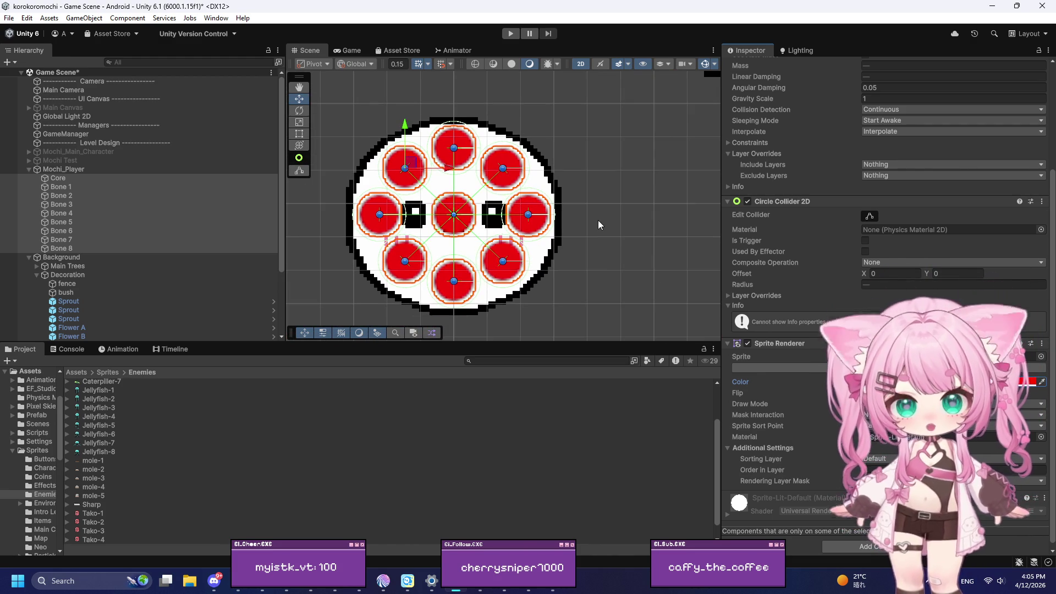
{"action": "left_click", "coordinate": [602, 213]}
{"action": "scroll", "coordinate": [318, 239], "scroll_direction": "up", "scroll_amount": 2}
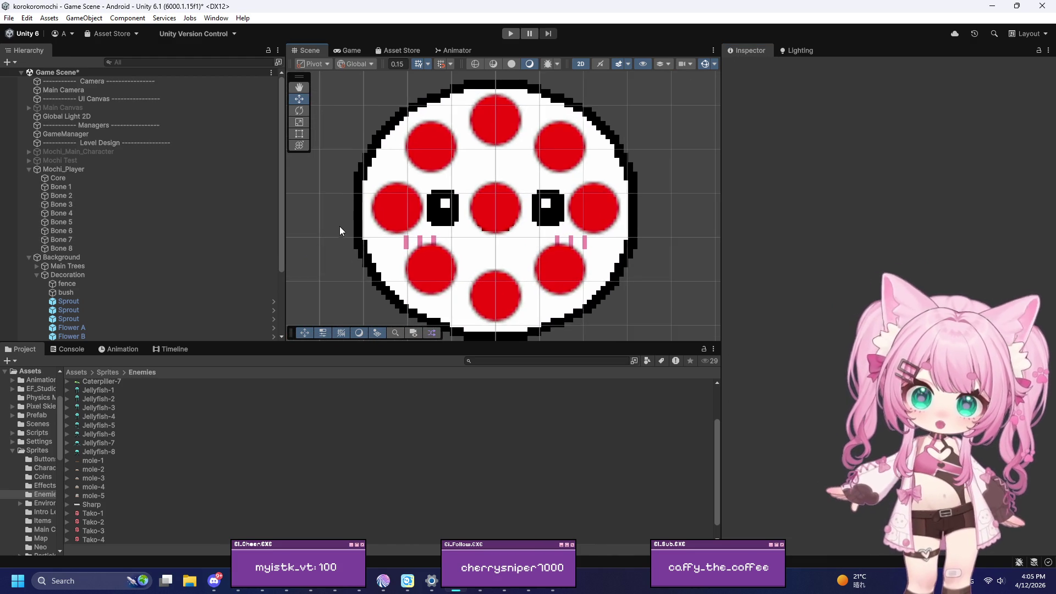
Zoom the Scene view out, then run and stop a play-mode test of the mochi
{"action": "scroll", "coordinate": [338, 227], "scroll_direction": "down", "scroll_amount": 3}
{"action": "scroll", "coordinate": [341, 225], "scroll_direction": "down", "scroll_amount": 4}
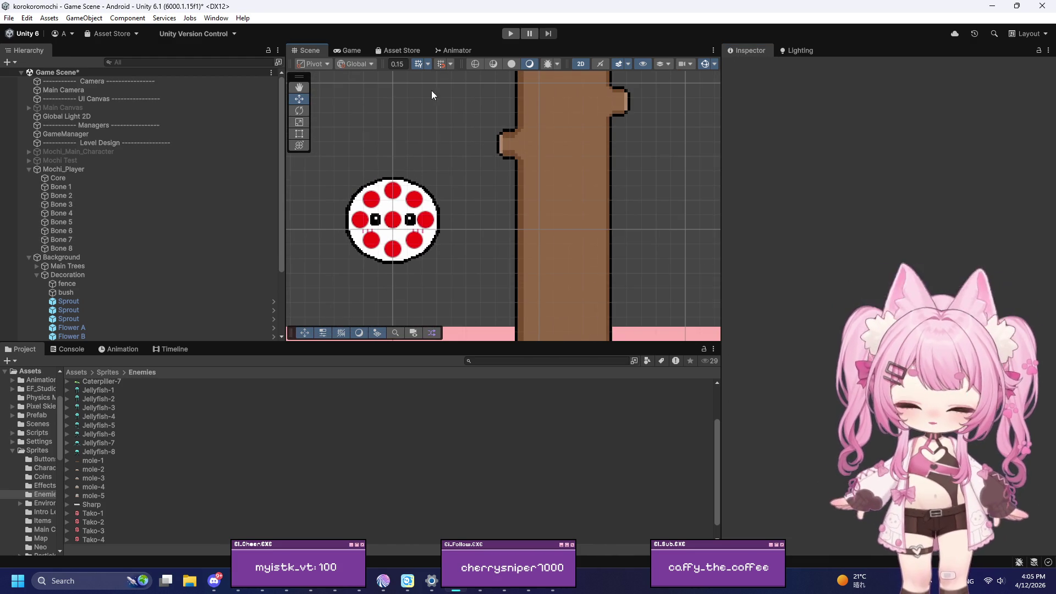
{"action": "left_click", "coordinate": [516, 33]}
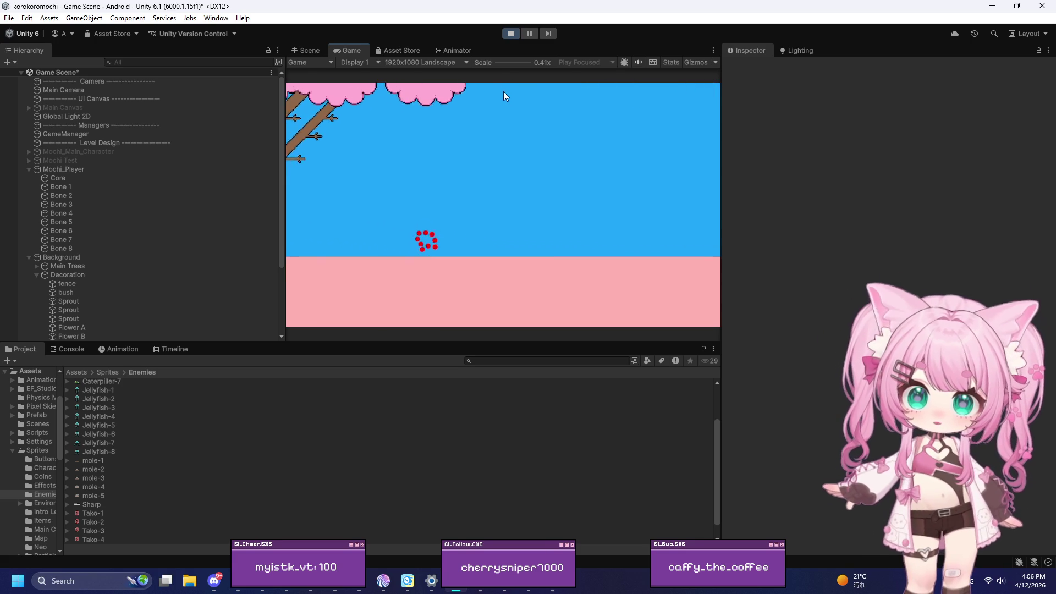
{"action": "left_click", "coordinate": [512, 33]}
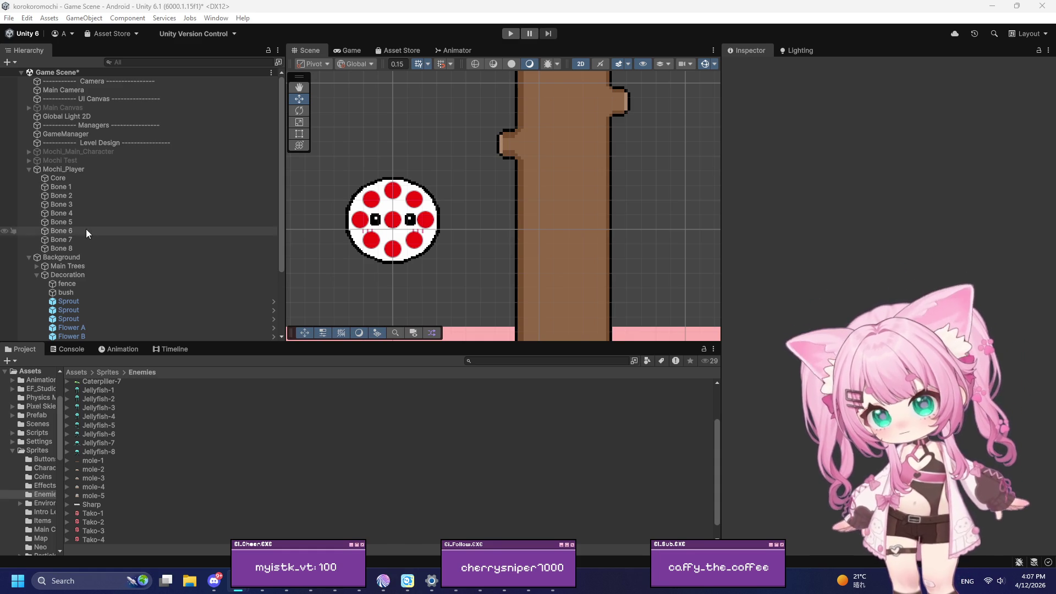
With Bone 1–Bone 8 selected, edit the second Spring Joint 2D's Frequency and Damping Ratio
{"action": "left_click", "coordinate": [78, 187]}
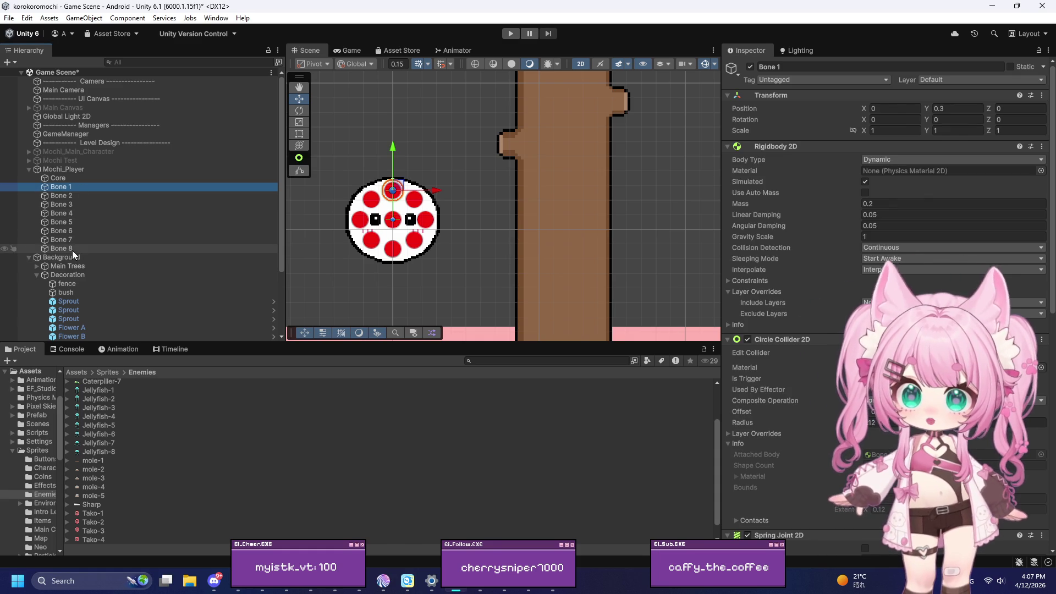
{"action": "left_click", "coordinate": [71, 250], "text": "shift"}
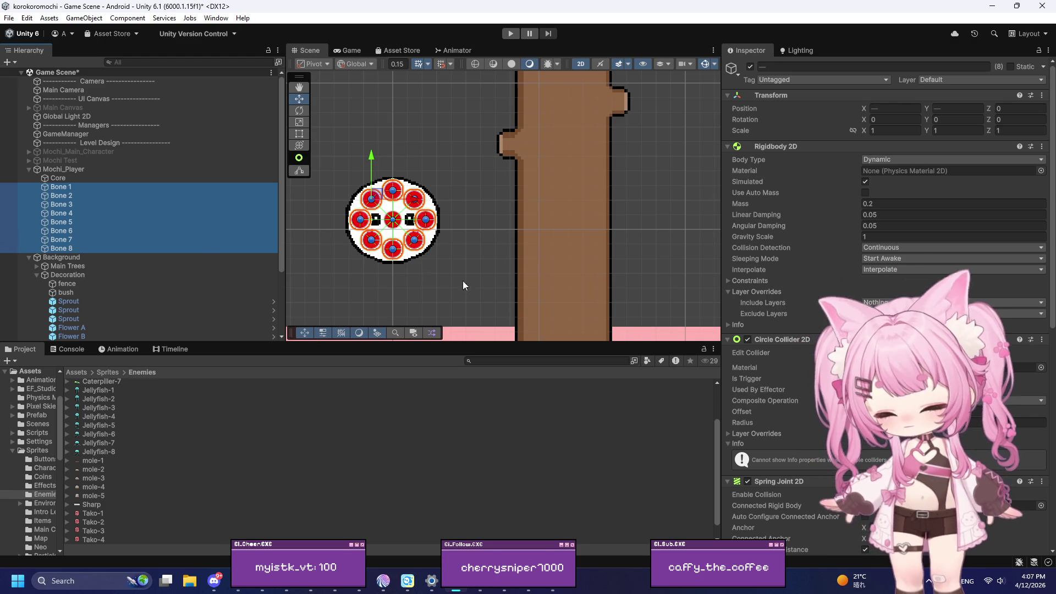
{"action": "scroll", "coordinate": [789, 311], "scroll_direction": "down", "scroll_amount": 10}
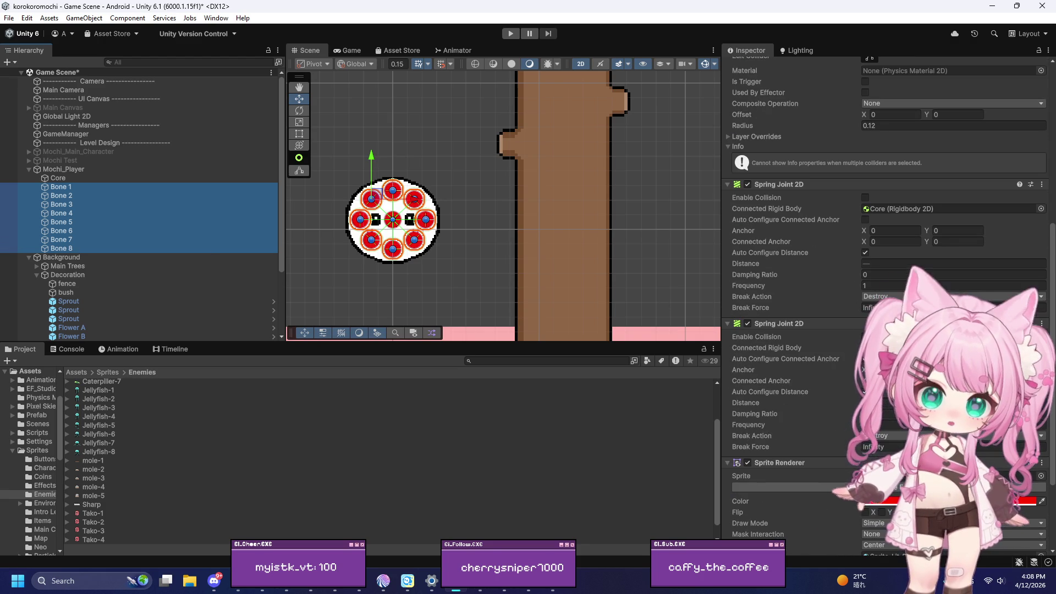
{"action": "left_click", "coordinate": [880, 424]}
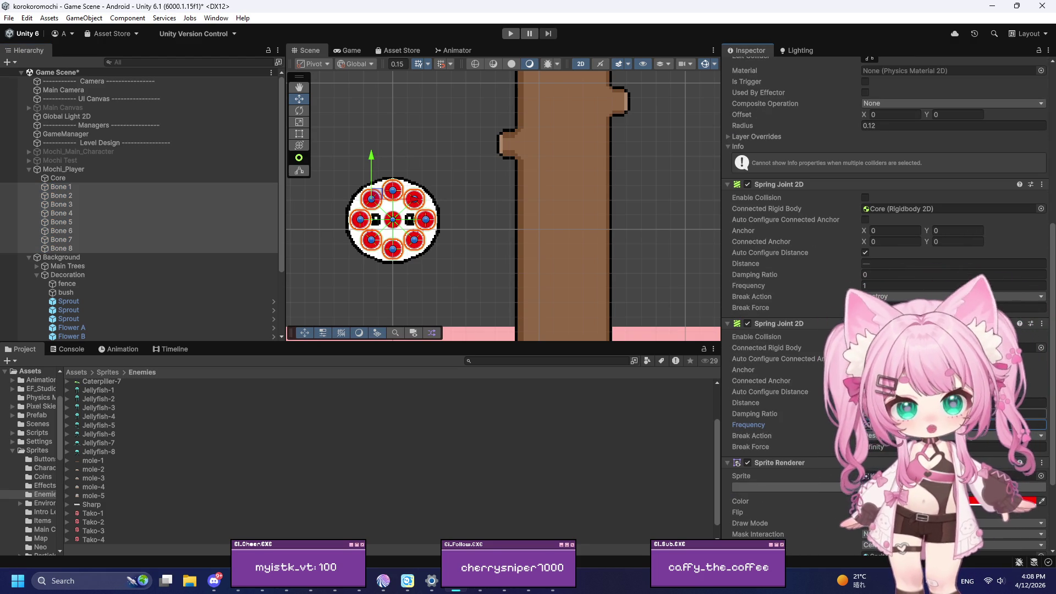
{"action": "left_click", "coordinate": [951, 414]}
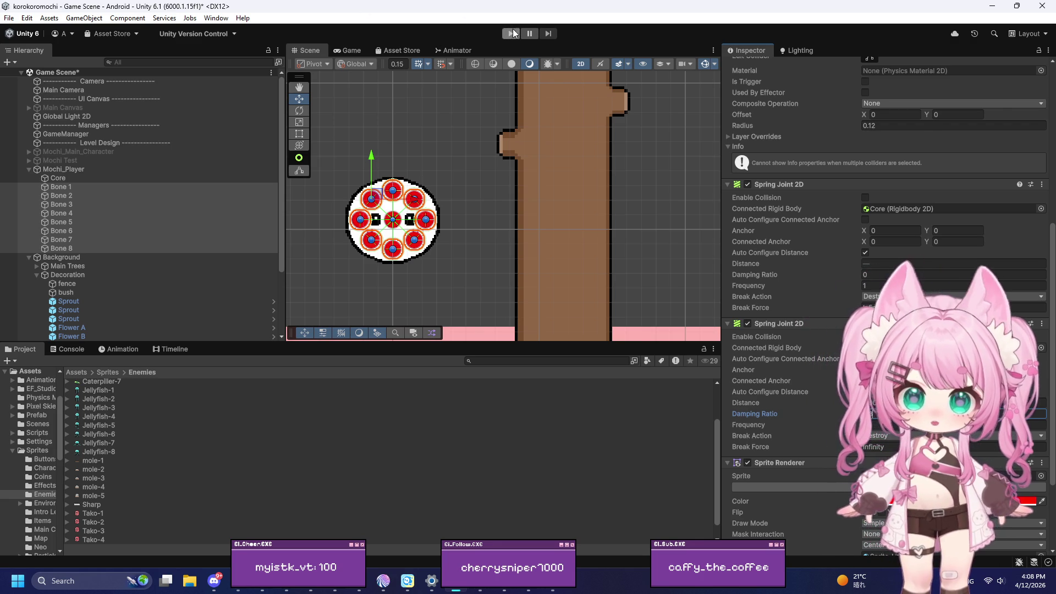
Run a short playtest, stop it, and select the Core
{"action": "left_click", "coordinate": [510, 34]}
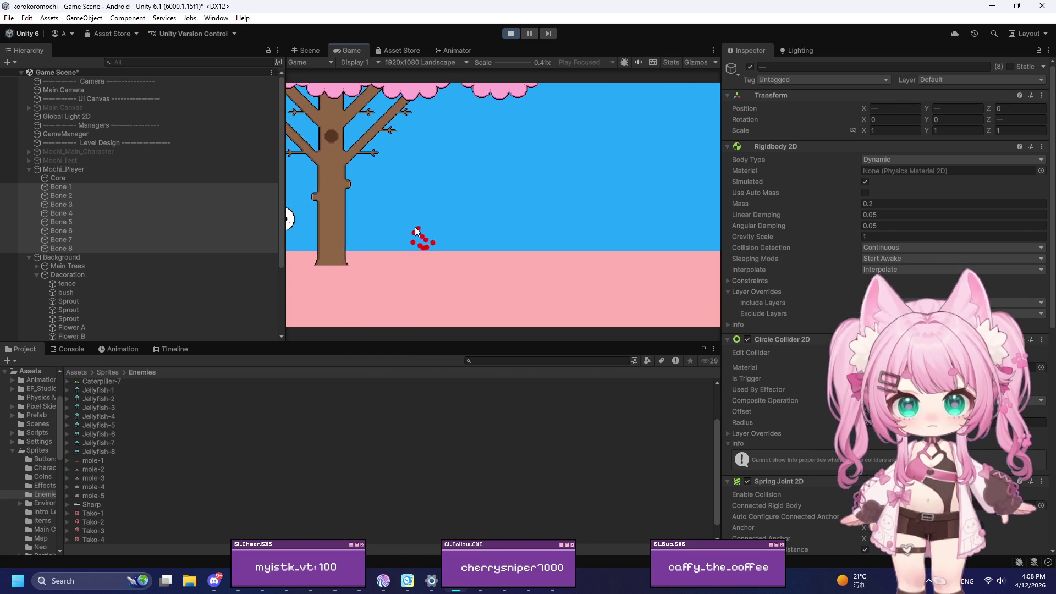
{"action": "left_click", "coordinate": [506, 35]}
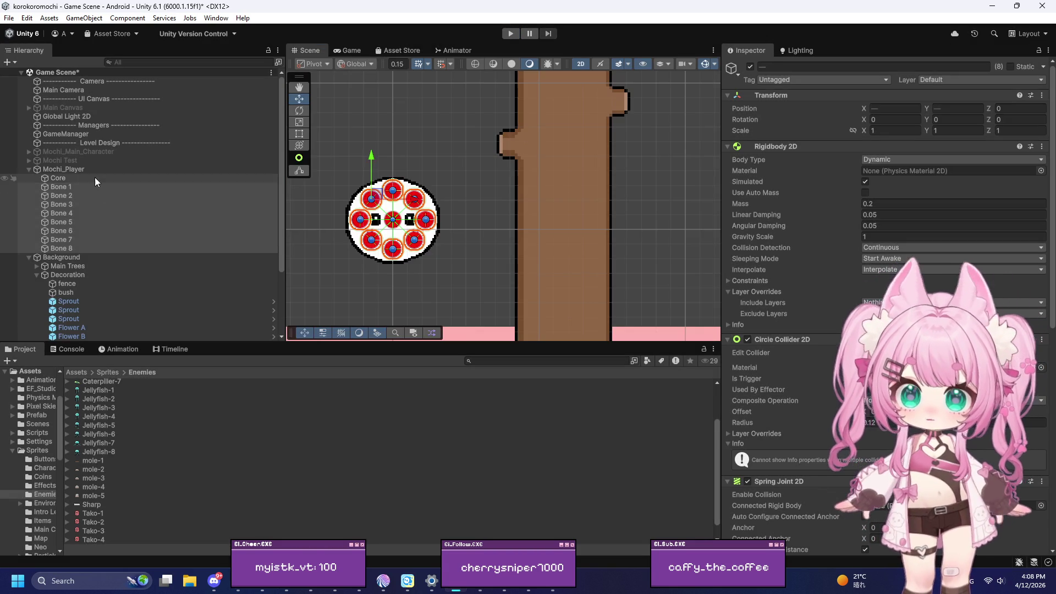
{"action": "left_click", "coordinate": [94, 177]}
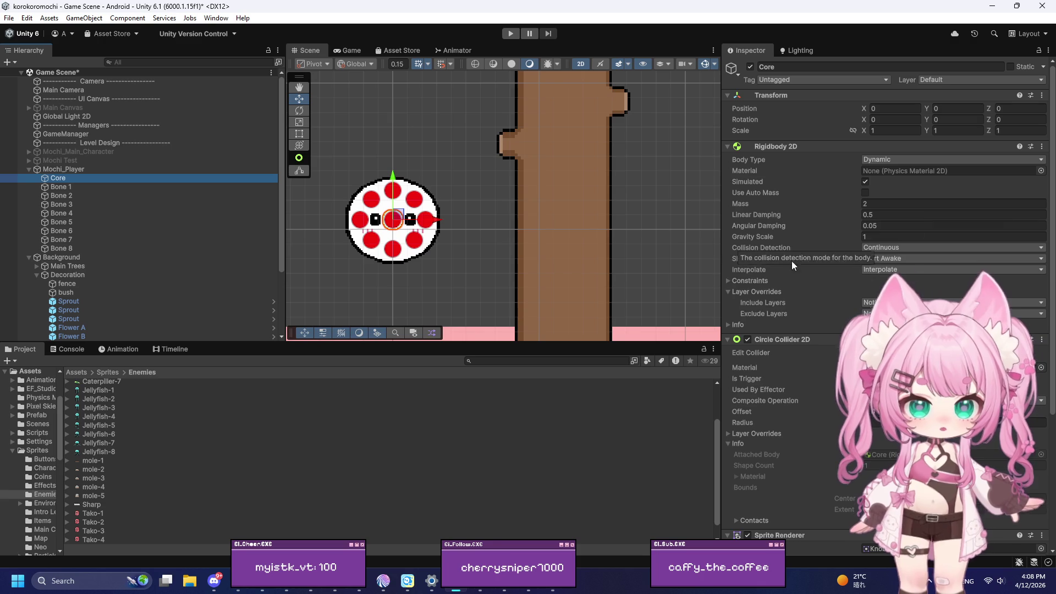
Scroll through the Core's physics components in the Inspector
{"action": "scroll", "coordinate": [805, 380], "scroll_direction": "down", "scroll_amount": 2}
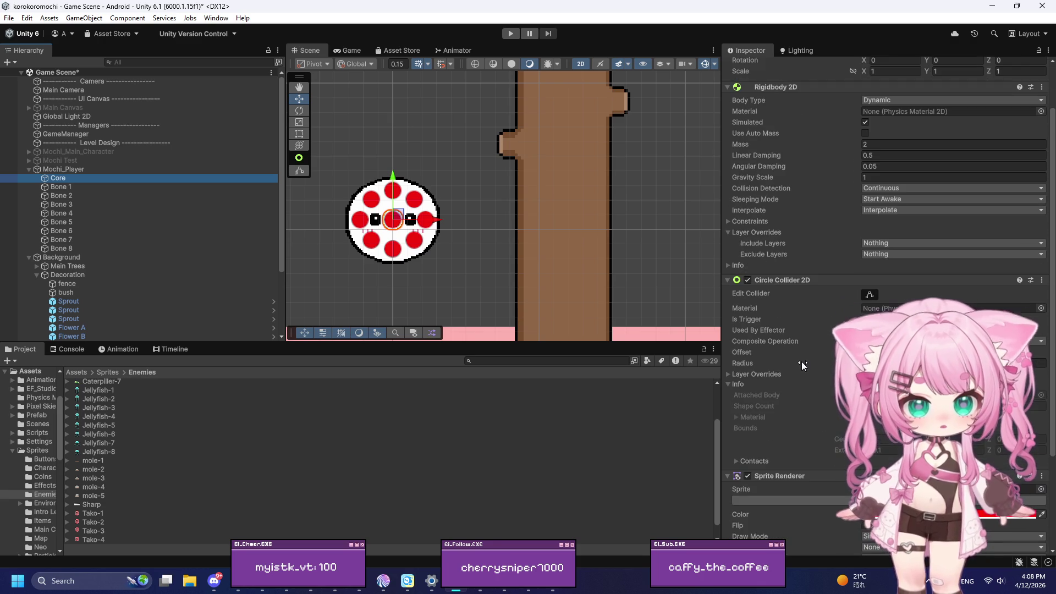
{"action": "scroll", "coordinate": [797, 354], "scroll_direction": "down", "scroll_amount": 2}
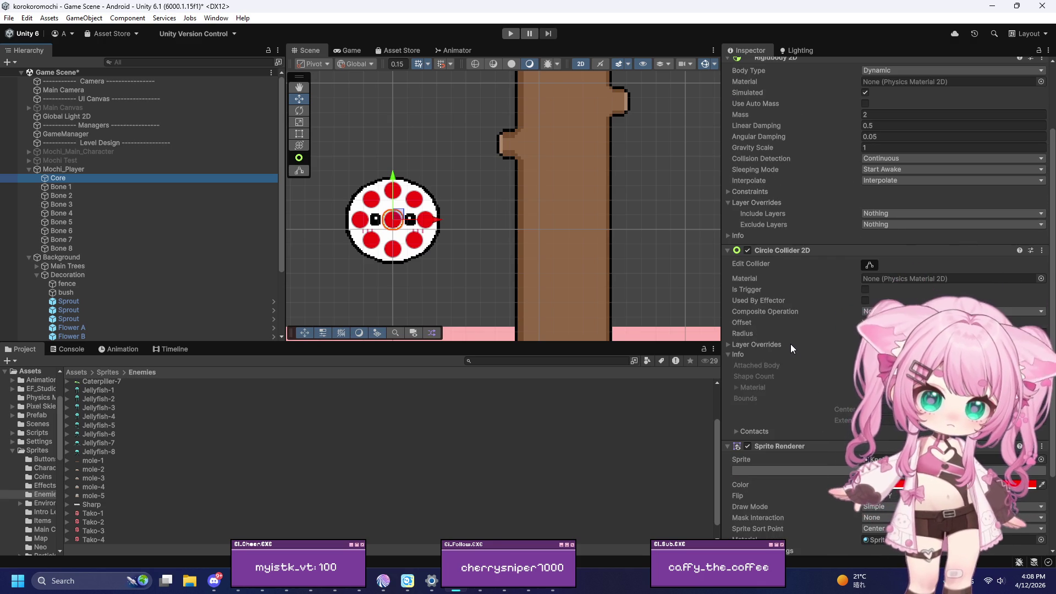
{"action": "scroll", "coordinate": [788, 342], "scroll_direction": "up", "scroll_amount": 1}
{"action": "scroll", "coordinate": [788, 342], "scroll_direction": "down", "scroll_amount": 3}
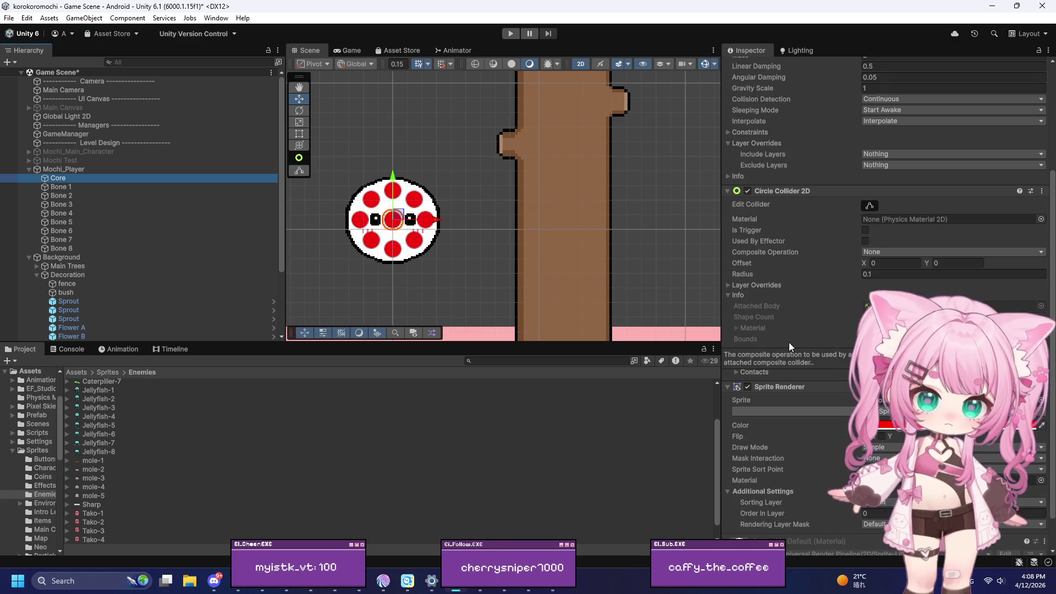
{"action": "scroll", "coordinate": [797, 419], "scroll_direction": "down", "scroll_amount": 1}
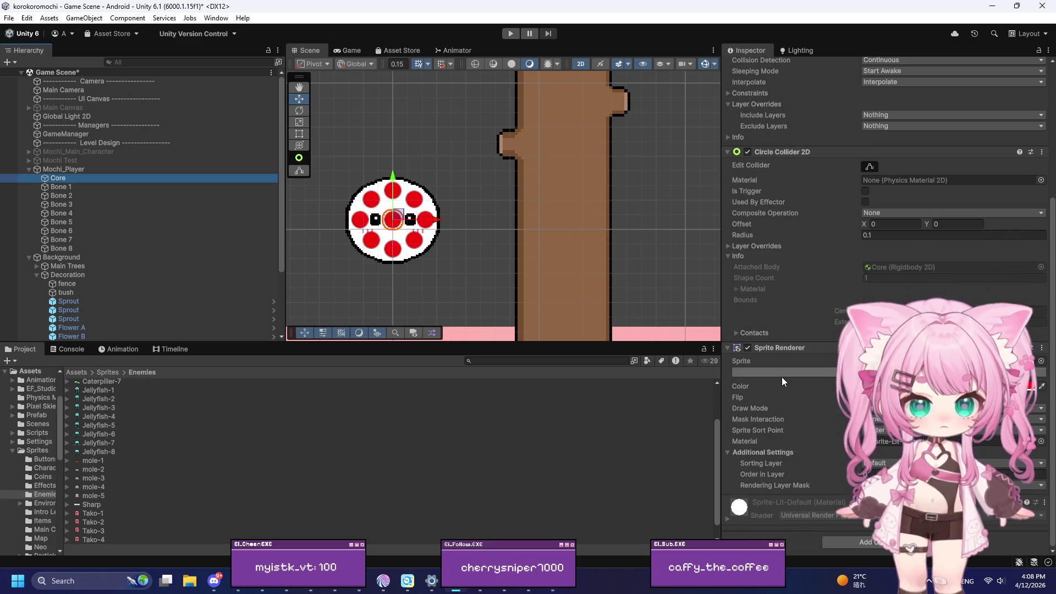
Select Bone 1 and review its Spring Joint 2Ds linking to the Core and Bone 2
{"action": "left_click", "coordinate": [411, 231]}
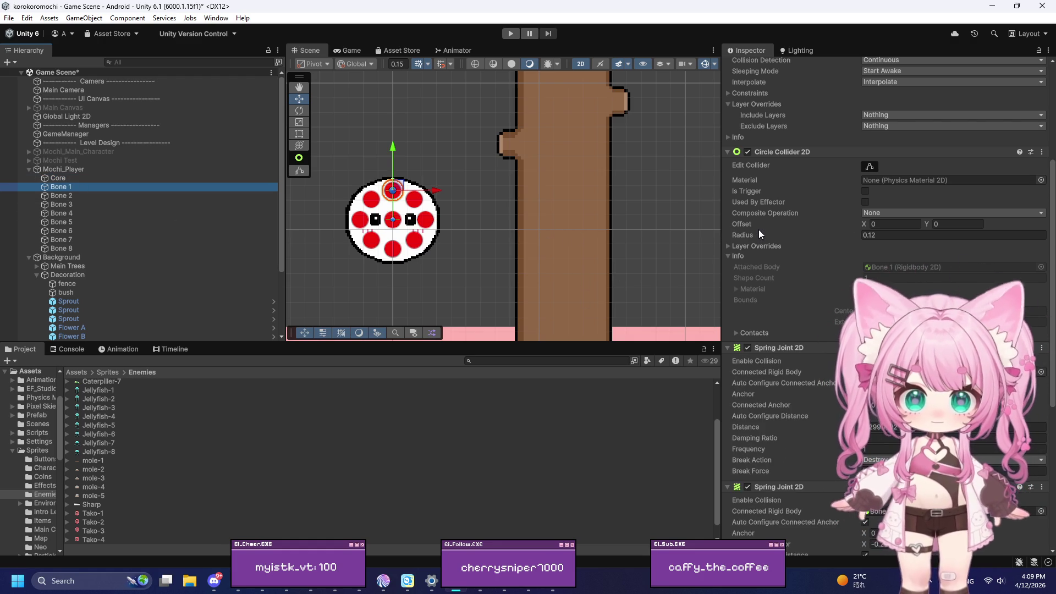
{"action": "scroll", "coordinate": [758, 230], "scroll_direction": "down", "scroll_amount": 2}
{"action": "scroll", "coordinate": [758, 227], "scroll_direction": "down", "scroll_amount": 3}
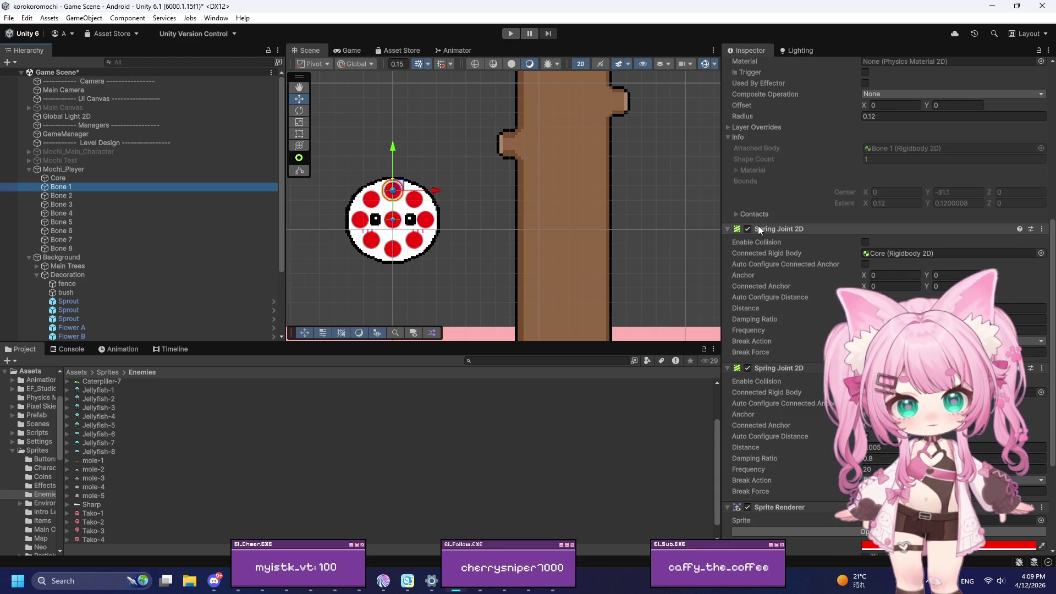
{"action": "scroll", "coordinate": [790, 251], "scroll_direction": "down", "scroll_amount": 2}
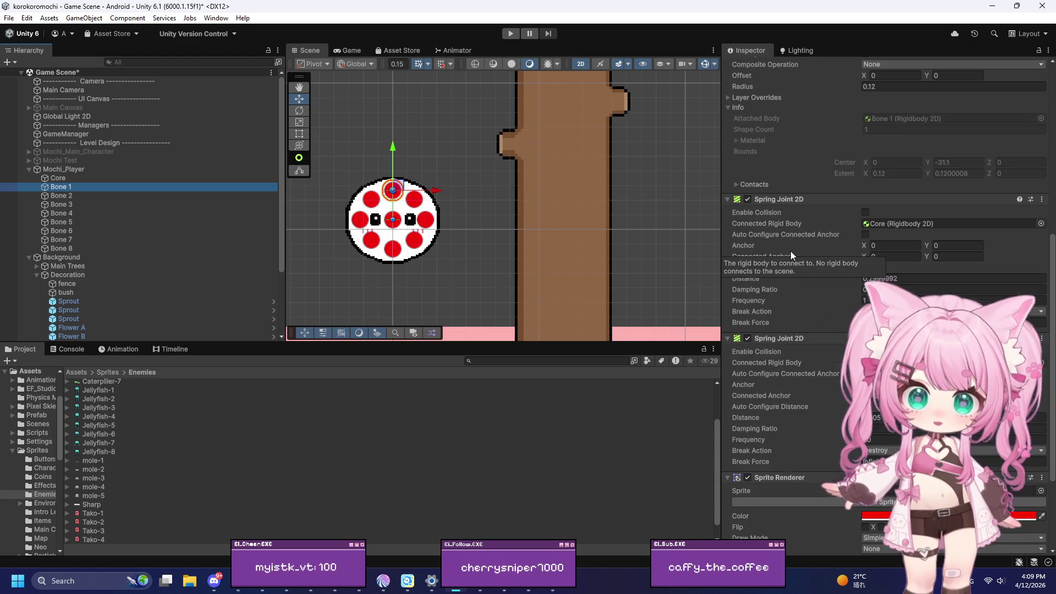
{"action": "scroll", "coordinate": [787, 244], "scroll_direction": "down", "scroll_amount": 1}
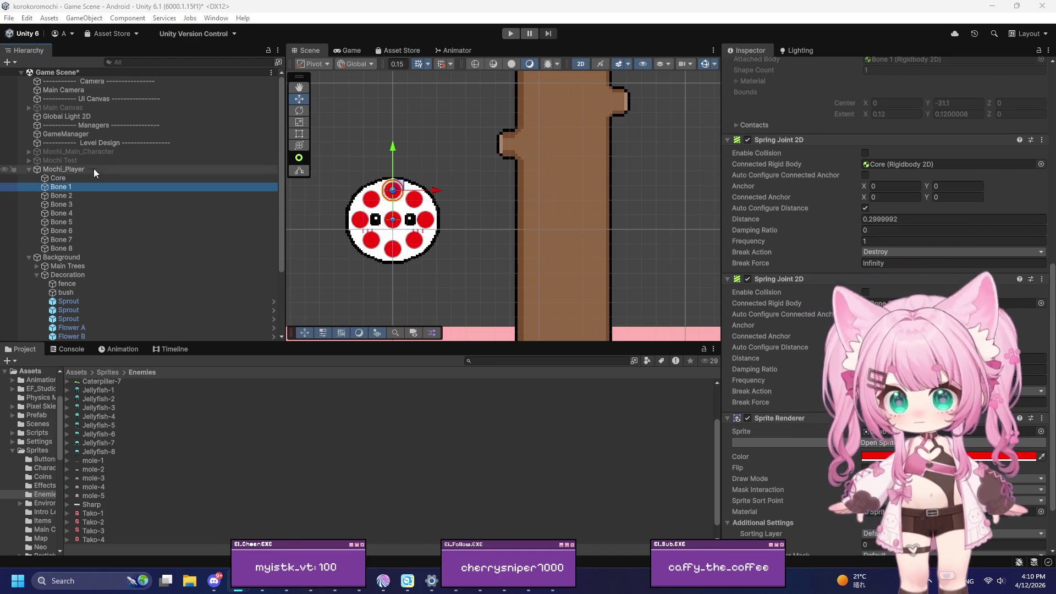
Change the Core's Rigidbody 2D Mass from 2 to 5
{"action": "left_click", "coordinate": [58, 178]}
{"action": "scroll", "coordinate": [811, 233], "scroll_direction": "up", "scroll_amount": 5}
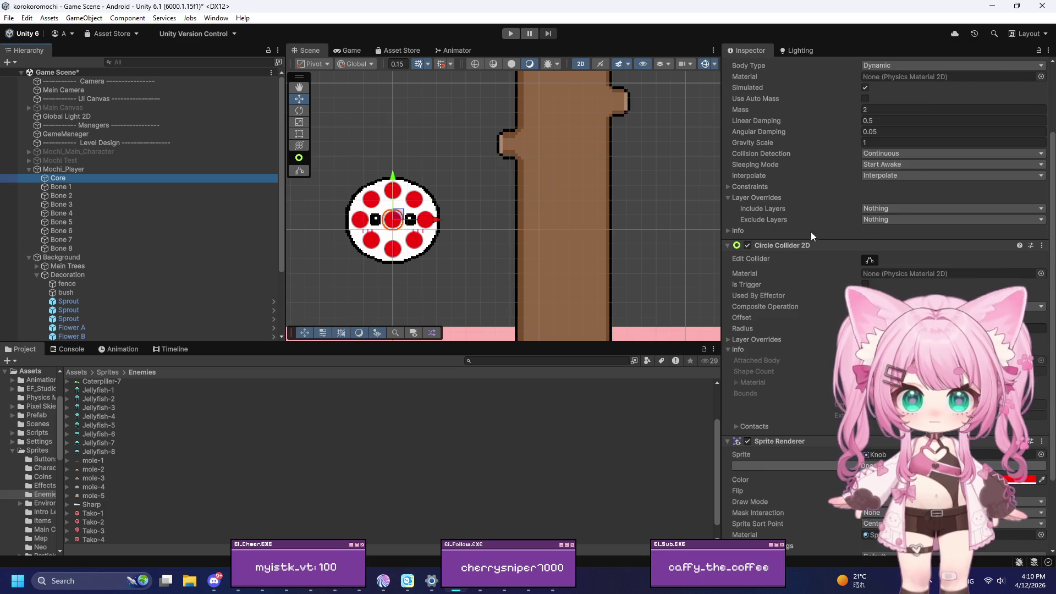
{"action": "left_click", "coordinate": [874, 204]}
{"action": "type", "text": "5"}
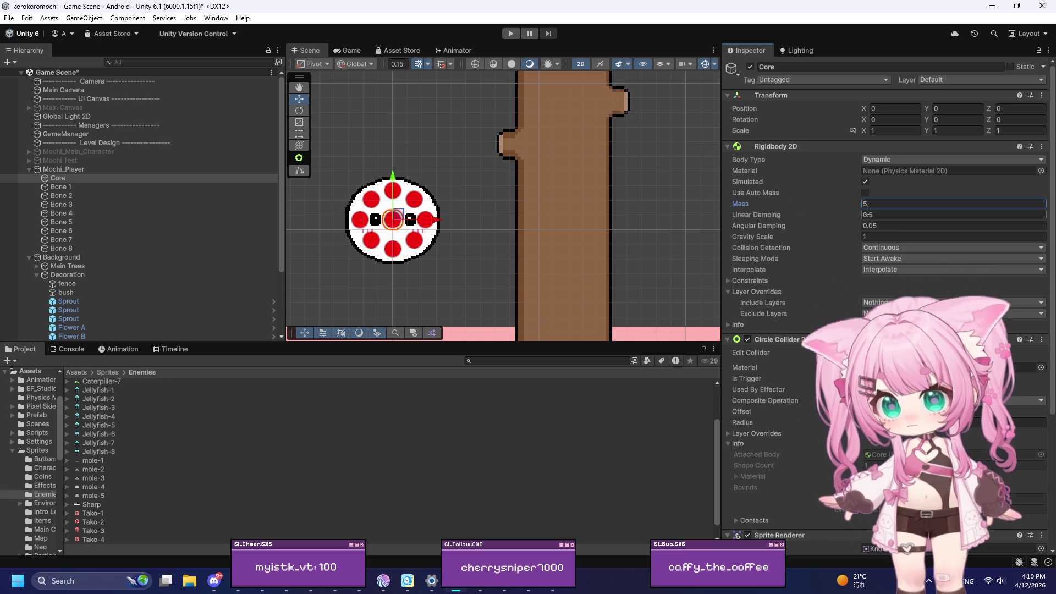
Play-test with Ctrl+P, roll the mochi right with D, then stop
{"action": "key", "text": "ctrl+p"}
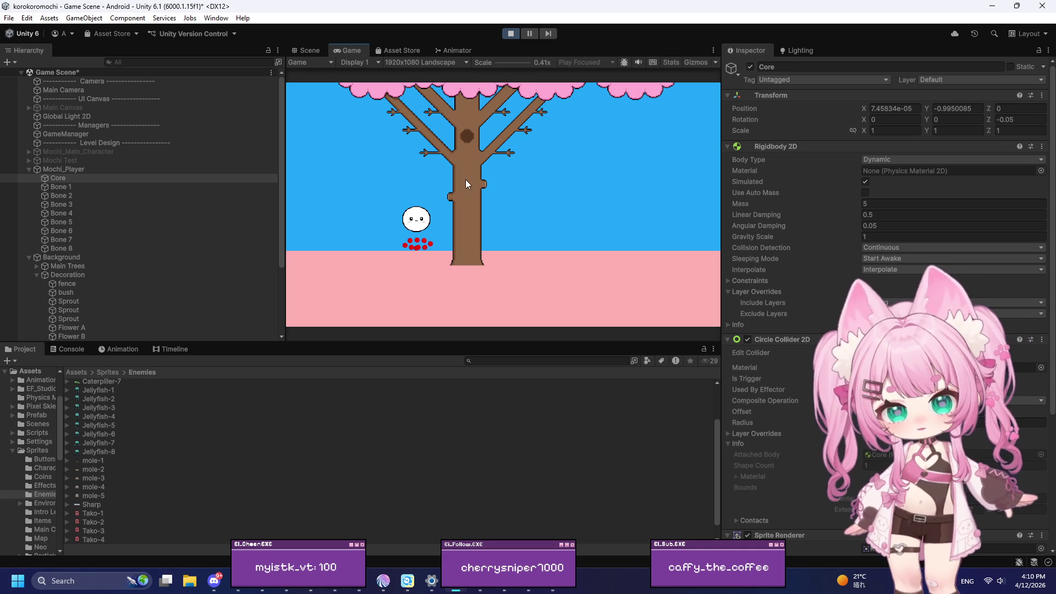
{"action": "key", "text": "d"}
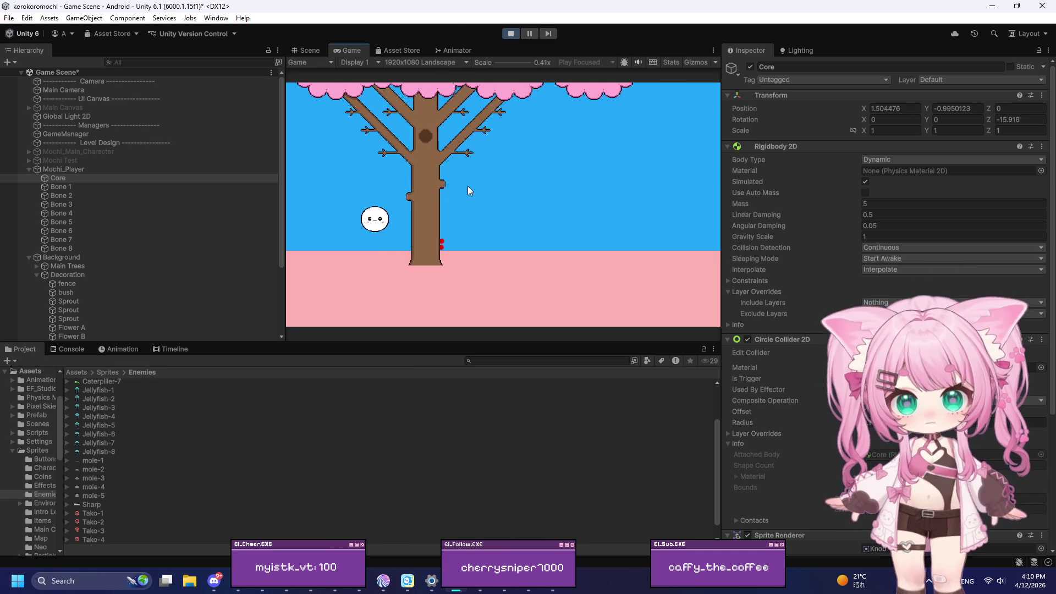
{"action": "key", "text": "d"}
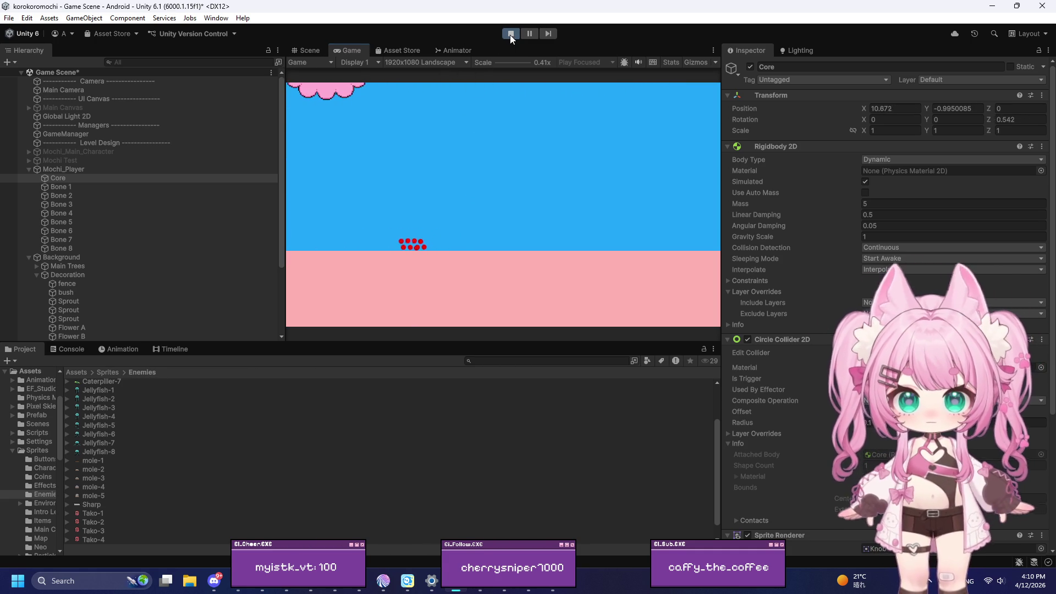
{"action": "left_click", "coordinate": [510, 34]}
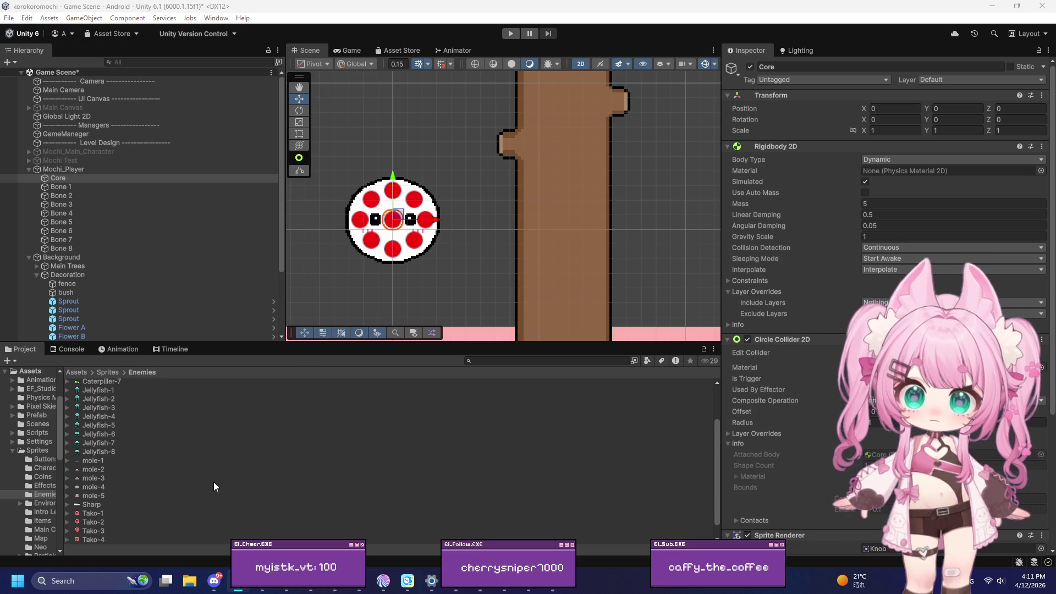
Enable Auto Configure Connected Anchor on Bone 1's Core spring, then run a brief playtest
{"action": "scroll", "coordinate": [846, 289], "scroll_direction": "down", "scroll_amount": 6}
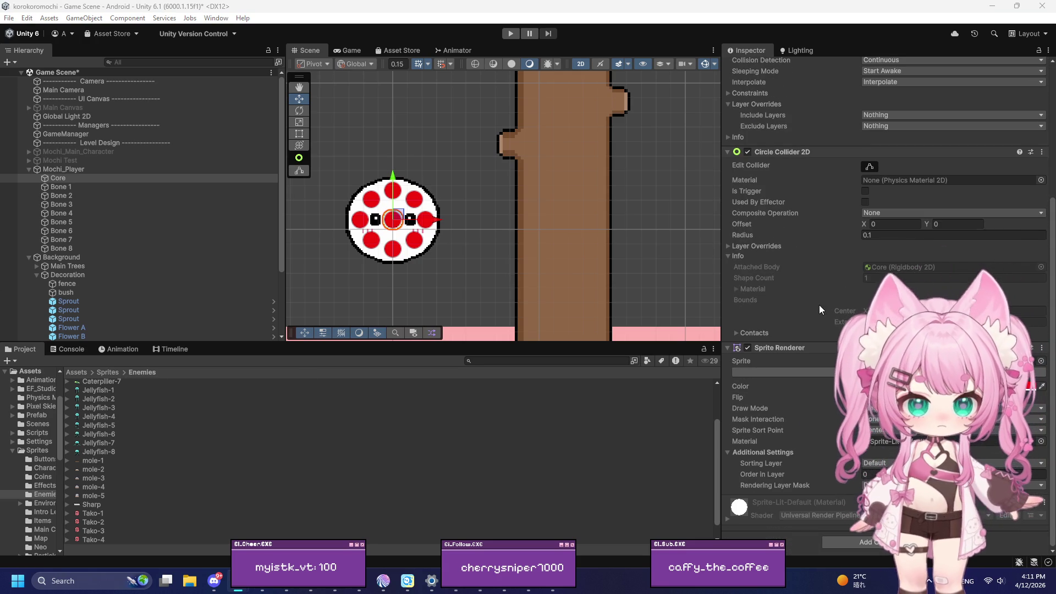
{"action": "left_click", "coordinate": [73, 185]}
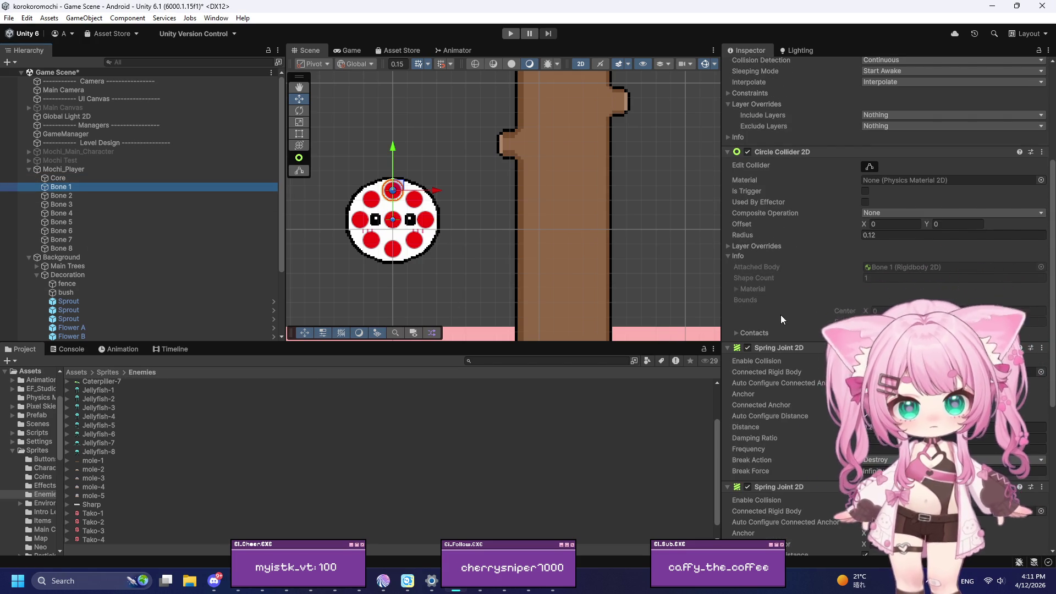
{"action": "scroll", "coordinate": [789, 307], "scroll_direction": "down", "scroll_amount": 2}
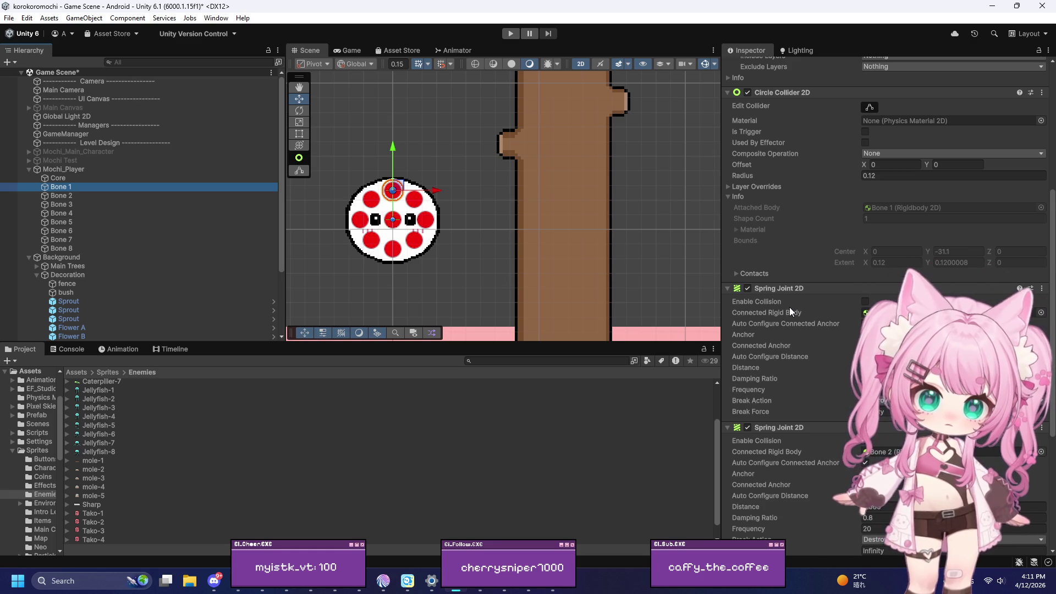
{"action": "scroll", "coordinate": [789, 307], "scroll_direction": "down", "scroll_amount": 2}
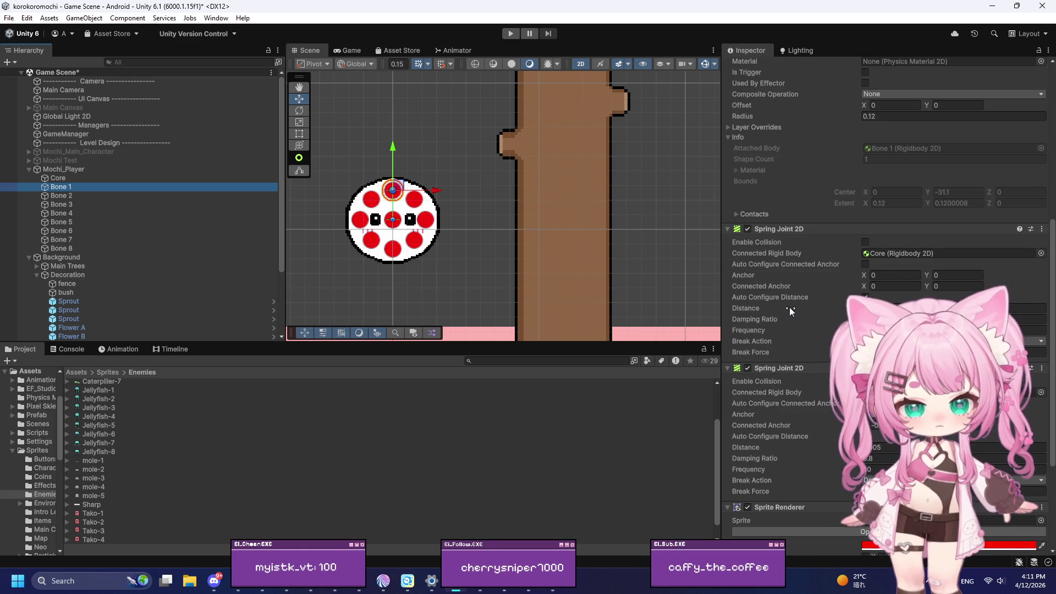
{"action": "left_click", "coordinate": [866, 263]}
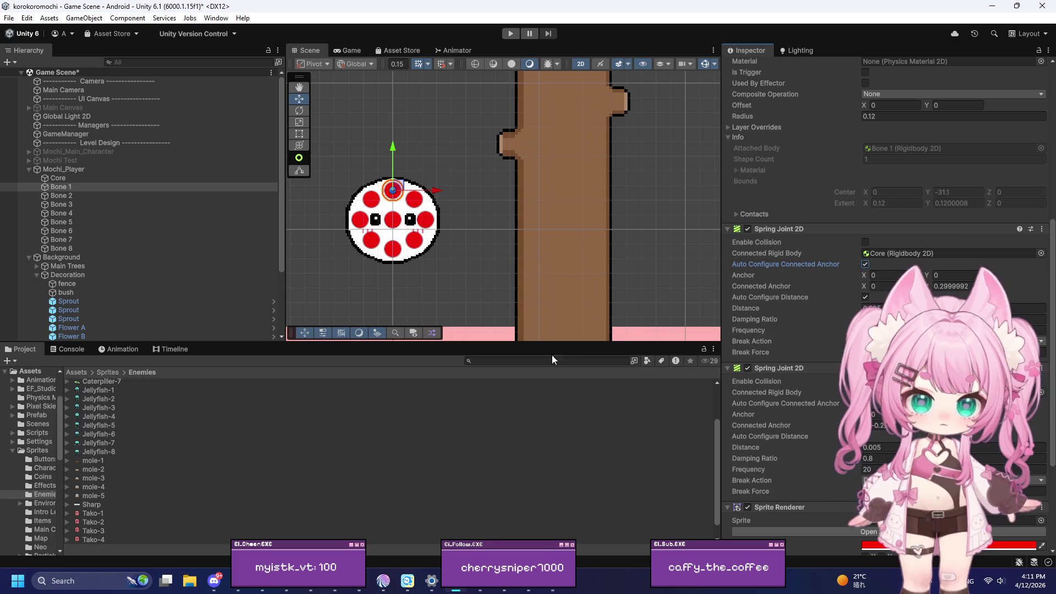
{"action": "left_click", "coordinate": [510, 33]}
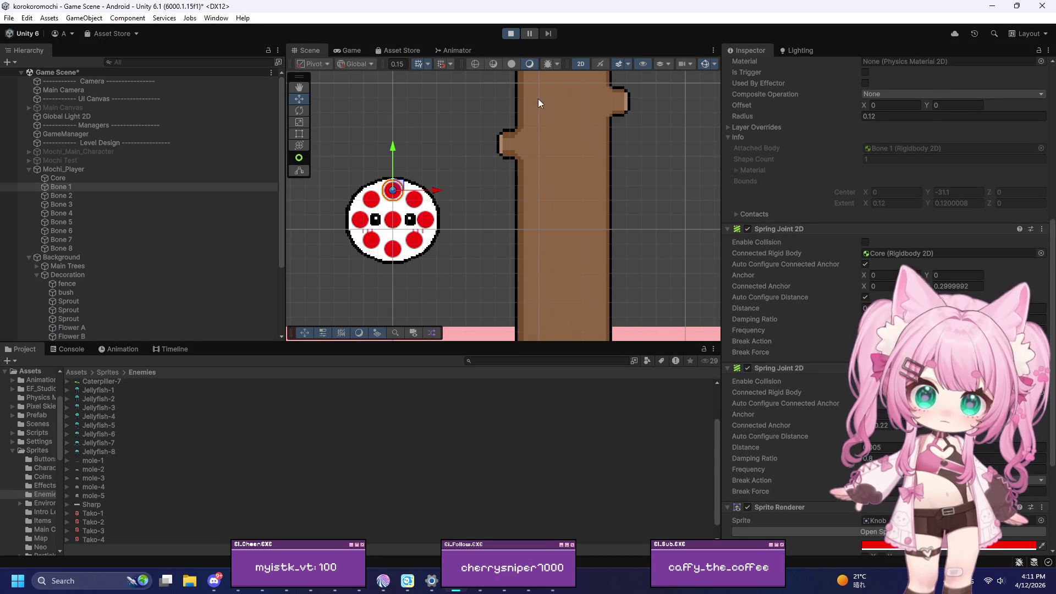
{"action": "left_click", "coordinate": [510, 33]}
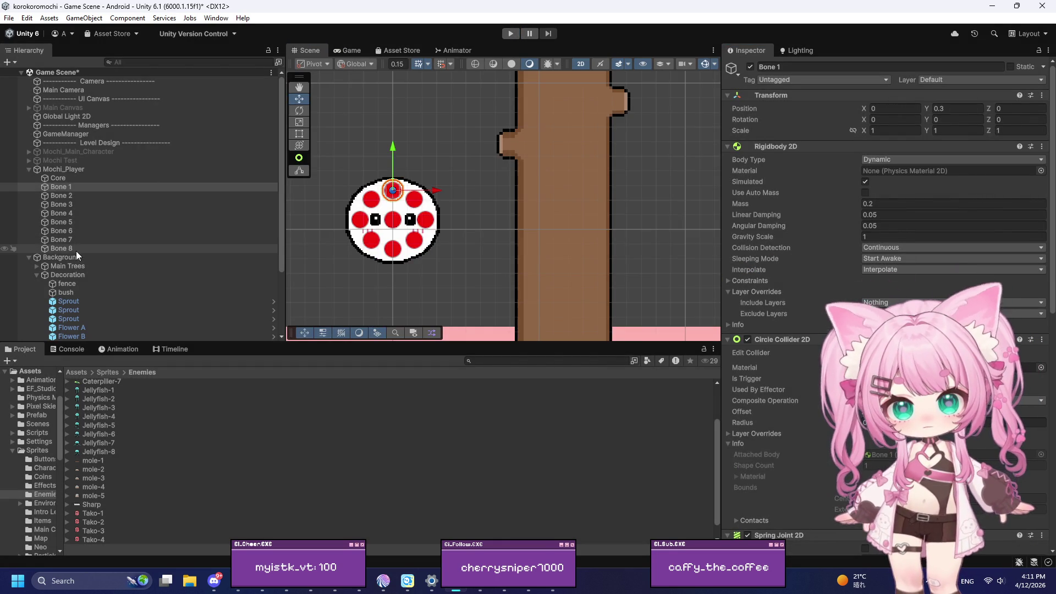
Select all eight bones, then play-test moving the mochi right and stop
{"action": "left_click", "coordinate": [76, 251], "text": "shift"}
{"action": "scroll", "coordinate": [829, 263], "scroll_direction": "down", "scroll_amount": 2}
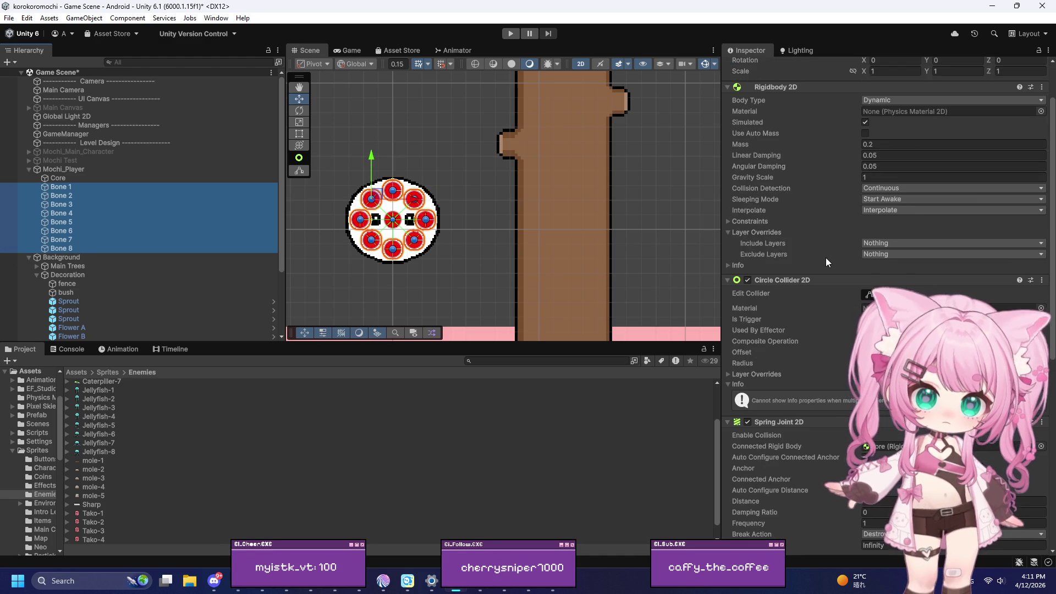
{"action": "scroll", "coordinate": [825, 257], "scroll_direction": "down", "scroll_amount": 4}
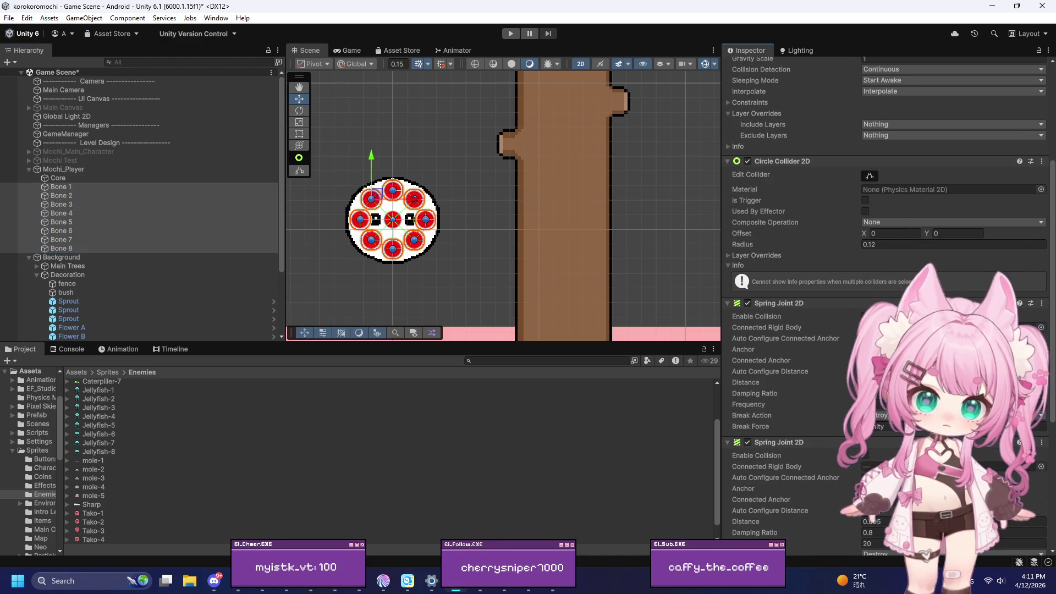
{"action": "left_click", "coordinate": [510, 34]}
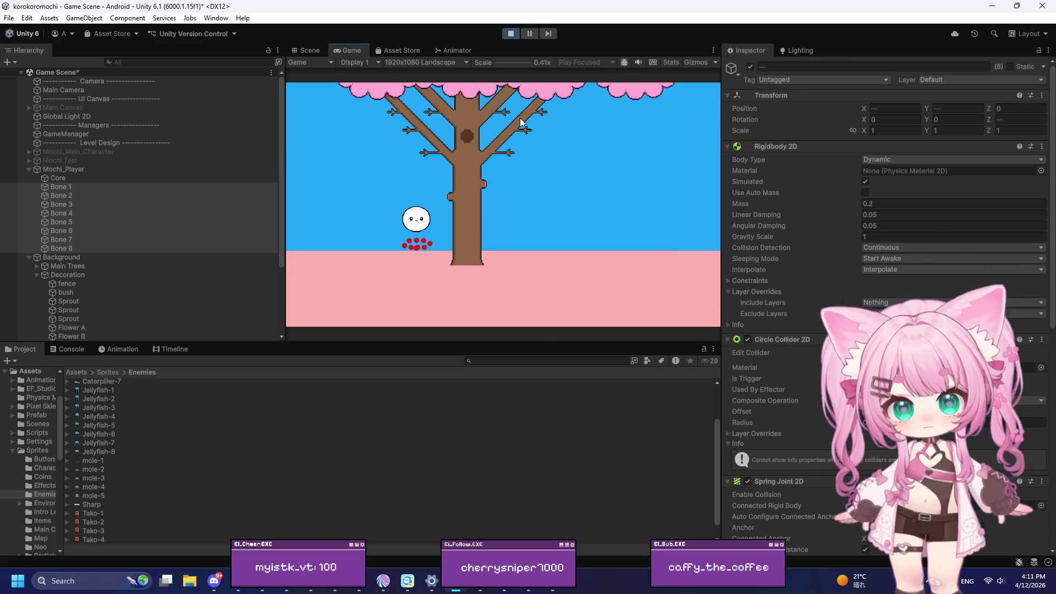
{"action": "key", "text": "d"}
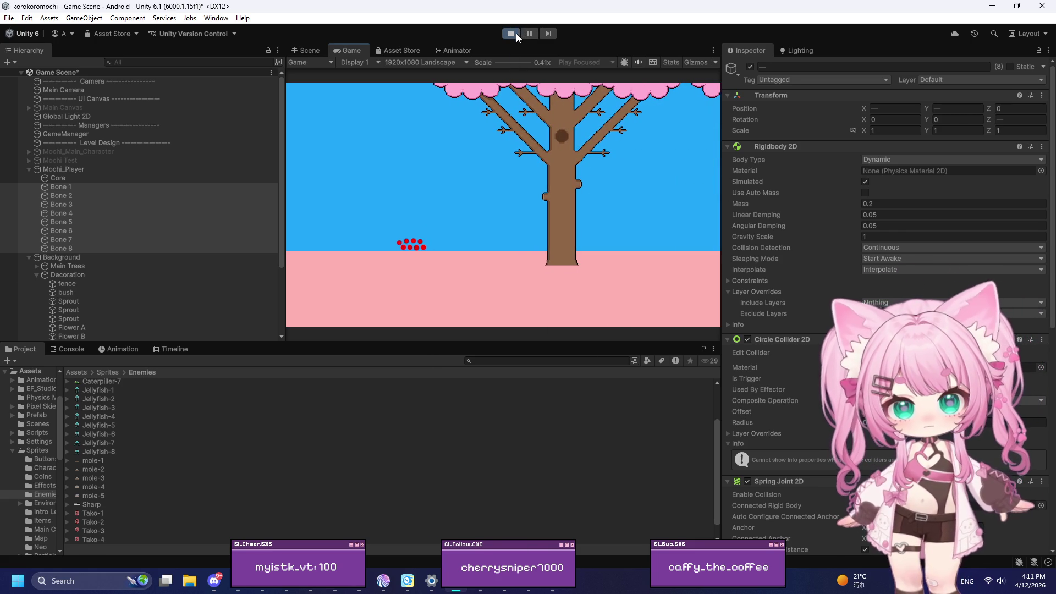
{"action": "left_click", "coordinate": [511, 34]}
{"action": "scroll", "coordinate": [798, 259], "scroll_direction": "down", "scroll_amount": 3}
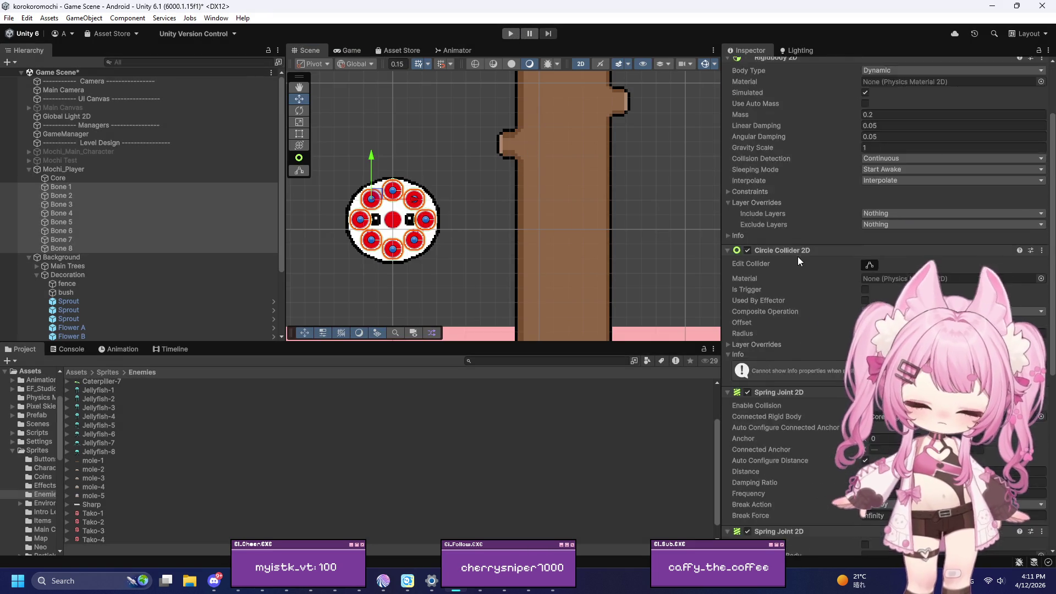
{"action": "scroll", "coordinate": [797, 255], "scroll_direction": "down", "scroll_amount": 10}
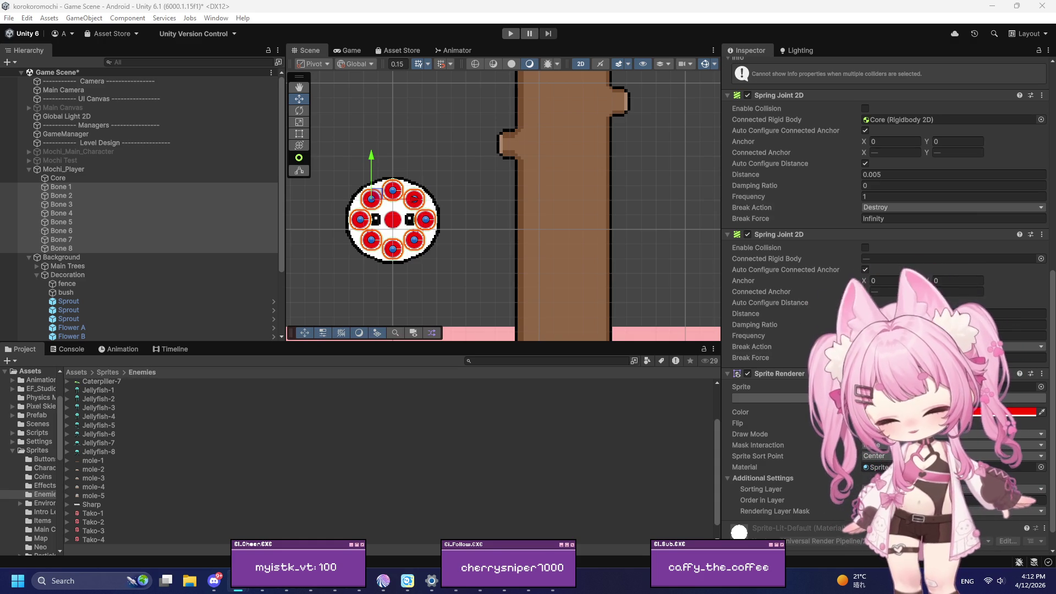
Set the bones' Core spring to damping ratio 0.8 and frequency 25, then enter Play mode
{"action": "left_click", "coordinate": [883, 193]}
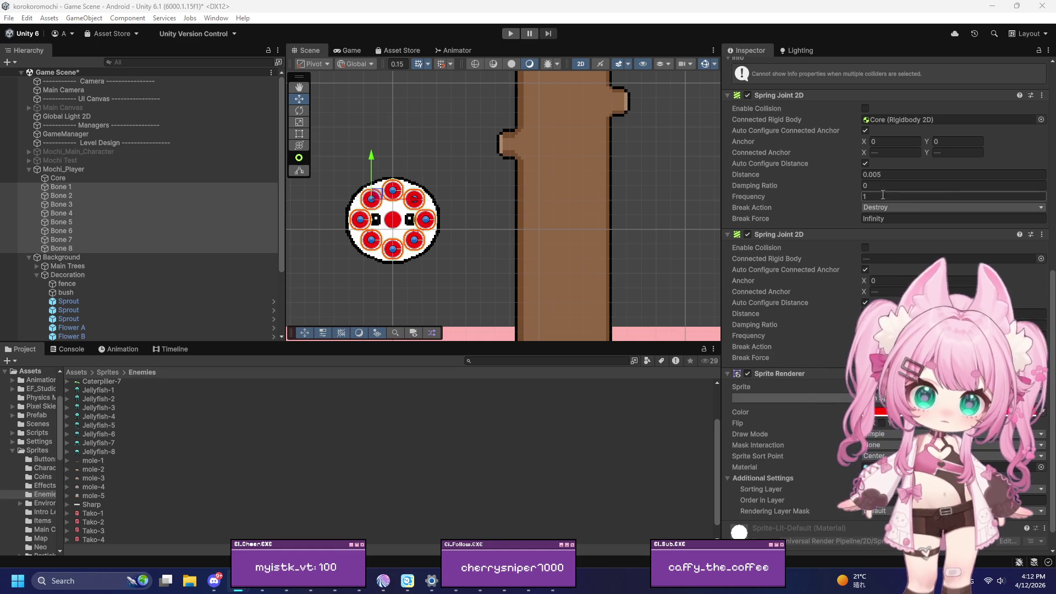
{"action": "type", "text": "1"}
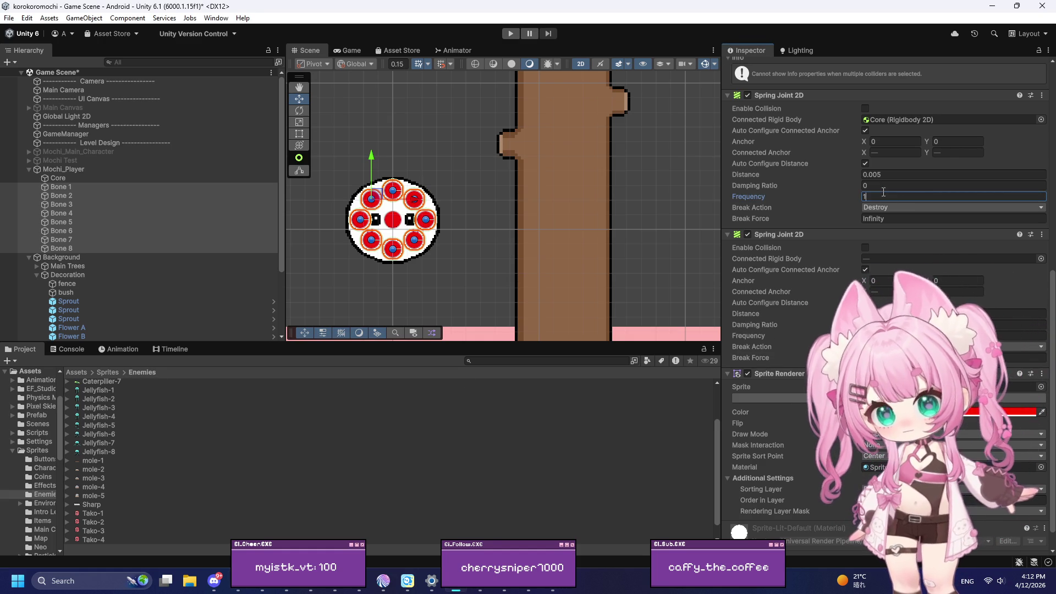
{"action": "type", "text": "5"}
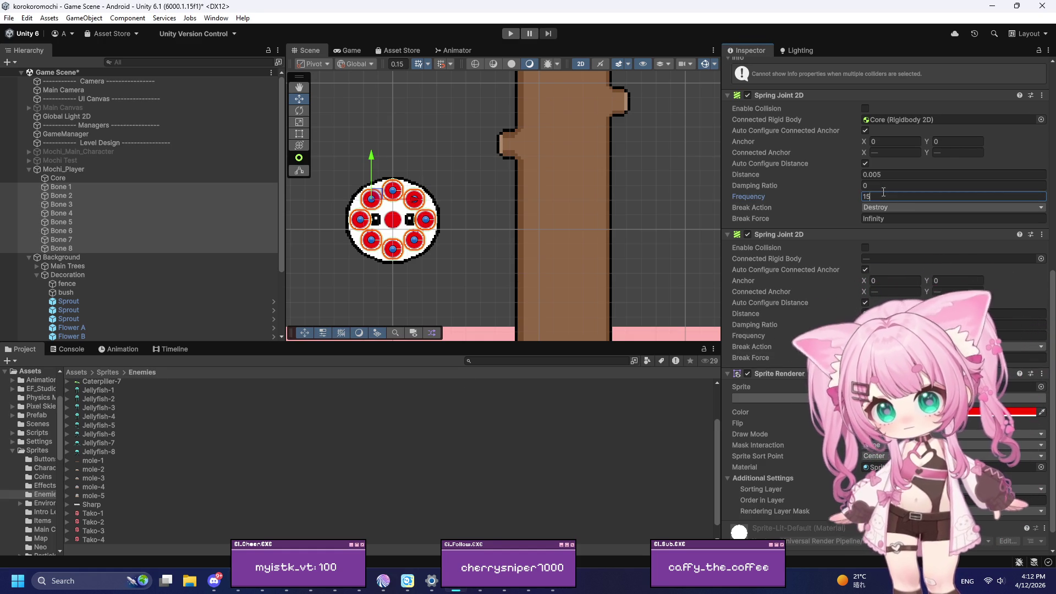
{"action": "left_click", "coordinate": [886, 185]}
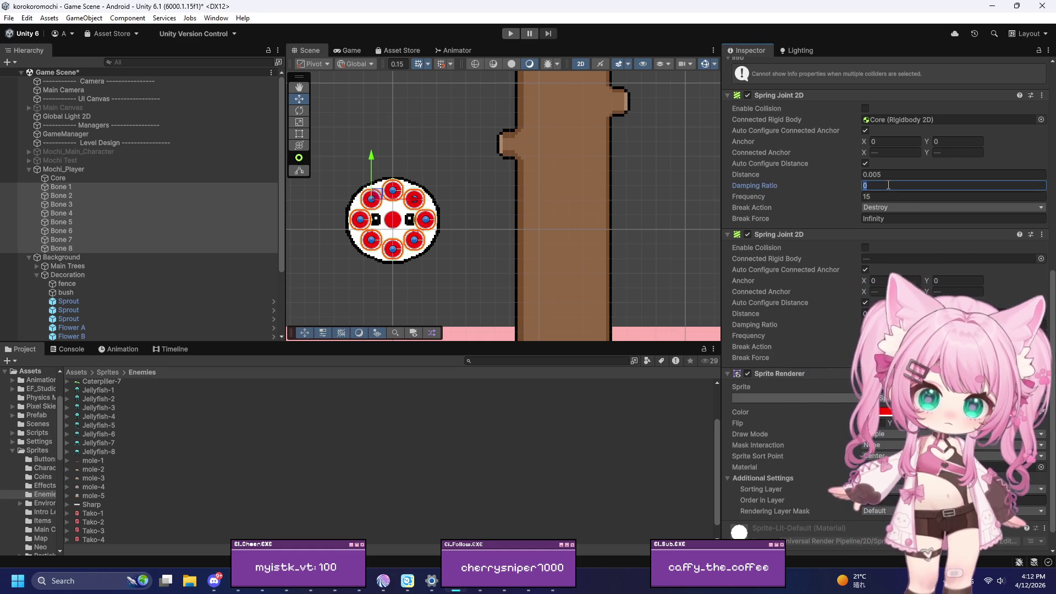
{"action": "type", "text": ".8"}
{"action": "left_click", "coordinate": [883, 197]}
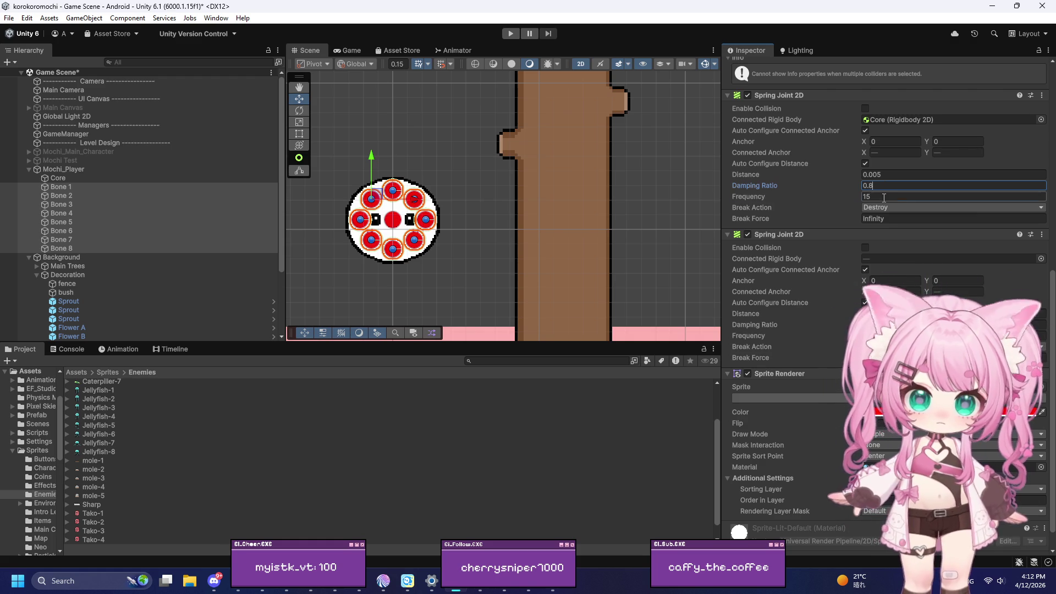
{"action": "type", "text": "25"}
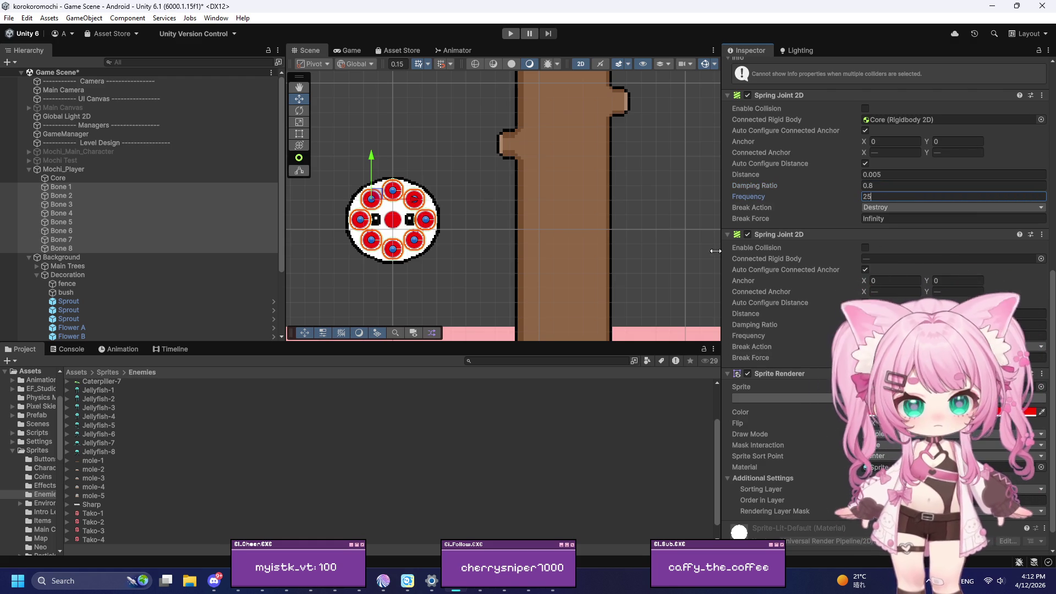
{"action": "key", "text": "Return"}
{"action": "left_click", "coordinate": [507, 34]}
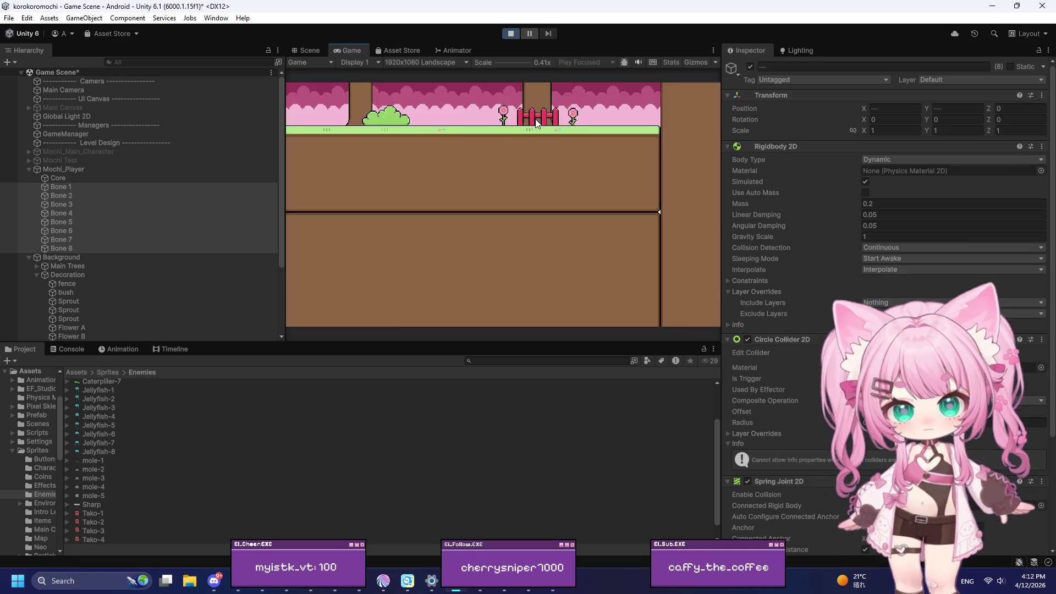
Roll the mochi right and left with the D and A keys several times, then stop playing
{"action": "key", "text": "d"}
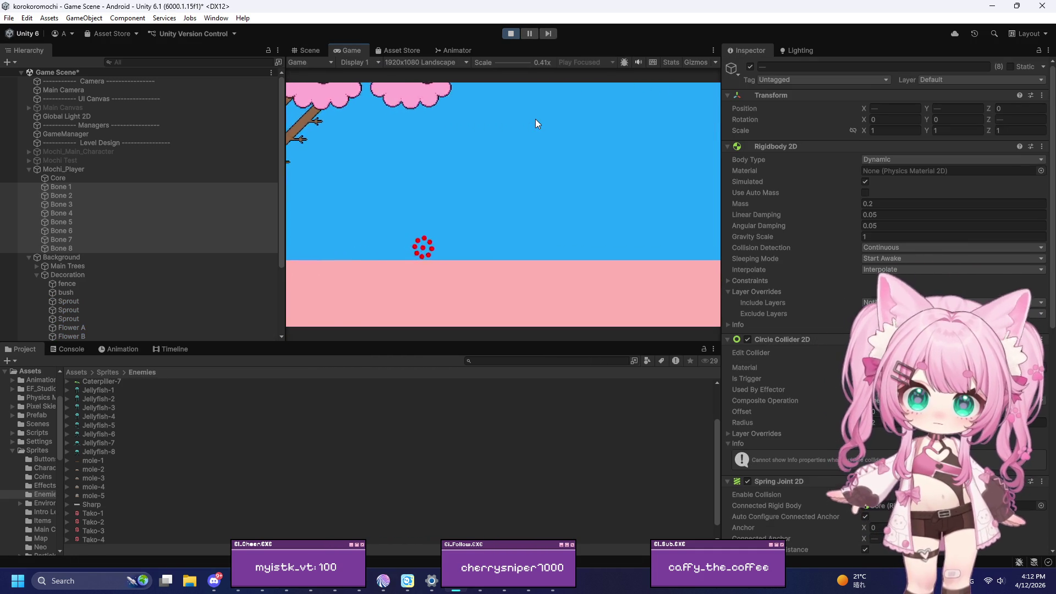
{"action": "key", "text": "a"}
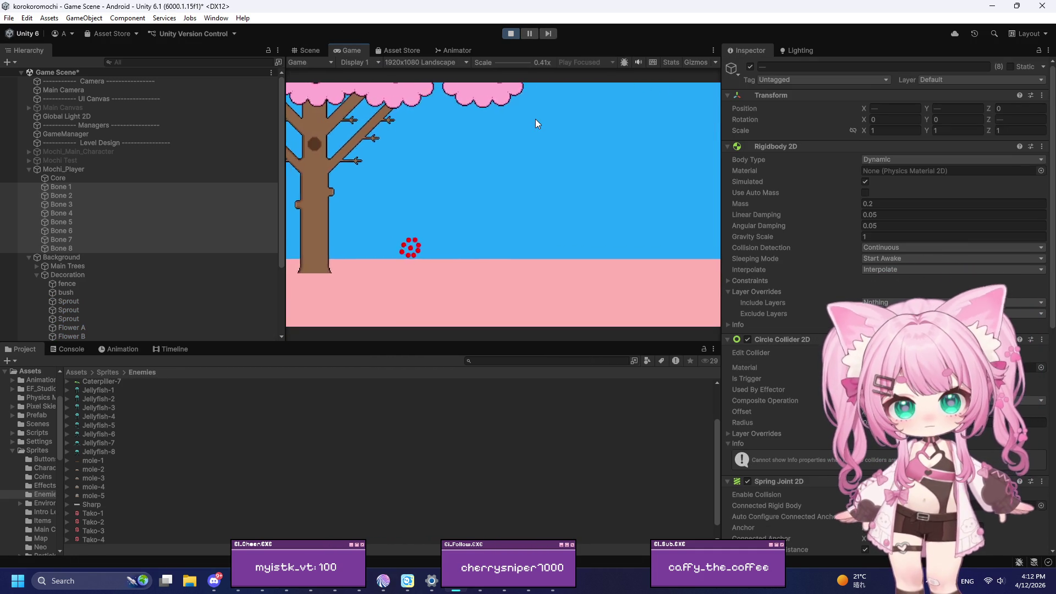
{"action": "key", "text": "d"}
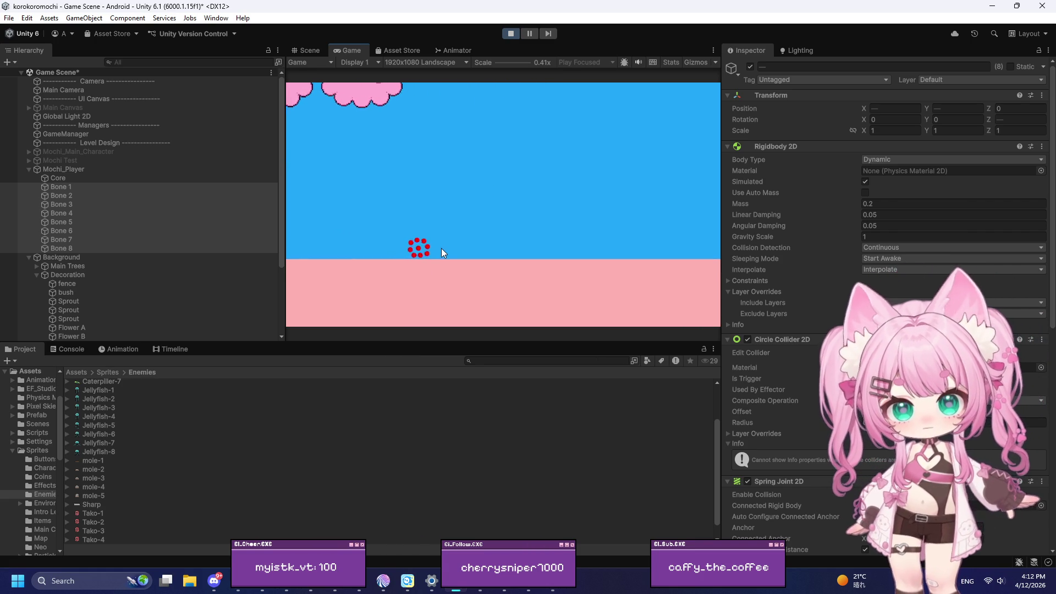
{"action": "key", "text": "a"}
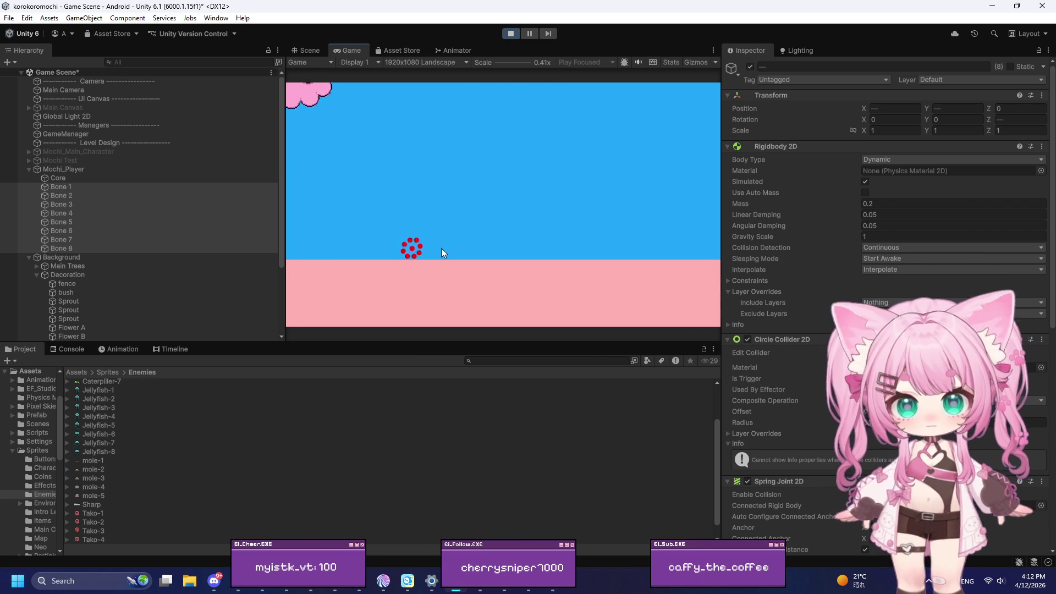
{"action": "key", "text": "d"}
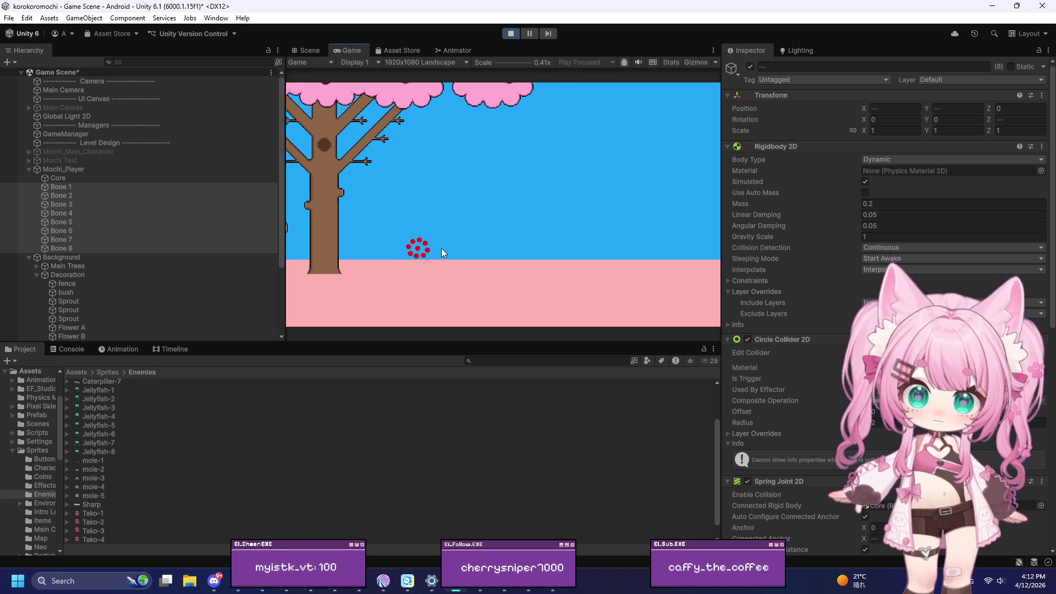
{"action": "key", "text": "a"}
{"action": "key", "text": "d"}
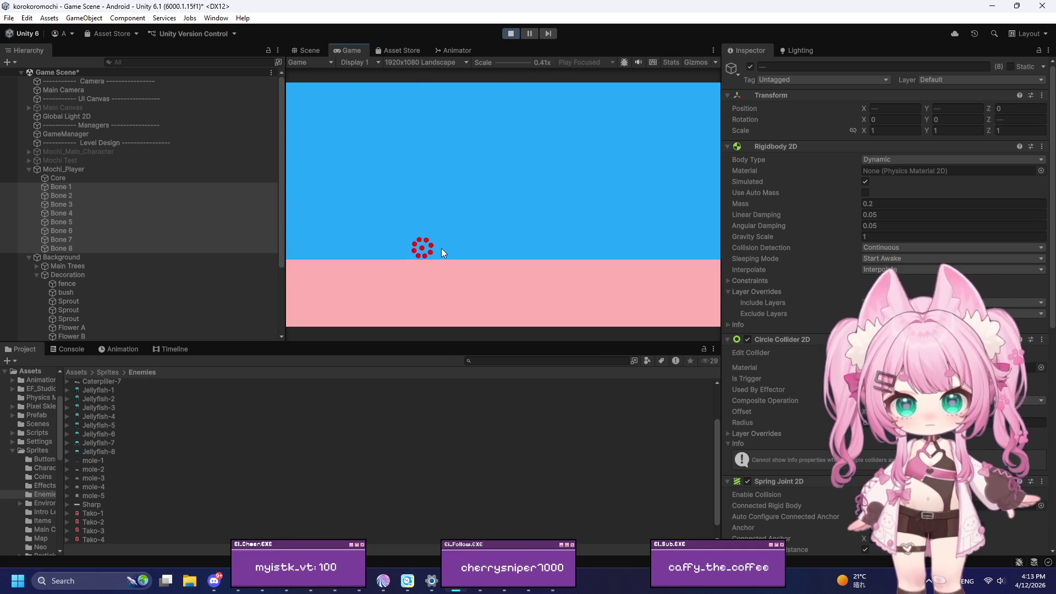
{"action": "left_click", "coordinate": [511, 32]}
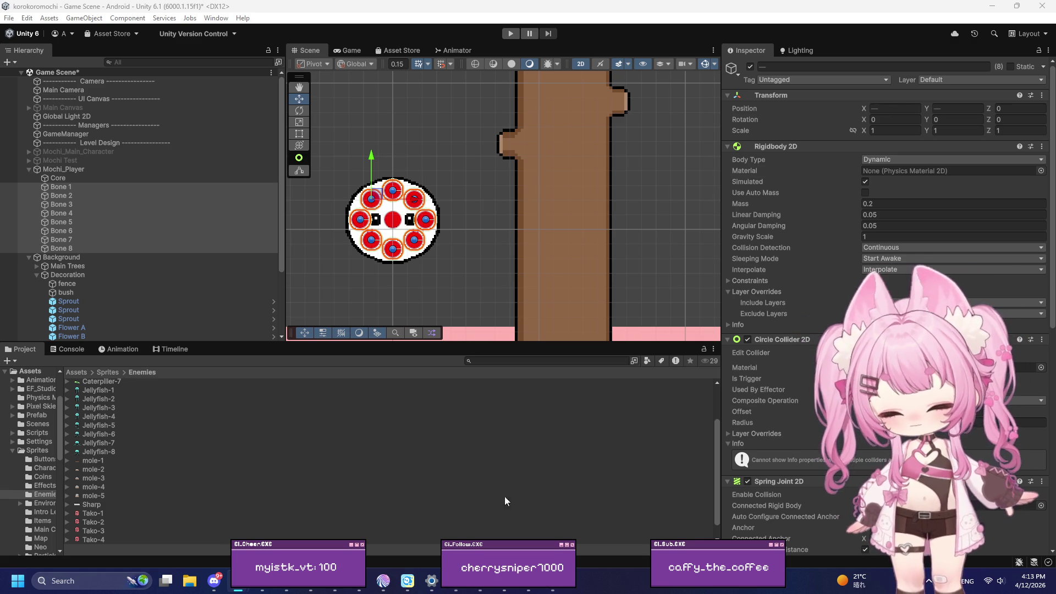
{"action": "scroll", "coordinate": [802, 299], "scroll_direction": "down", "scroll_amount": 5}
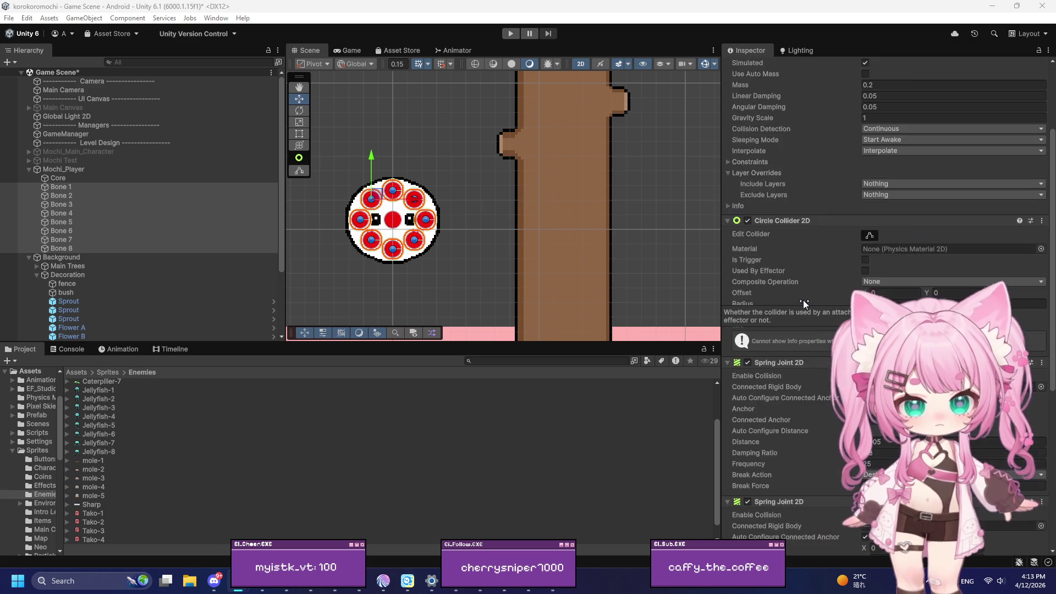
{"action": "scroll", "coordinate": [772, 318], "scroll_direction": "down", "scroll_amount": 5}
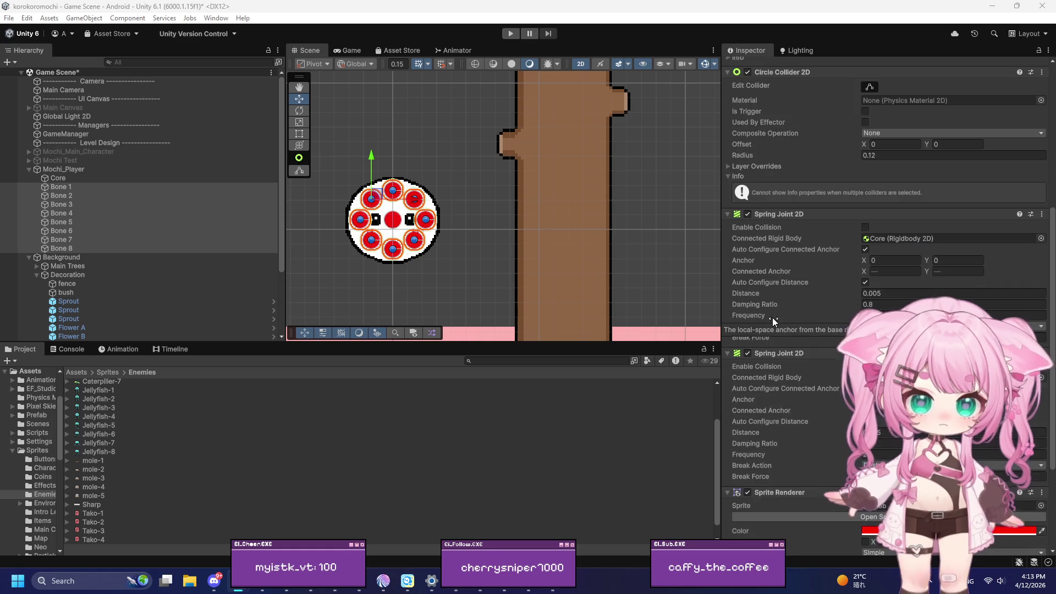
{"action": "scroll", "coordinate": [765, 327], "scroll_direction": "up", "scroll_amount": 3}
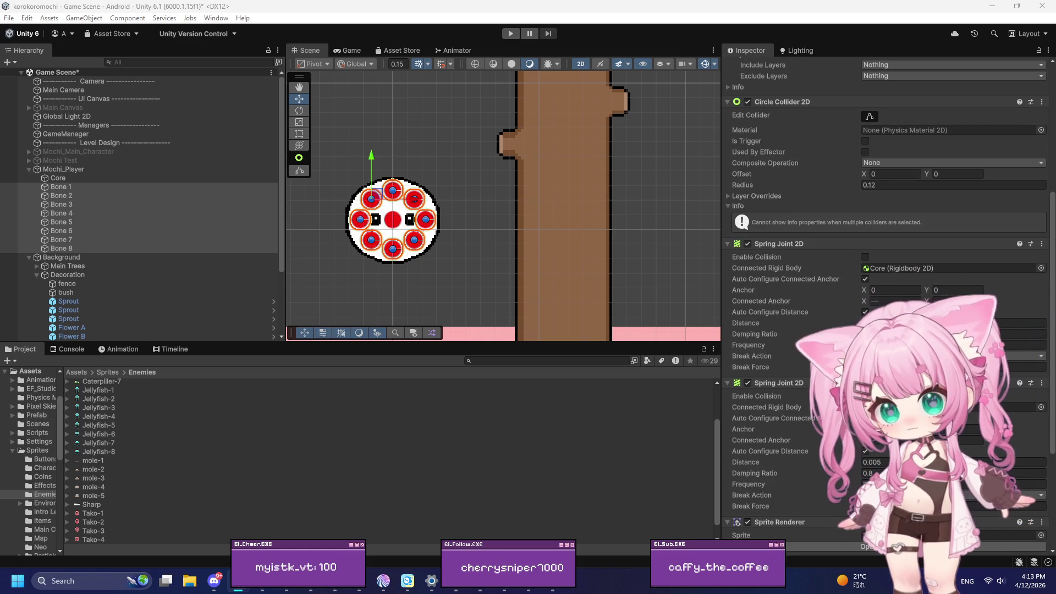
{"action": "scroll", "coordinate": [870, 304], "scroll_direction": "up", "scroll_amount": 5}
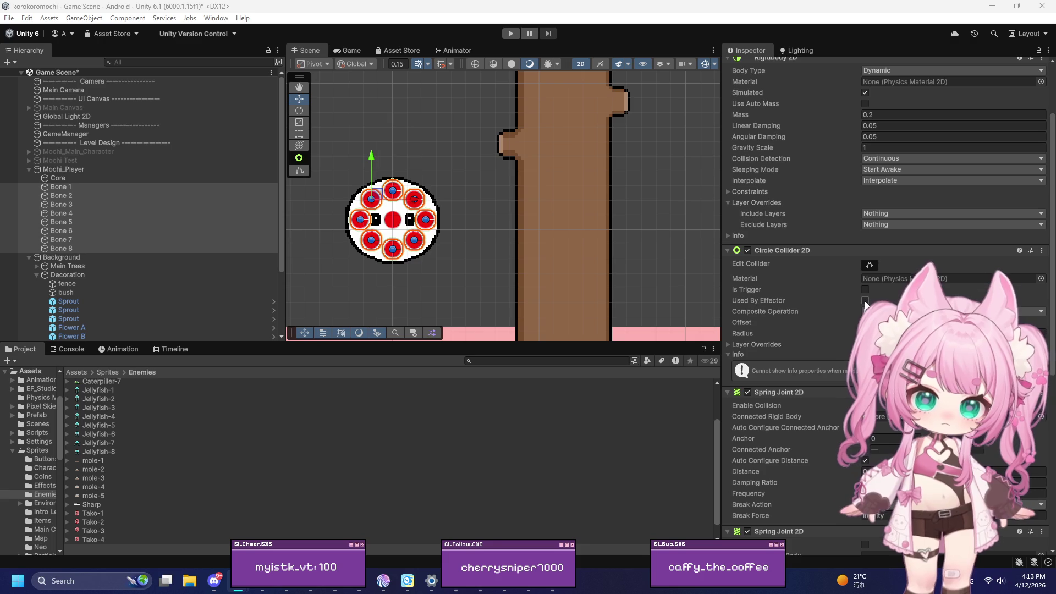
{"action": "scroll", "coordinate": [776, 294], "scroll_direction": "down", "scroll_amount": 7}
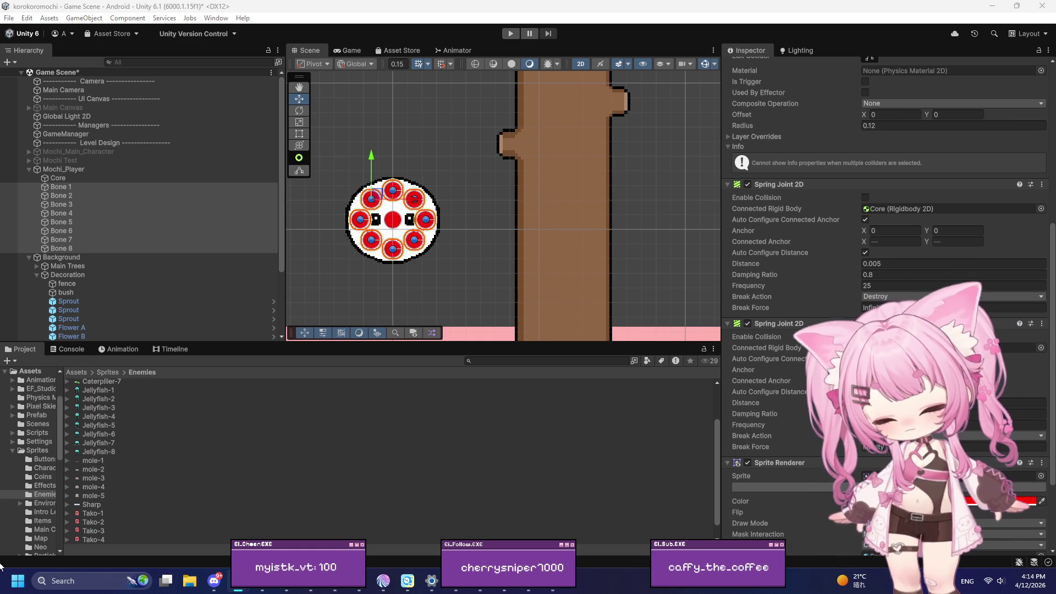
Launch Snipping Tool and capture the Inspector showing the bones' collider and spring joint settings
{"action": "left_click", "coordinate": [72, 582]}
{"action": "type", "text": "sna"}
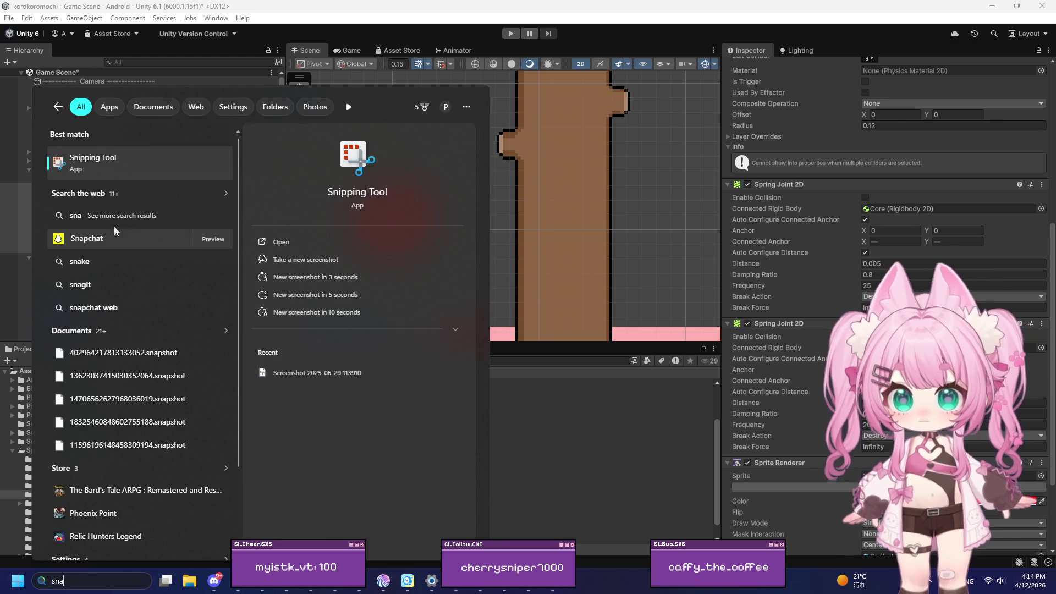
{"action": "key", "text": "Return"}
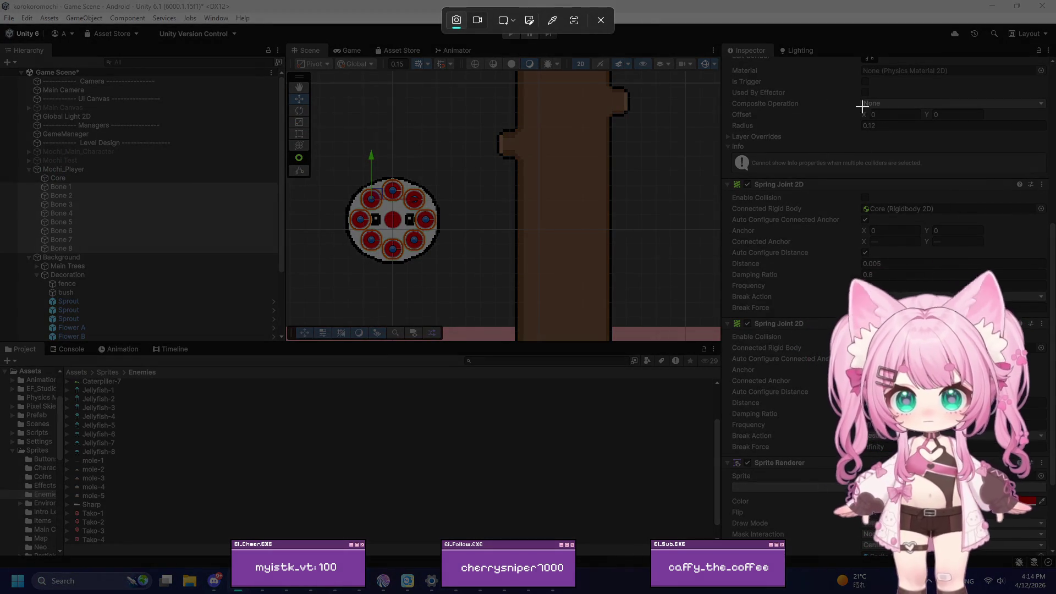
{"action": "mouse_move", "coordinate": [722, 155]}
{"action": "left_mouse_down"}
{"action": "mouse_move", "coordinate": [1018, 475]}
{"action": "mouse_move", "coordinate": [1054, 552]}
{"action": "left_mouse_up"}
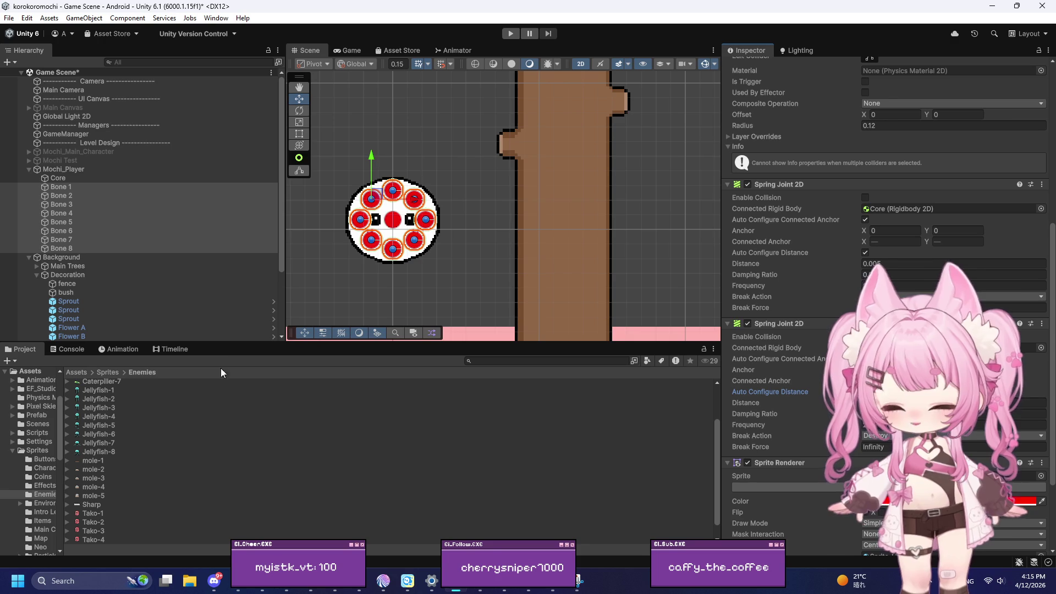
{"action": "scroll", "coordinate": [387, 153], "scroll_direction": "down", "scroll_amount": 5}
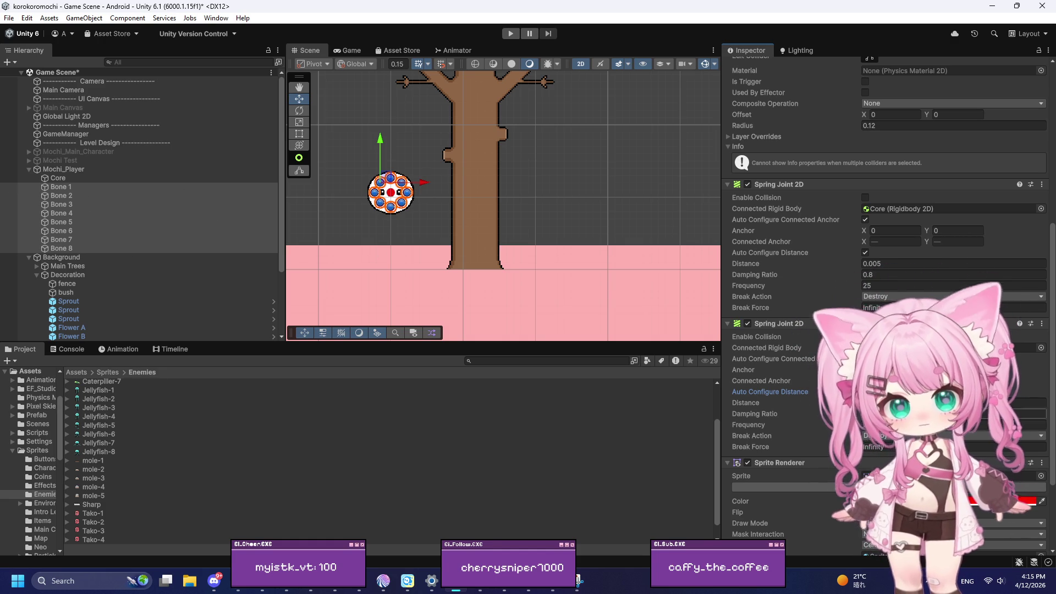
{"action": "scroll", "coordinate": [889, 437], "scroll_direction": "down", "scroll_amount": 5}
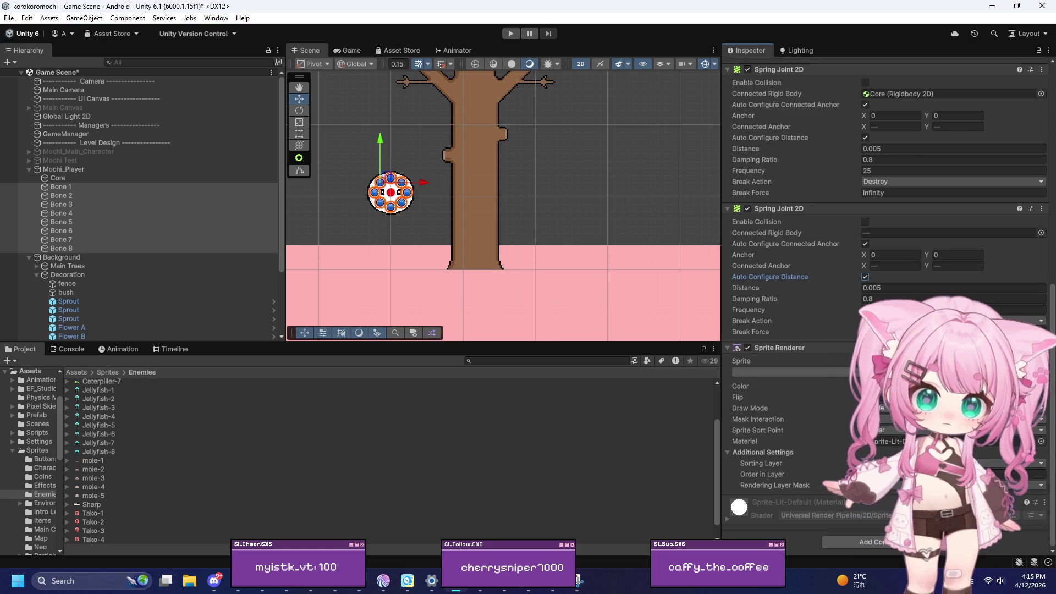
{"action": "scroll", "coordinate": [879, 304], "scroll_direction": "up", "scroll_amount": 5}
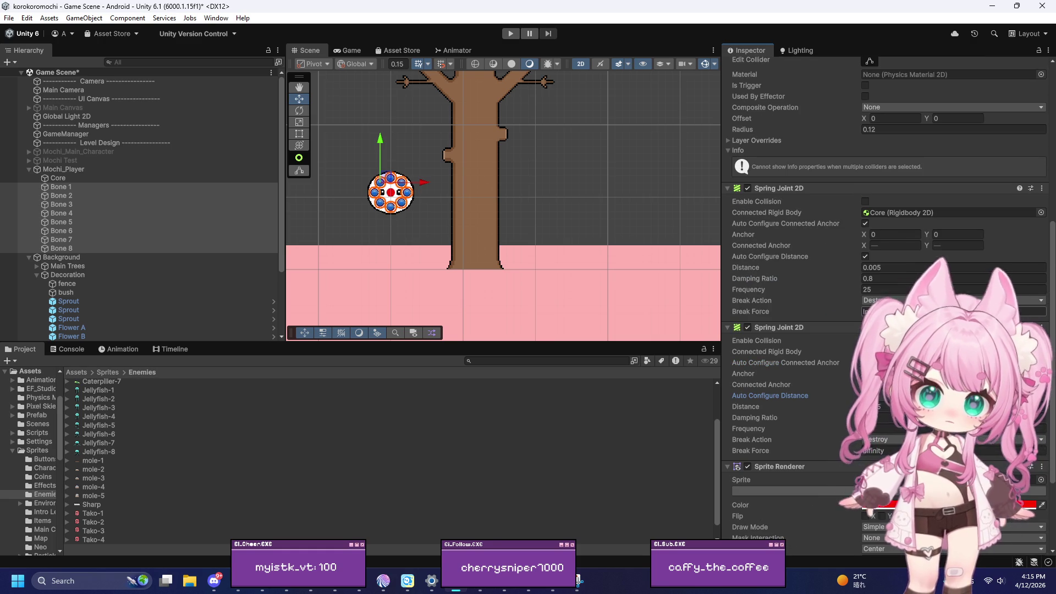
{"action": "scroll", "coordinate": [879, 304], "scroll_direction": "up", "scroll_amount": 3}
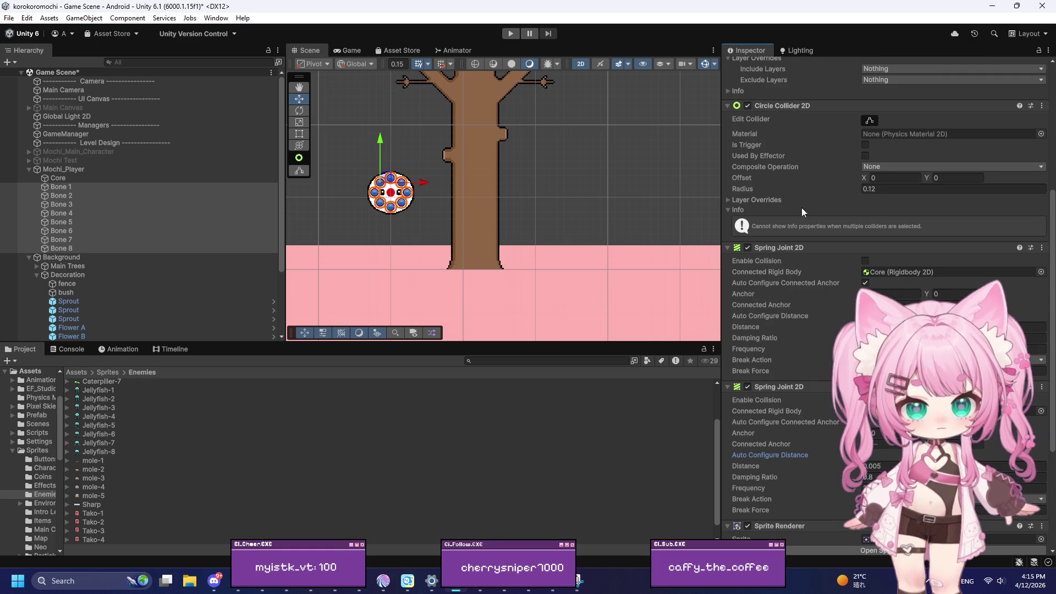
{"action": "scroll", "coordinate": [339, 174], "scroll_direction": "up", "scroll_amount": 1}
{"action": "scroll", "coordinate": [462, 181], "scroll_direction": "up", "scroll_amount": 6}
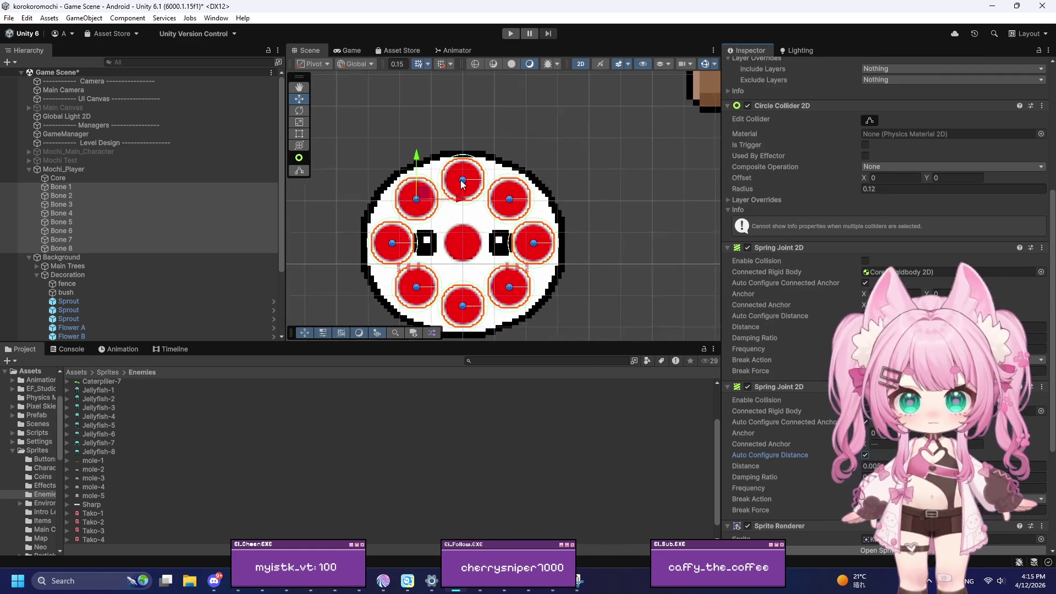
{"action": "scroll", "coordinate": [469, 182], "scroll_direction": "up", "scroll_amount": 5}
{"action": "scroll", "coordinate": [743, 216], "scroll_direction": "up", "scroll_amount": 4}
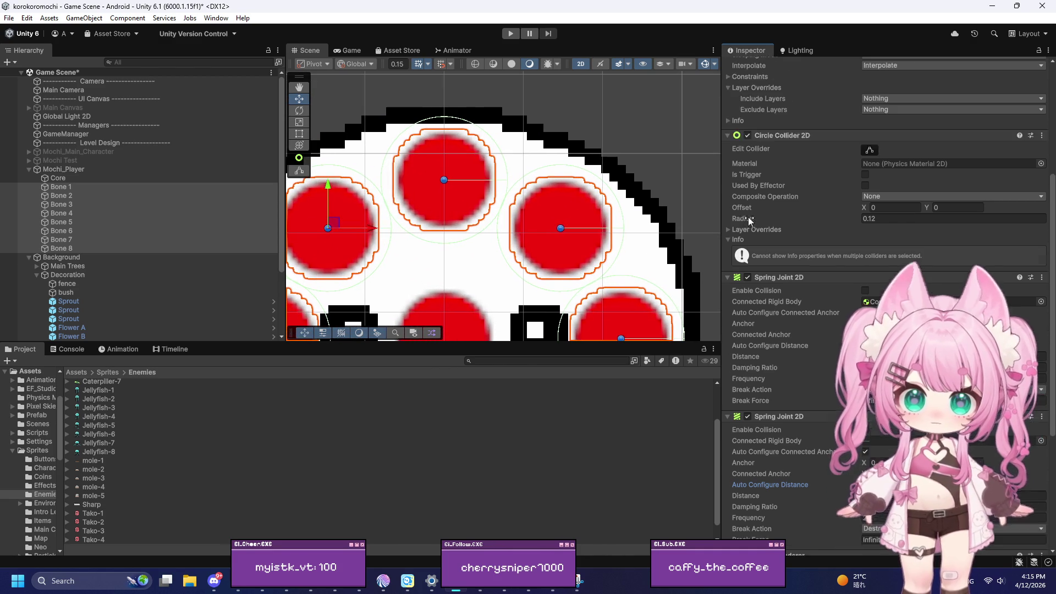
{"action": "scroll", "coordinate": [755, 225], "scroll_direction": "up", "scroll_amount": 2}
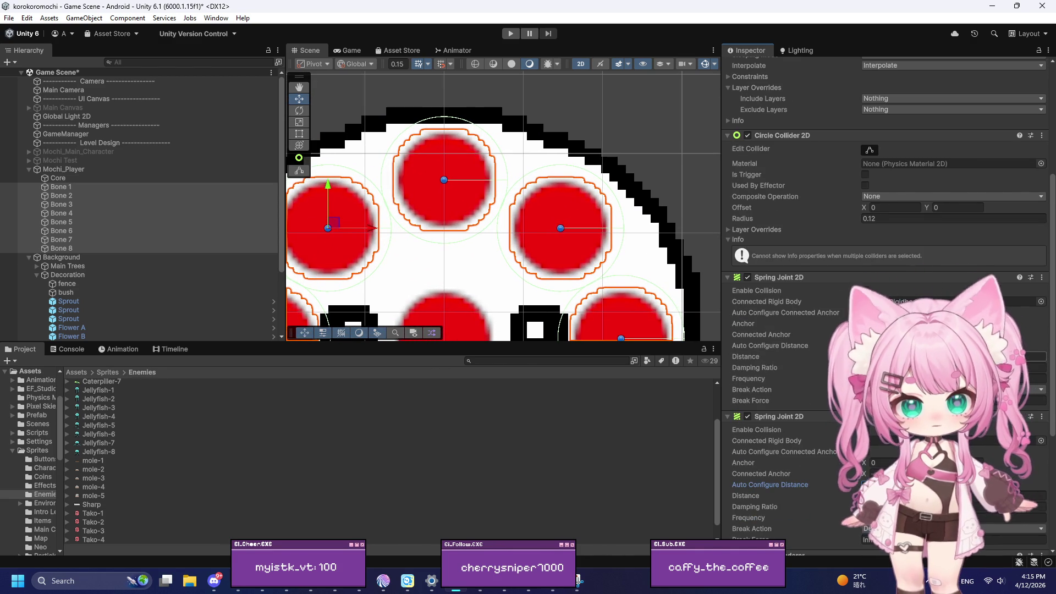
{"action": "scroll", "coordinate": [892, 236], "scroll_direction": "up", "scroll_amount": 5}
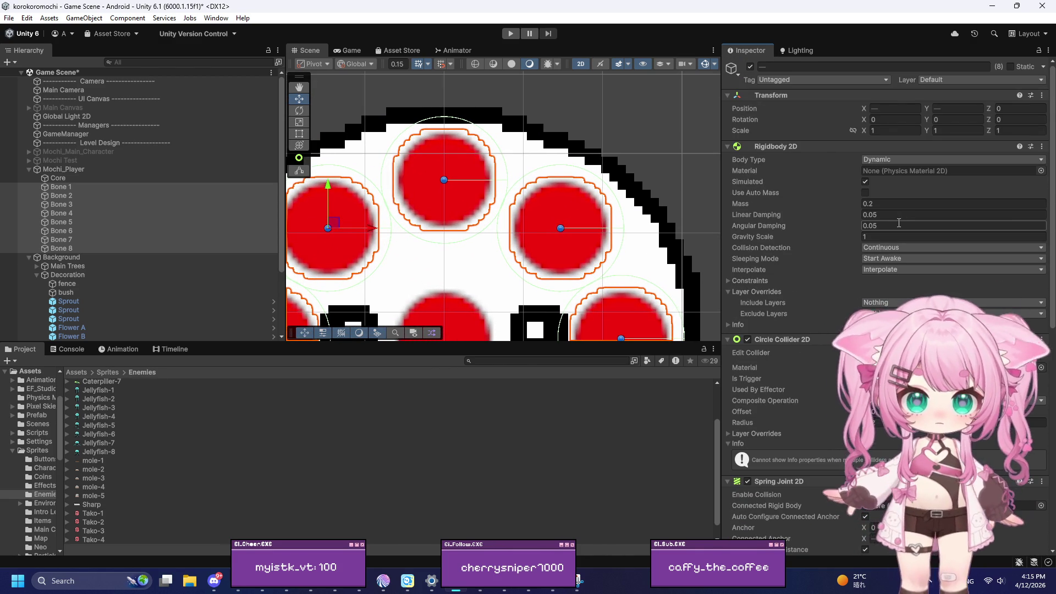
Edit the bones' Circle Collider 2D radius, then run and stop a quick playtest
{"action": "left_click", "coordinate": [880, 422]}
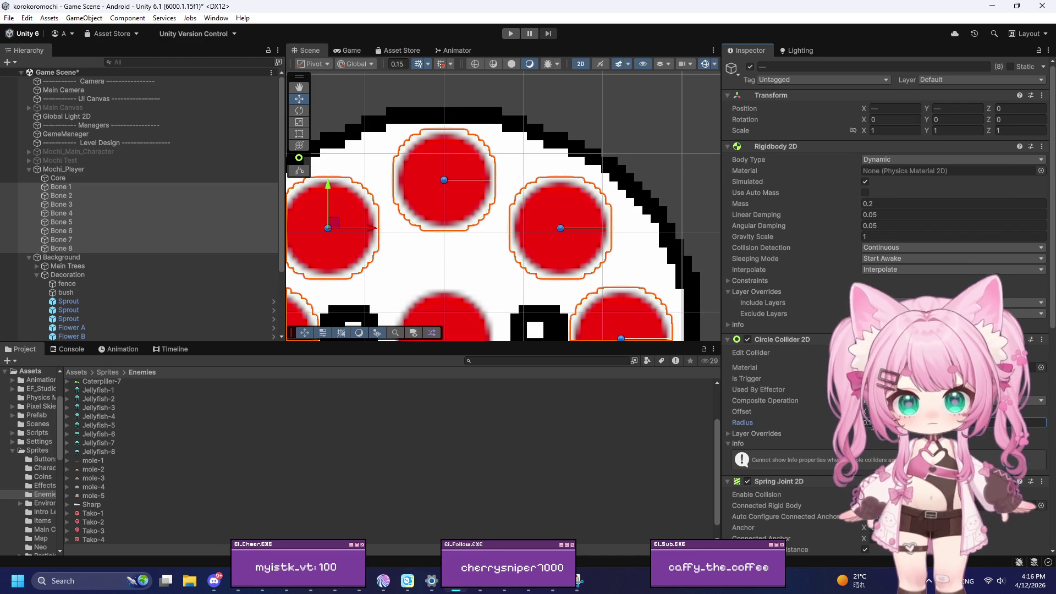
{"action": "left_click", "coordinate": [511, 34]}
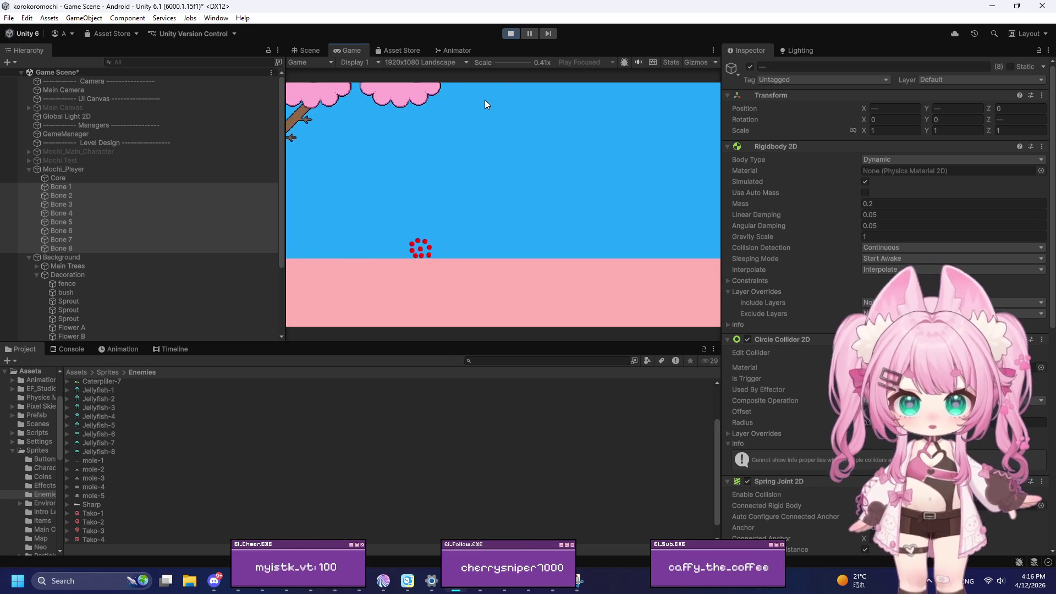
{"action": "left_click", "coordinate": [511, 34]}
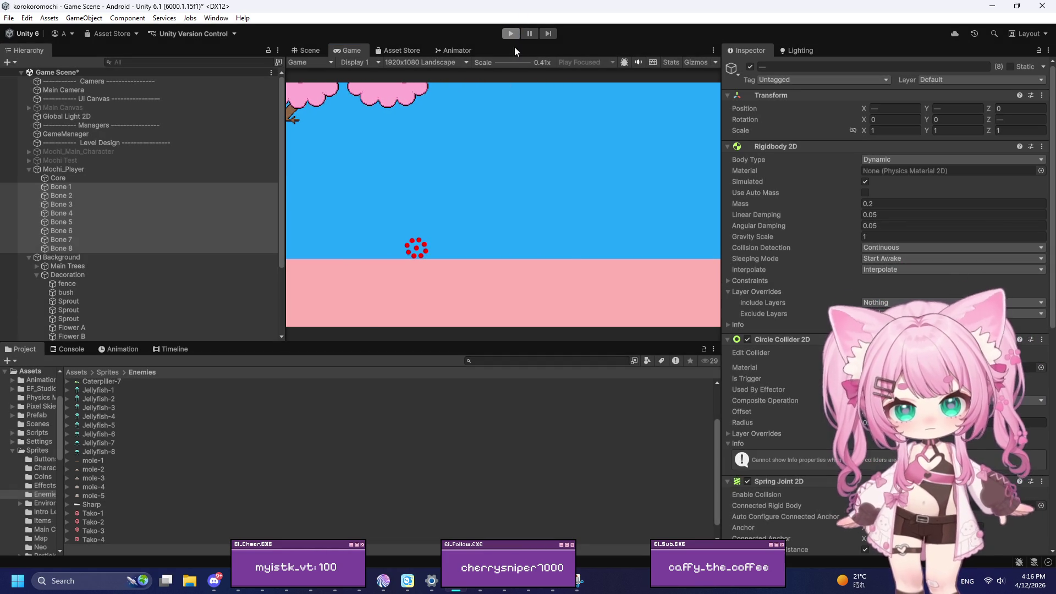
Select Bone 1 through Bone 8 and scroll the Inspector to their Spring Joint 2D components
{"action": "scroll", "coordinate": [804, 197], "scroll_direction": "down", "scroll_amount": 2}
{"action": "scroll", "coordinate": [799, 190], "scroll_direction": "down", "scroll_amount": 12}
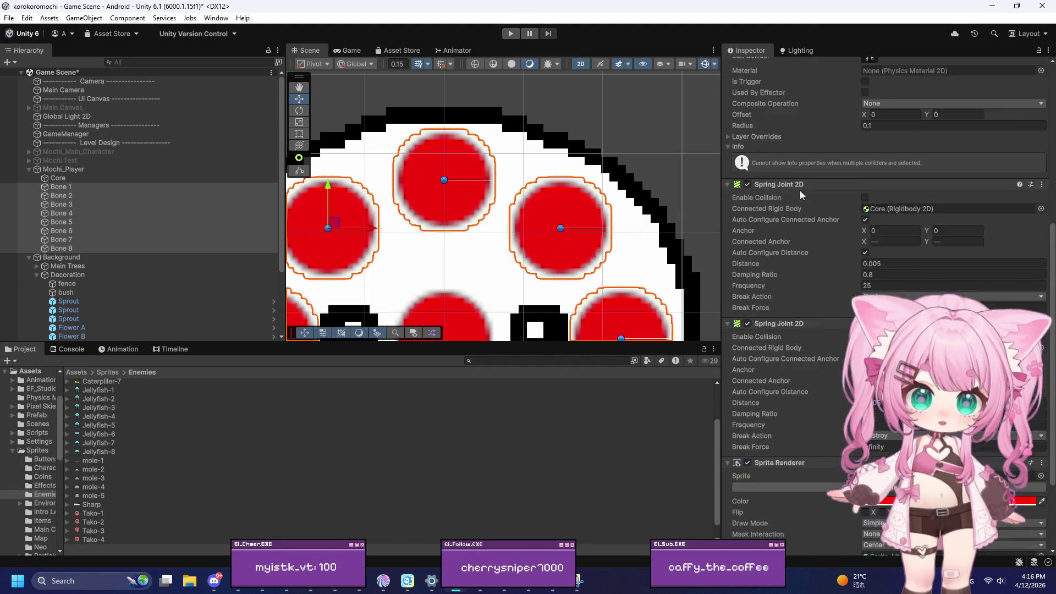
{"action": "scroll", "coordinate": [506, 210], "scroll_direction": "down", "scroll_amount": 10}
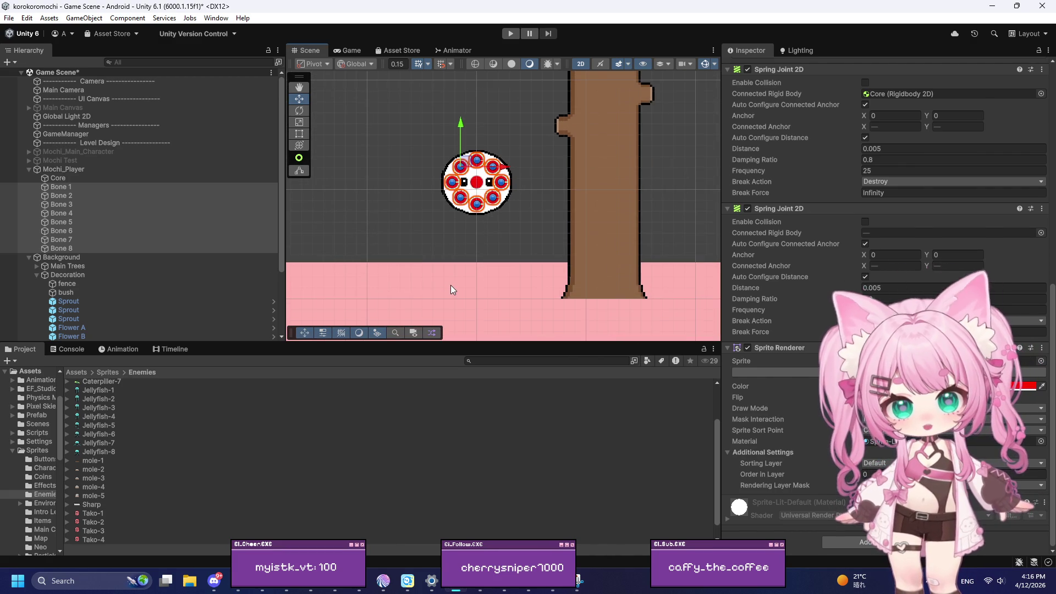
{"action": "left_click", "coordinate": [454, 284]}
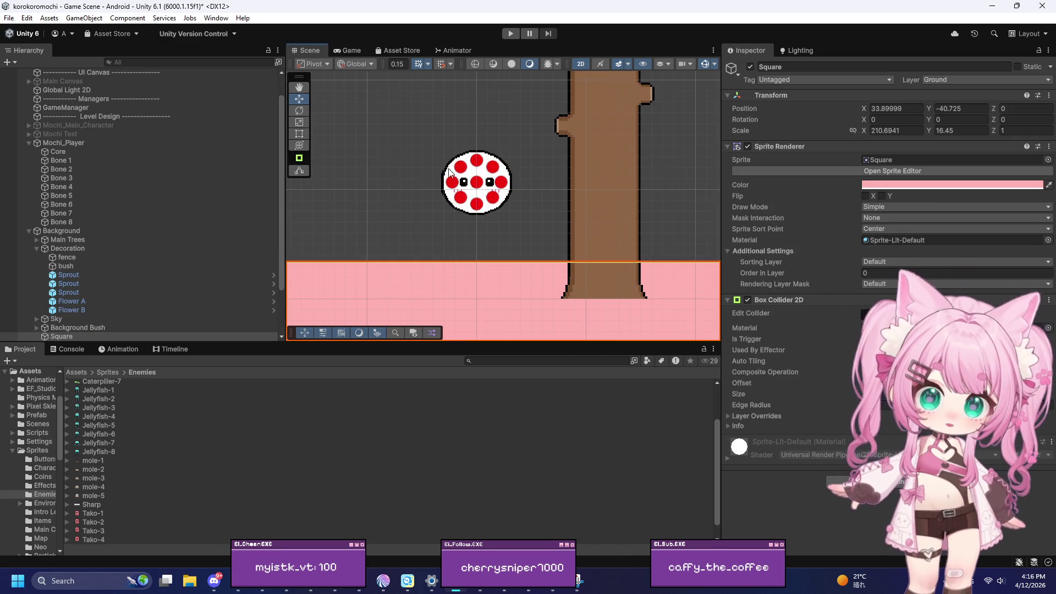
{"action": "scroll", "coordinate": [461, 158], "scroll_direction": "up", "scroll_amount": 3}
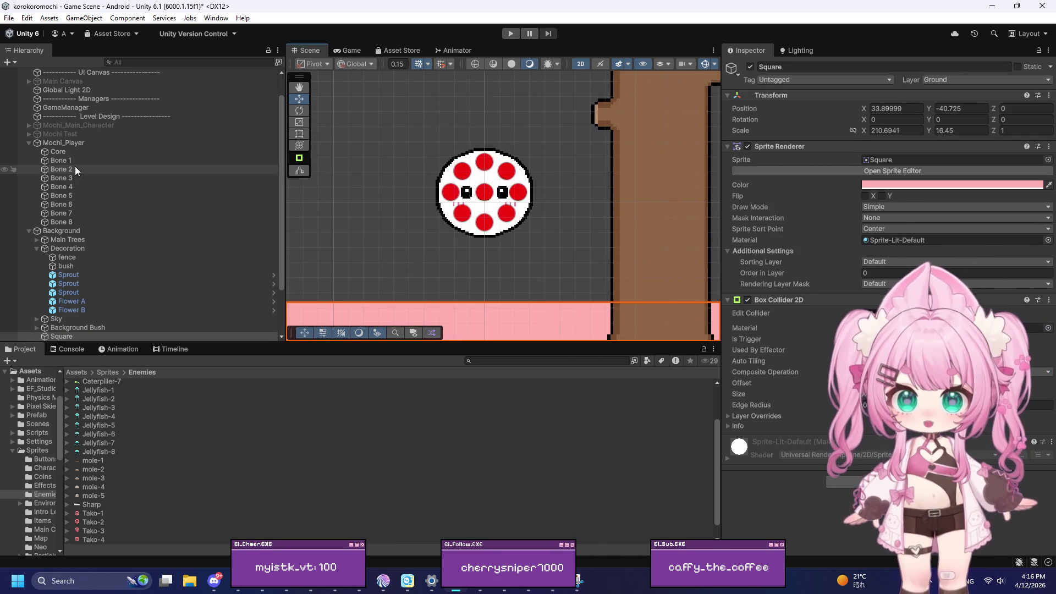
{"action": "left_click", "coordinate": [76, 161]}
{"action": "left_click", "coordinate": [71, 221], "text": "shift"}
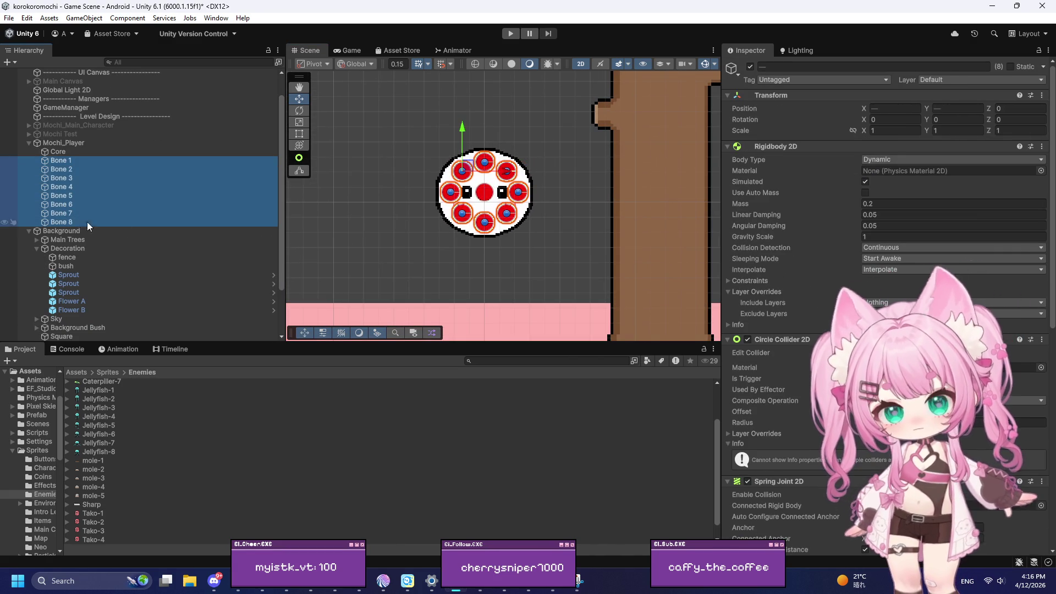
{"action": "scroll", "coordinate": [750, 343], "scroll_direction": "down", "scroll_amount": 8}
{"action": "scroll", "coordinate": [778, 324], "scroll_direction": "down", "scroll_amount": 1}
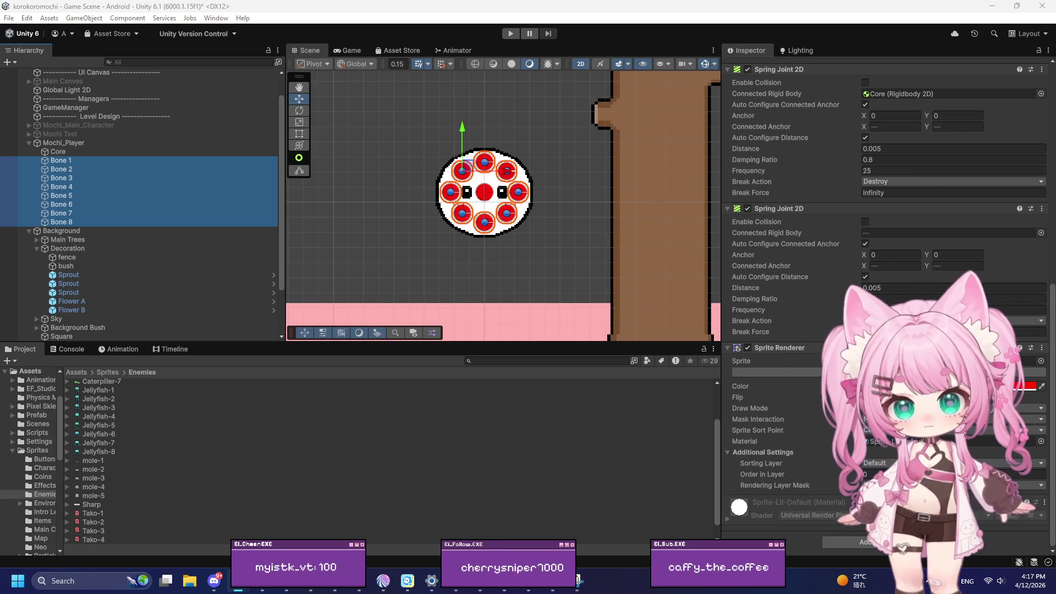
Zoom the Scene view in on the mochi sprite
{"action": "scroll", "coordinate": [531, 176], "scroll_direction": "up", "scroll_amount": 4}
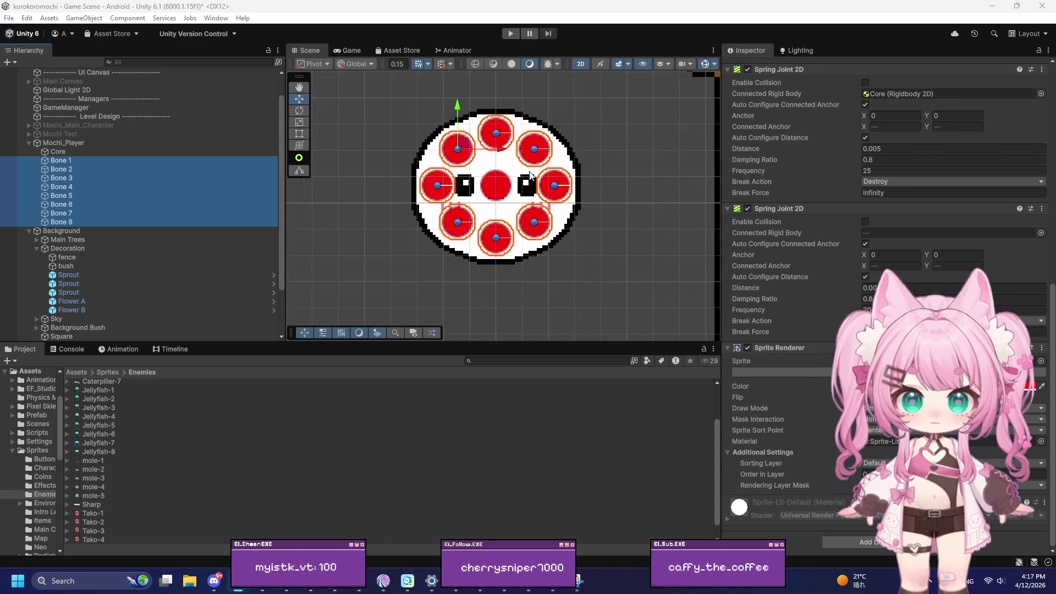
{"action": "scroll", "coordinate": [530, 176], "scroll_direction": "up", "scroll_amount": 5}
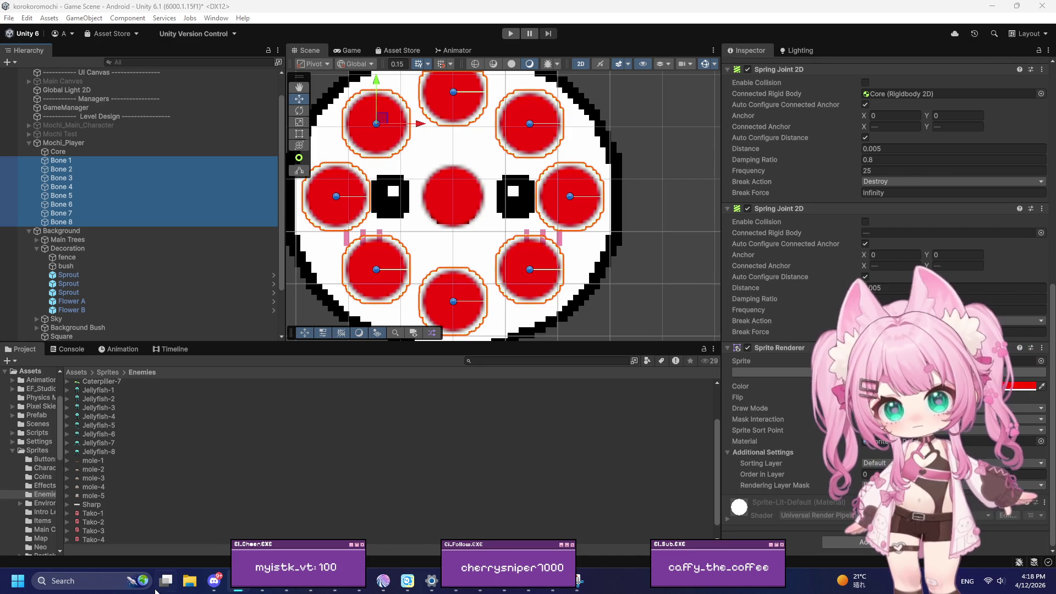
Frame the selected bones and snip a screenshot of the mochi in the Scene view
{"action": "key", "text": "f"}
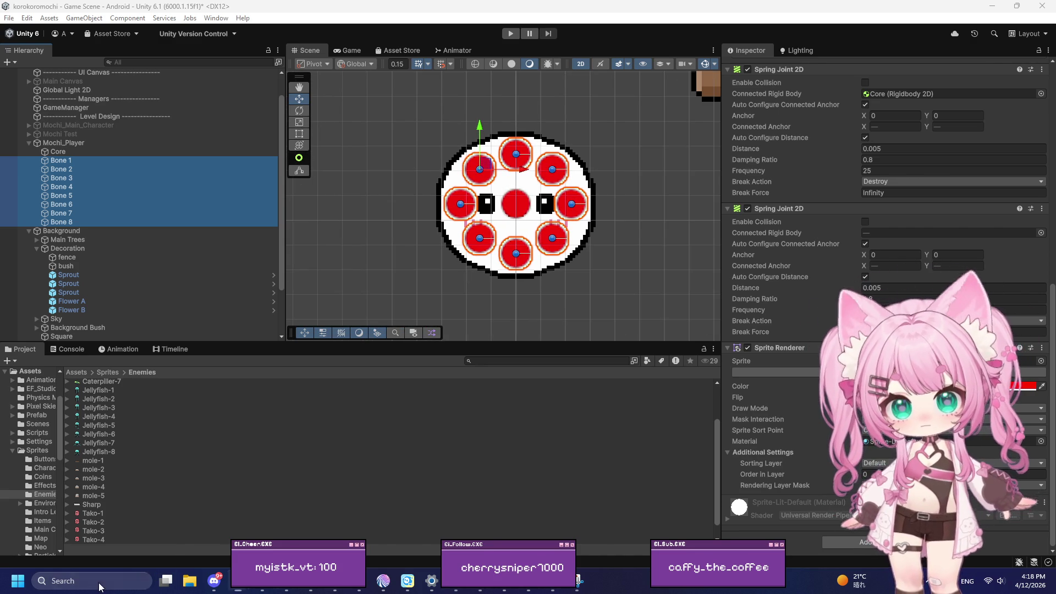
{"action": "left_click", "coordinate": [101, 583]}
{"action": "type", "text": "sna"}
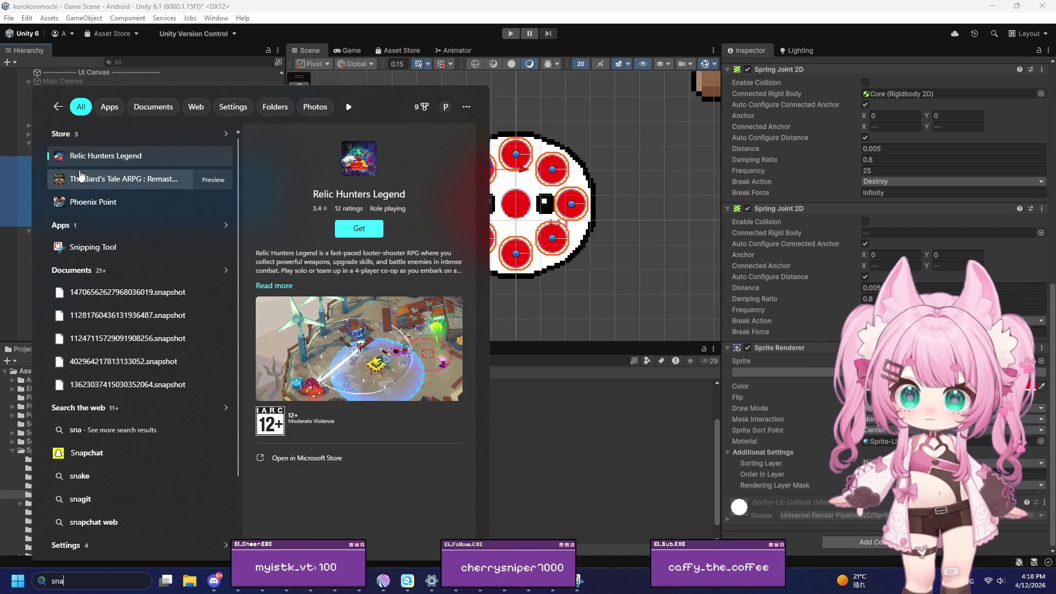
{"action": "type", "text": "p"}
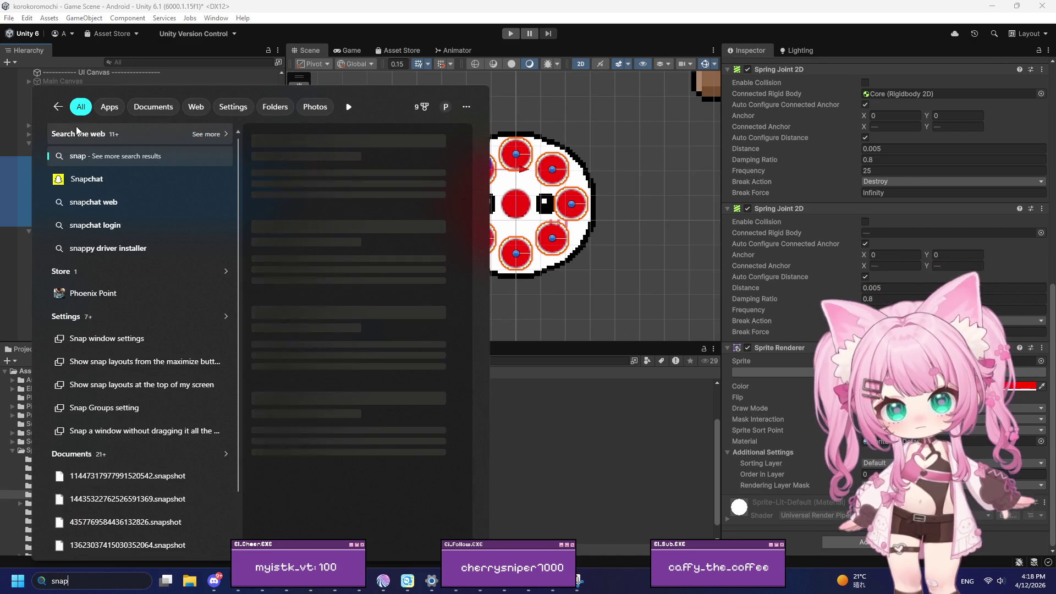
{"action": "key", "text": "BackSpace"}
{"action": "key", "text": "BackSpace"}
{"action": "type", "text": "ip"}
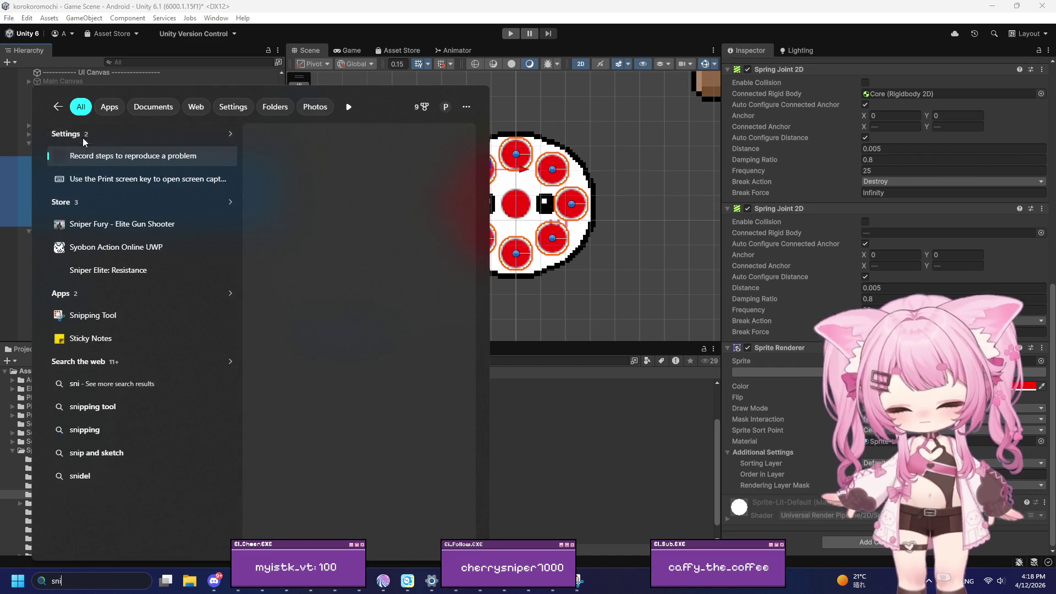
{"action": "left_click", "coordinate": [99, 155]}
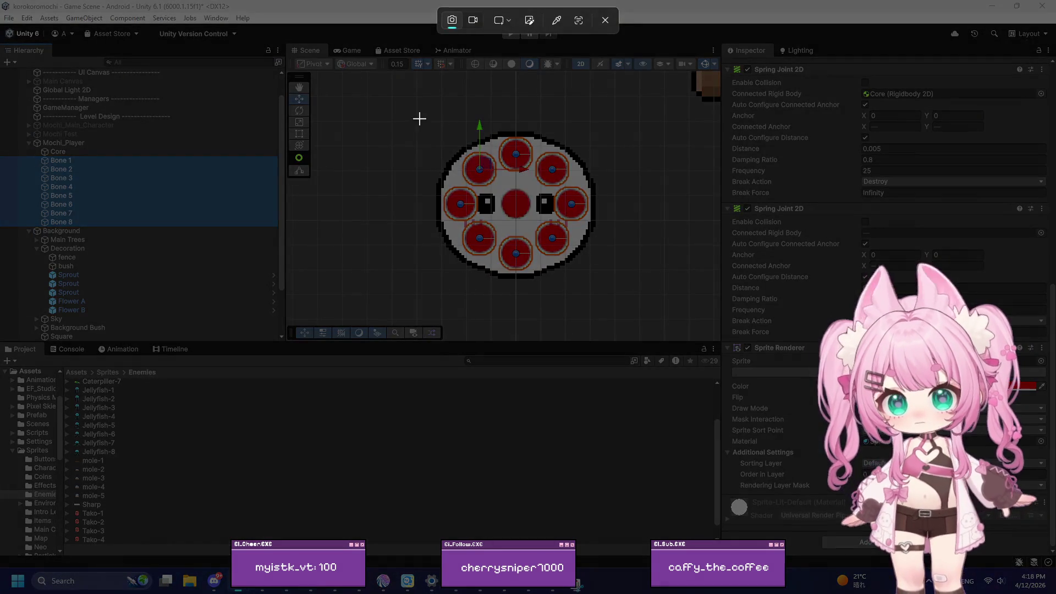
{"action": "left_click_drag", "start_coordinate": [417, 106], "coordinate": [621, 290]}
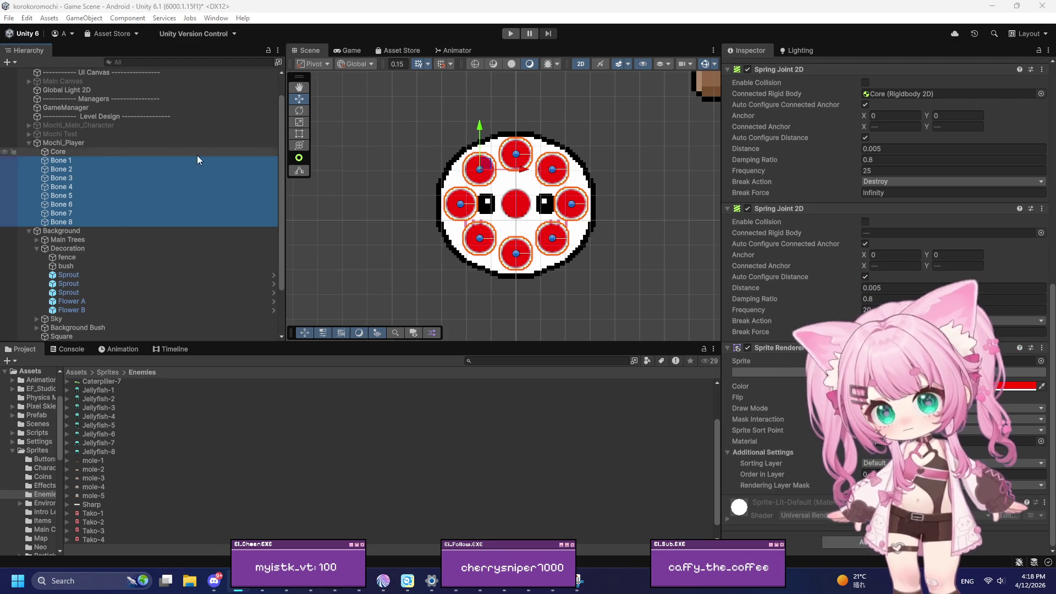
Adjust Bone 1's Transform Y position
{"action": "left_click", "coordinate": [68, 145]}
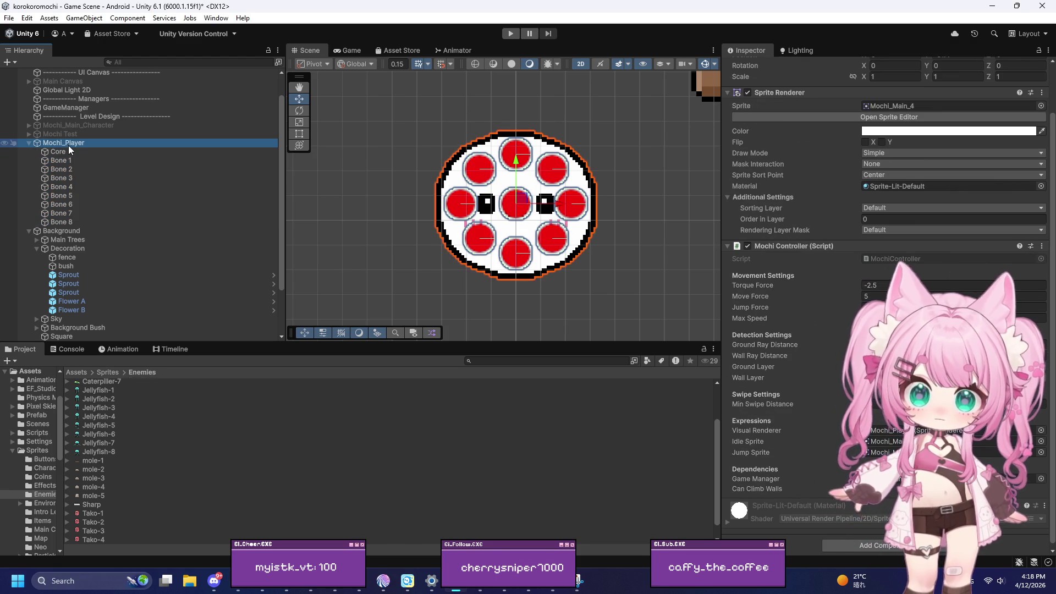
{"action": "scroll", "coordinate": [753, 201], "scroll_direction": "up", "scroll_amount": 2}
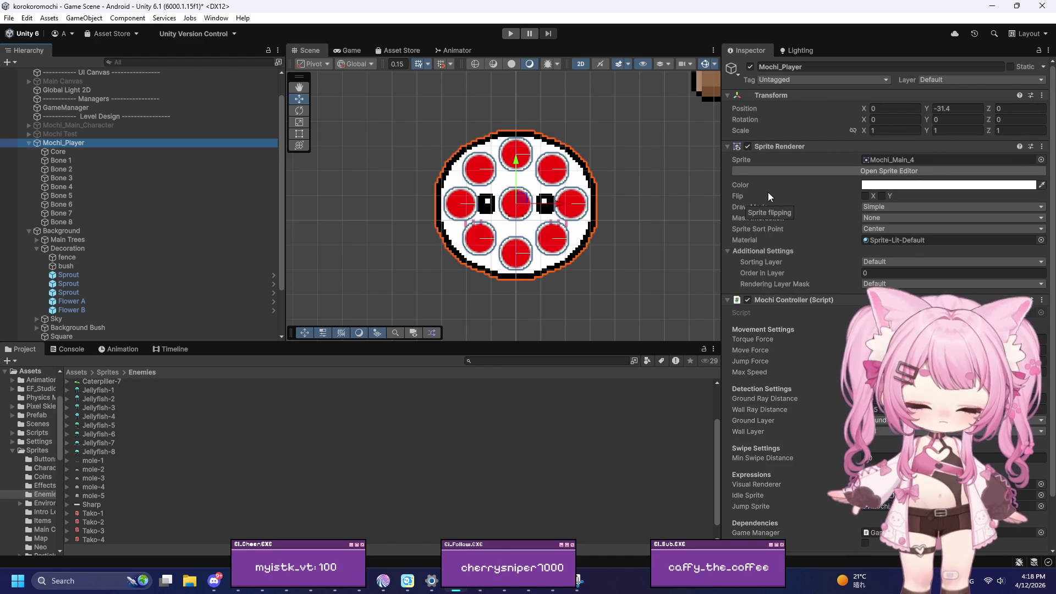
{"action": "key", "text": "alt+Tab"}
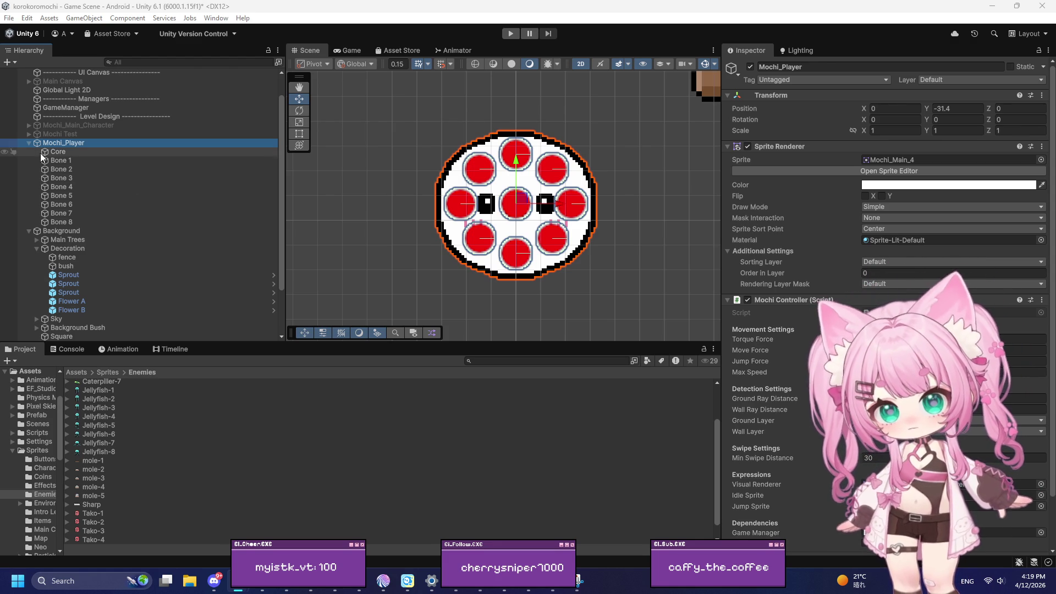
{"action": "left_click", "coordinate": [61, 161]}
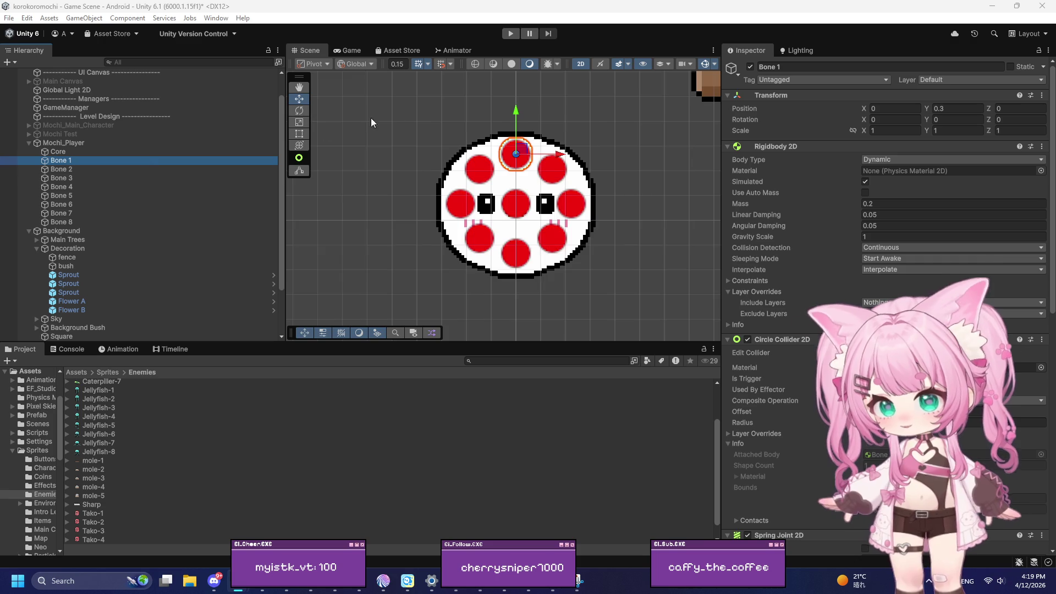
{"action": "scroll", "coordinate": [530, 112], "scroll_direction": "up", "scroll_amount": 5}
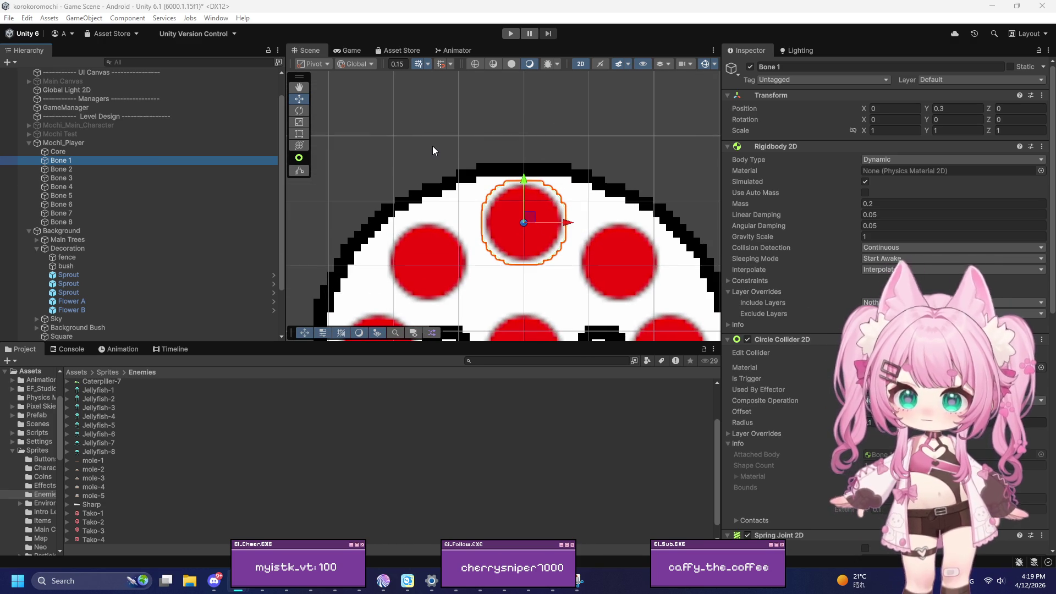
{"action": "left_click", "coordinate": [958, 108]}
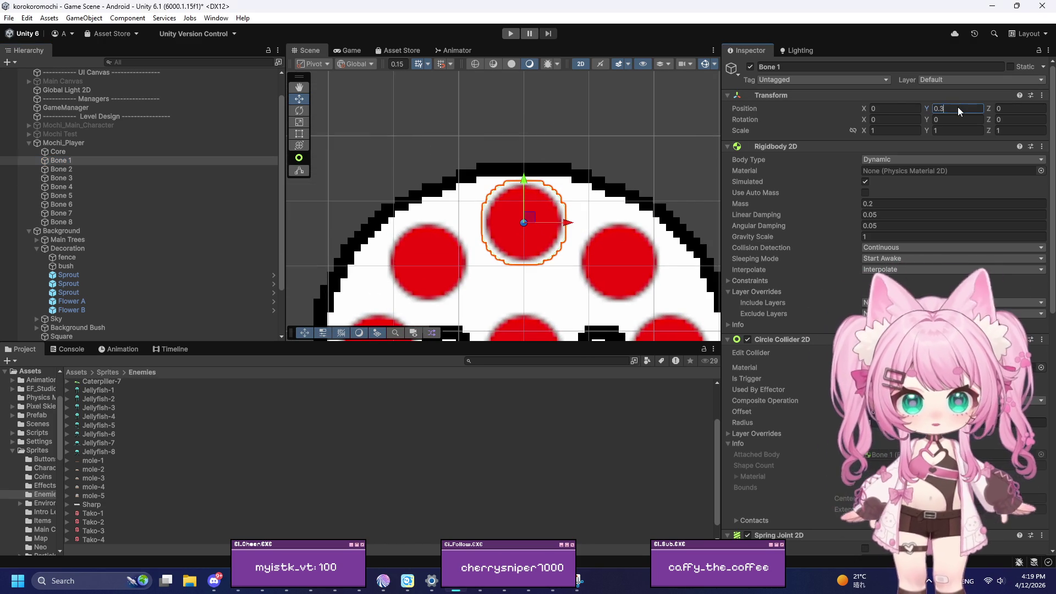
{"action": "left_click", "coordinate": [965, 106]}
{"action": "type", "text": "2"}
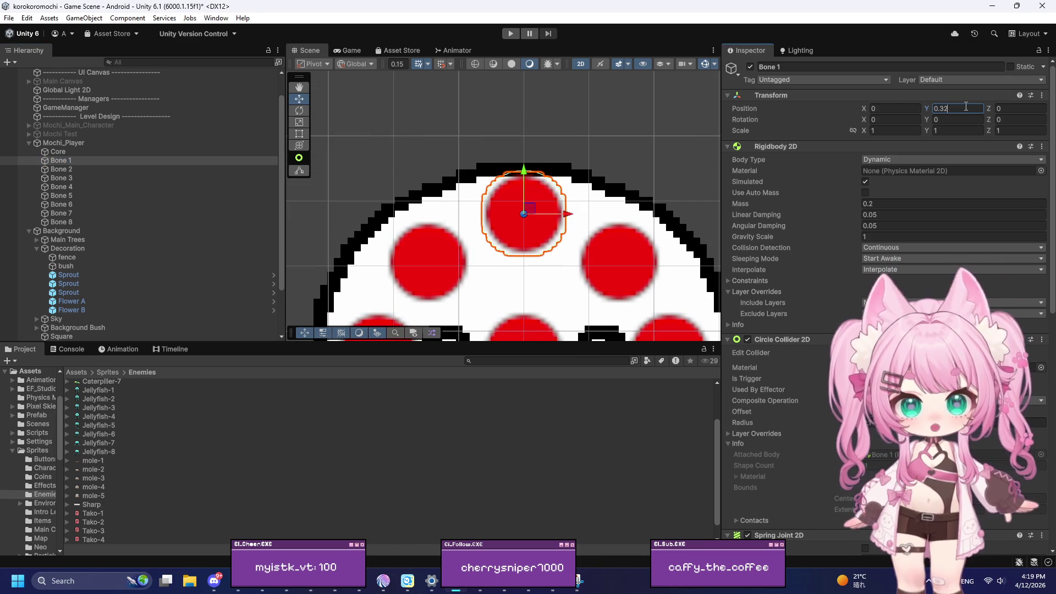
Set Bone 2's X to 0.225 and adjust its Y, then correct Bone 3's X value
{"action": "left_click", "coordinate": [81, 169]}
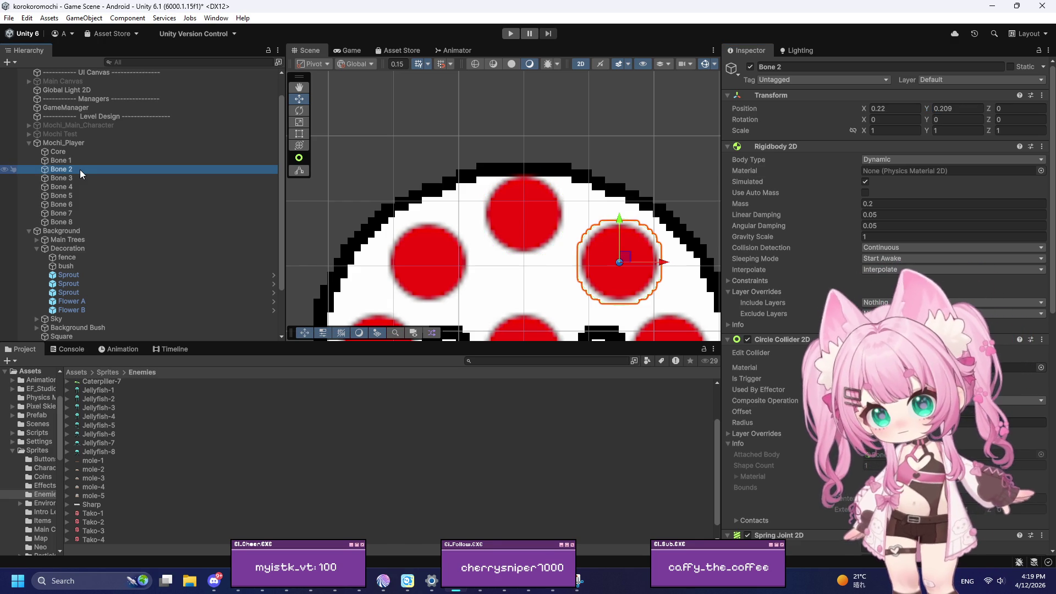
{"action": "left_click", "coordinate": [899, 108]}
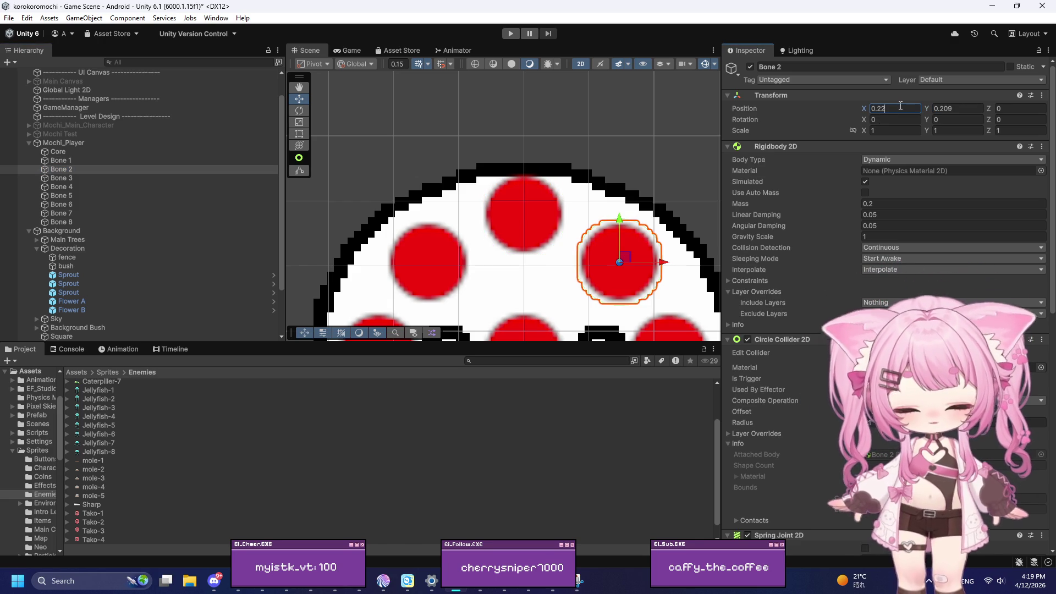
{"action": "type", "text": "5"}
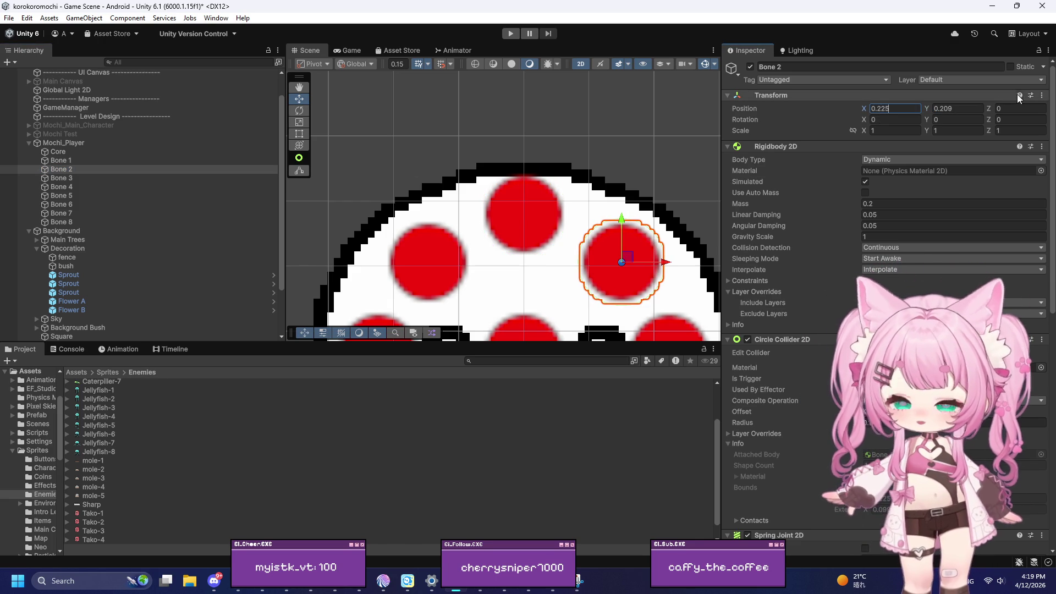
{"action": "left_click", "coordinate": [942, 109]}
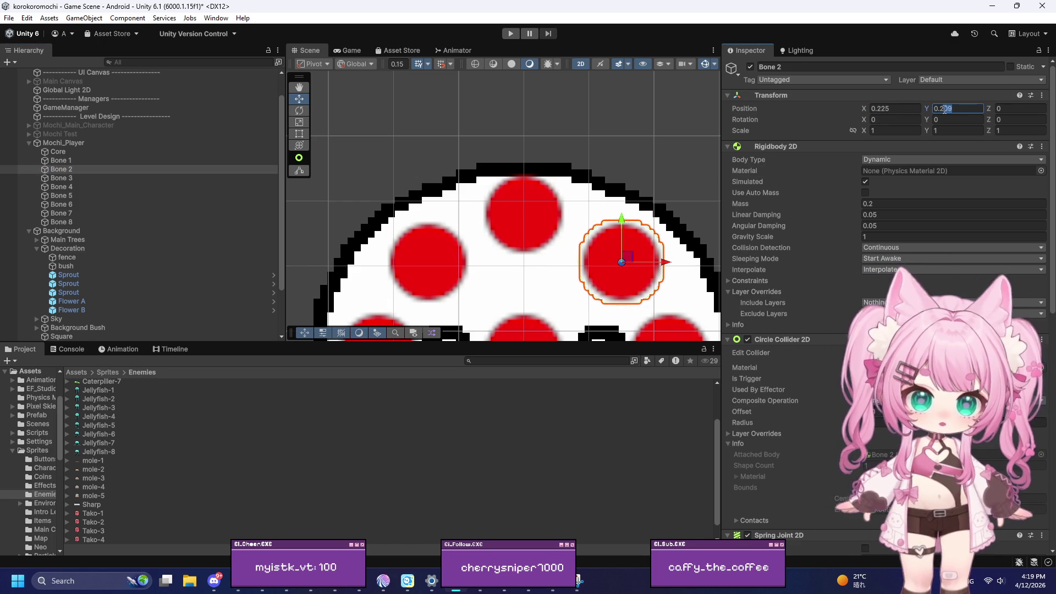
{"action": "type", "text": "26"}
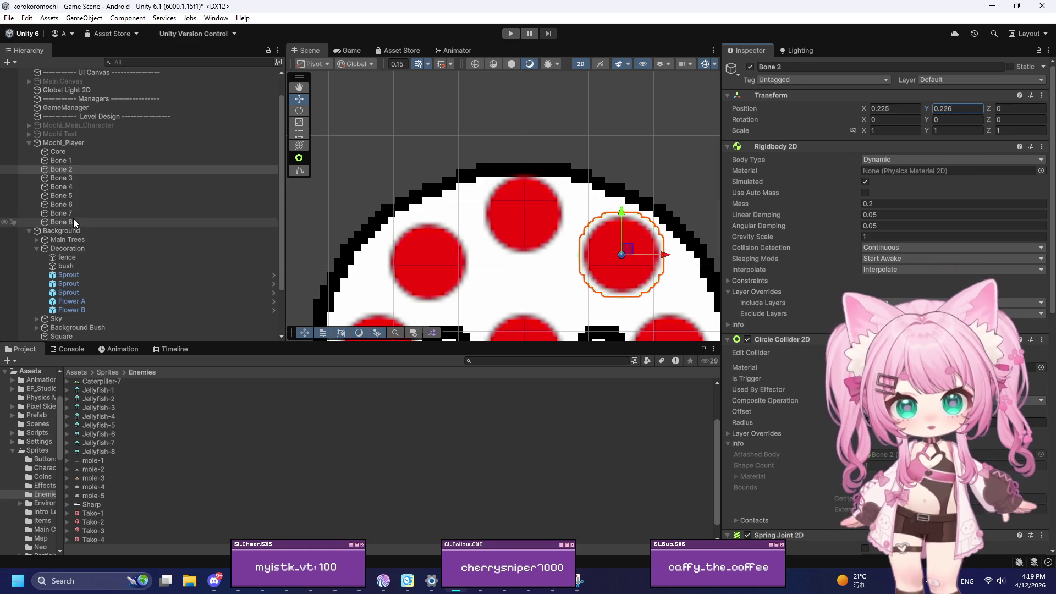
{"action": "left_click", "coordinate": [74, 178]}
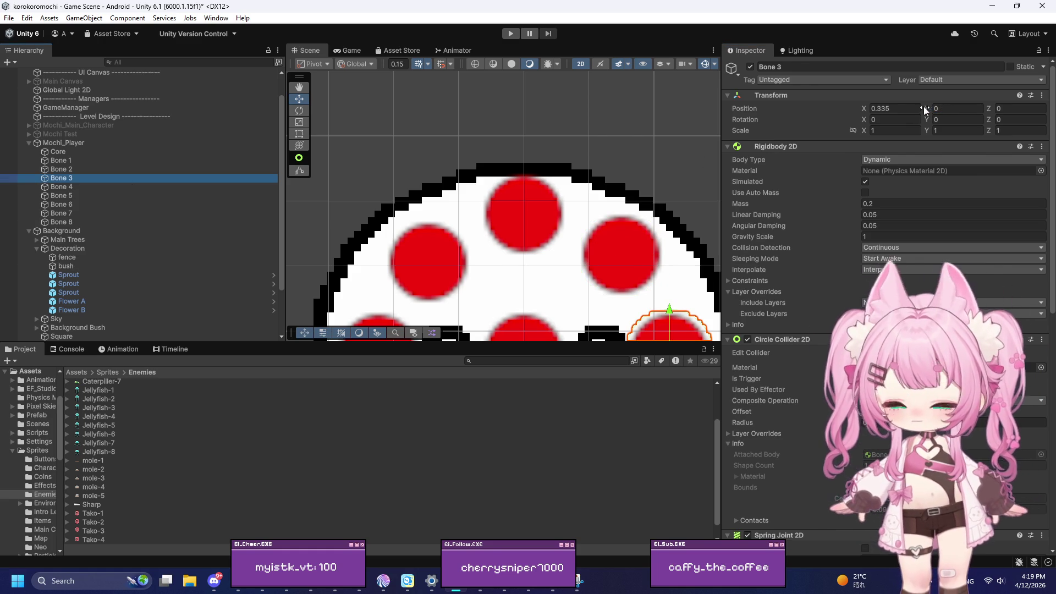
{"action": "left_click", "coordinate": [896, 109]}
{"action": "left_click_drag", "start_coordinate": [896, 109], "coordinate": [882, 110]}
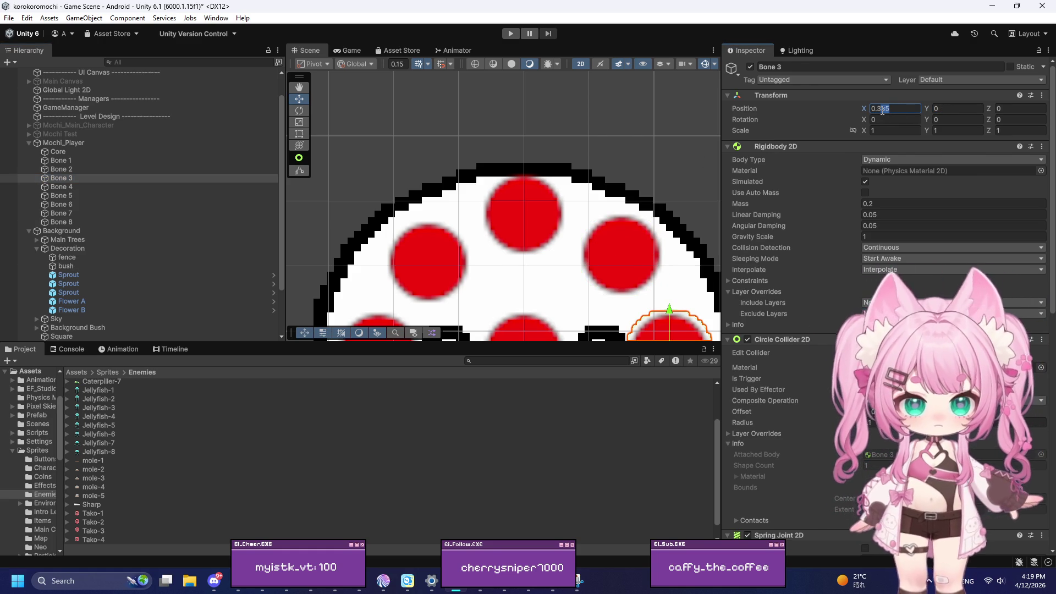
{"action": "type", "text": "2"}
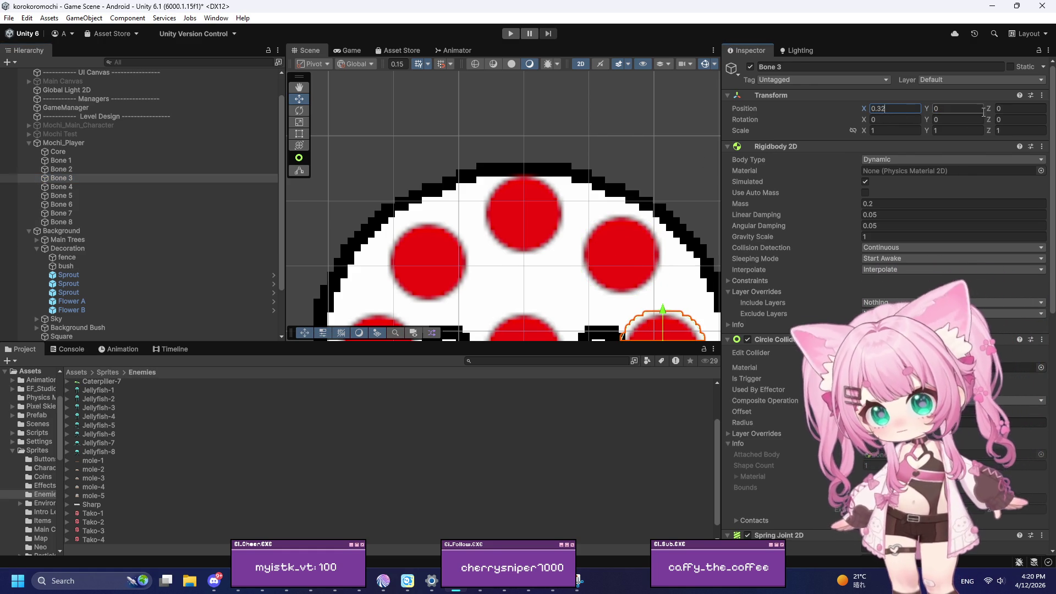
Place Bone 4 at X 0.226, Y -0.226
{"action": "left_click", "coordinate": [80, 186]}
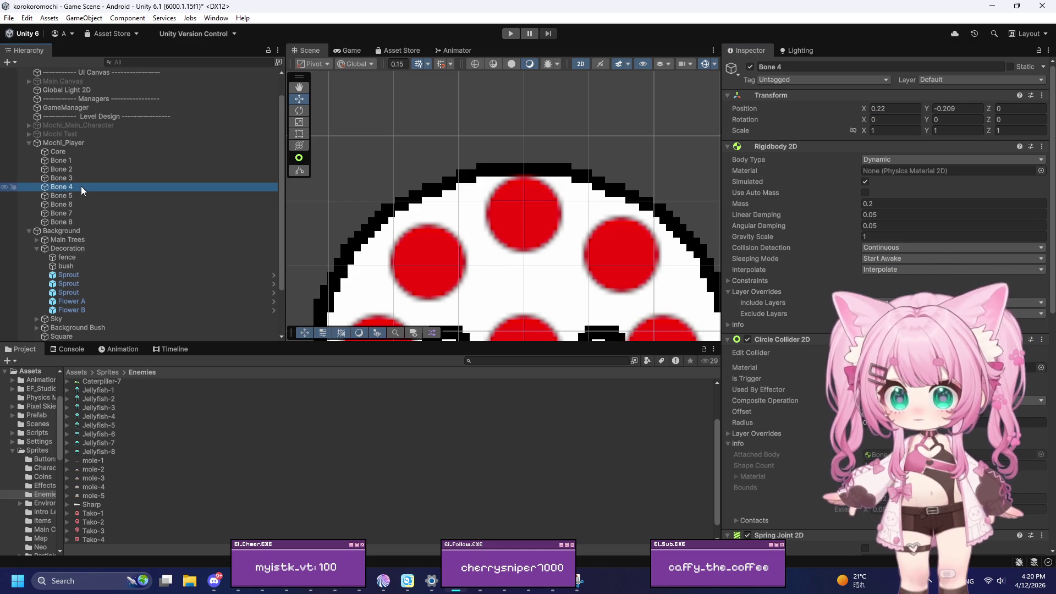
{"action": "left_click", "coordinate": [891, 111]}
{"action": "left_click", "coordinate": [898, 109]}
{"action": "type", "text": "6"}
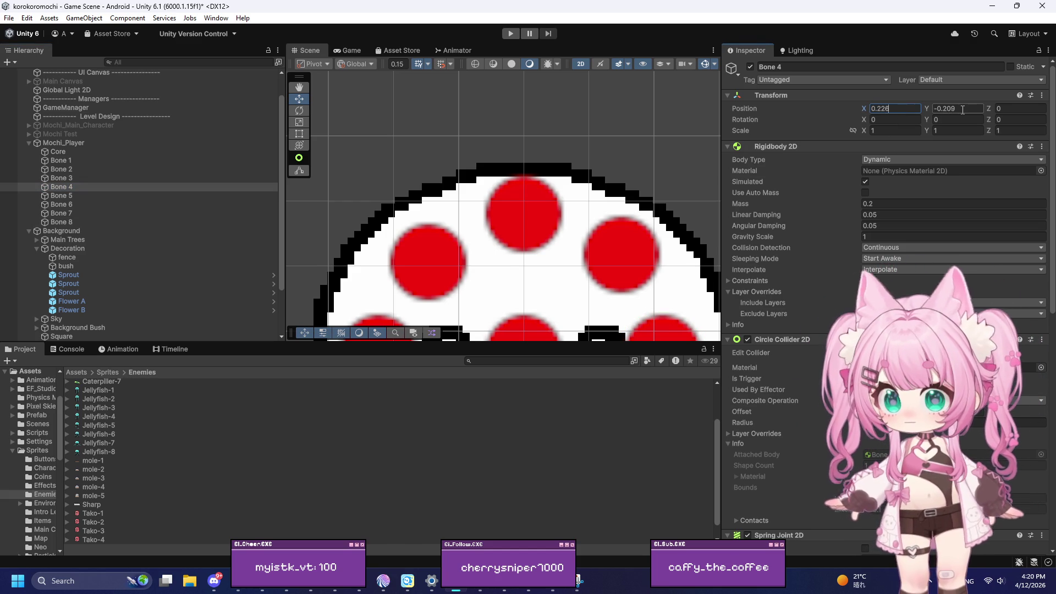
{"action": "left_click", "coordinate": [963, 110]}
{"action": "left_click", "coordinate": [970, 110]}
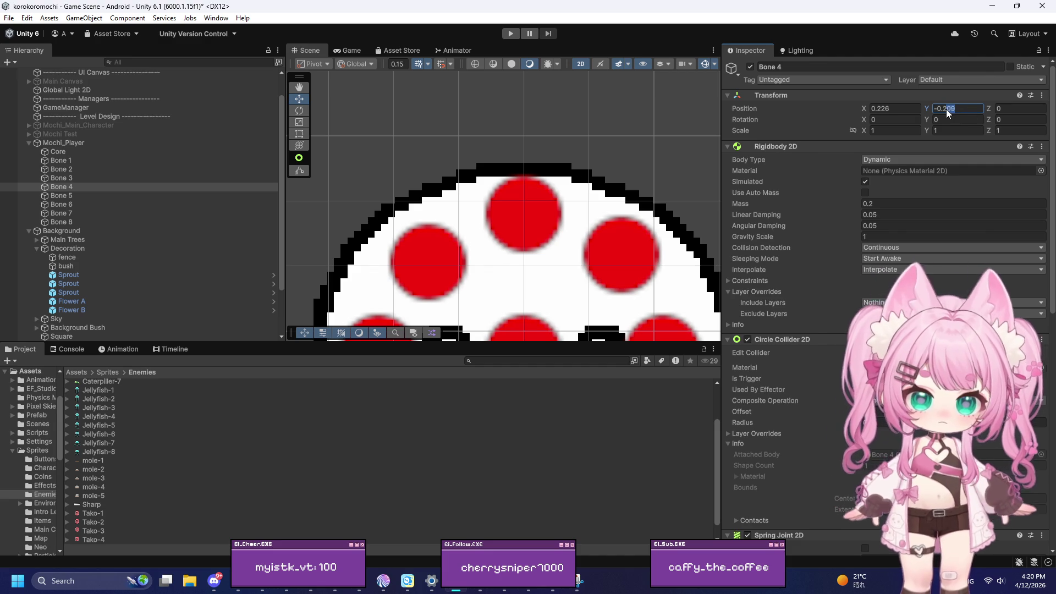
{"action": "type", "text": "26"}
{"action": "key", "text": "Return"}
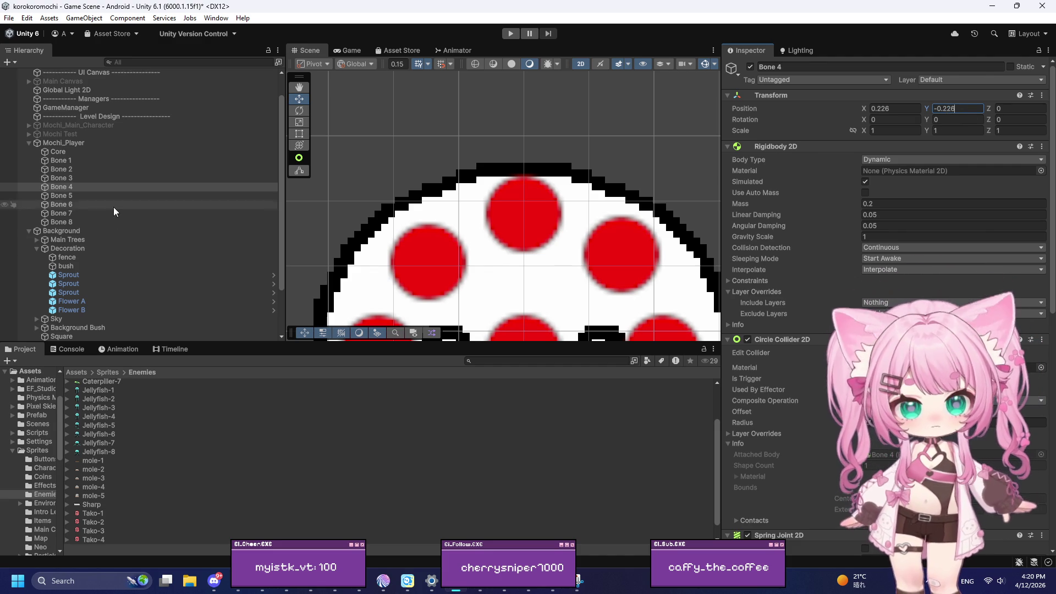
Place Bone 6 at X -0.226, Y -0.226
{"action": "left_click", "coordinate": [109, 196]}
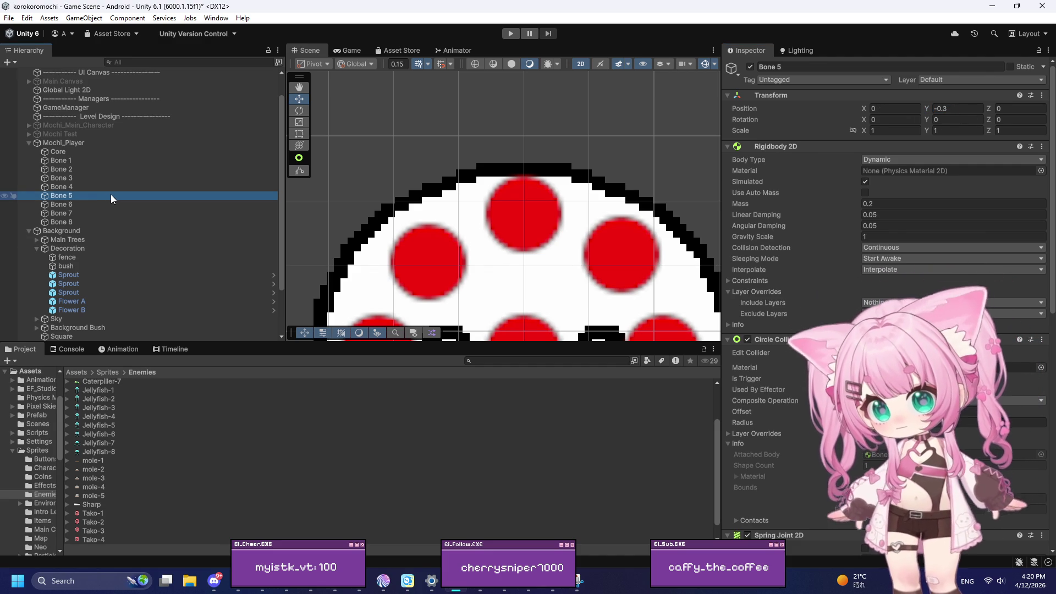
{"action": "left_click", "coordinate": [956, 109]}
{"action": "left_click", "coordinate": [955, 109]}
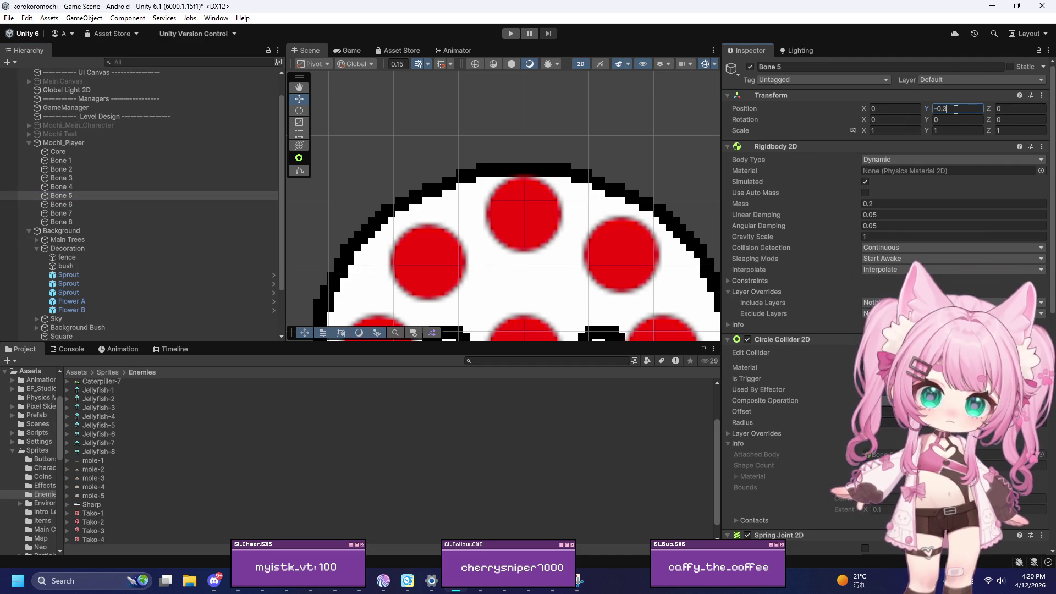
{"action": "left_click", "coordinate": [85, 203]}
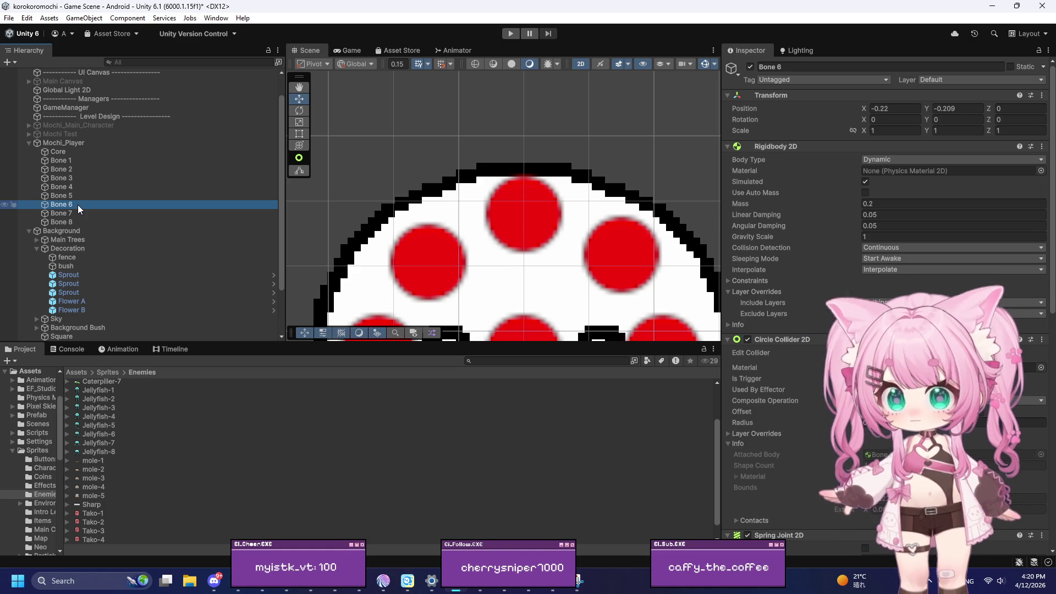
{"action": "left_click", "coordinate": [900, 109]}
{"action": "left_click", "coordinate": [900, 108]}
{"action": "type", "text": "6"}
{"action": "left_click", "coordinate": [959, 110]}
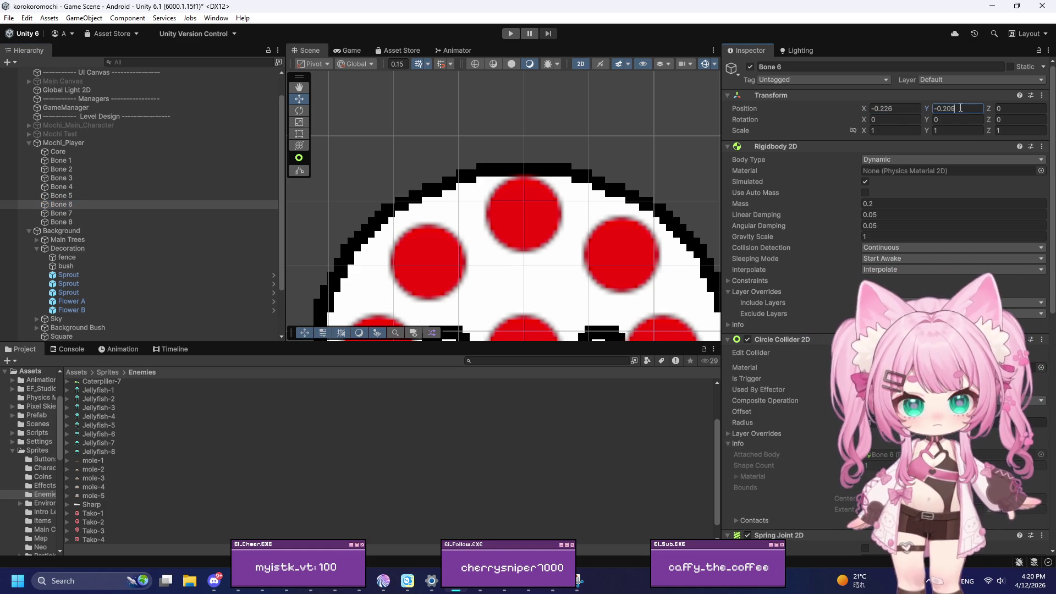
{"action": "left_click_drag", "start_coordinate": [959, 110], "coordinate": [954, 112]}
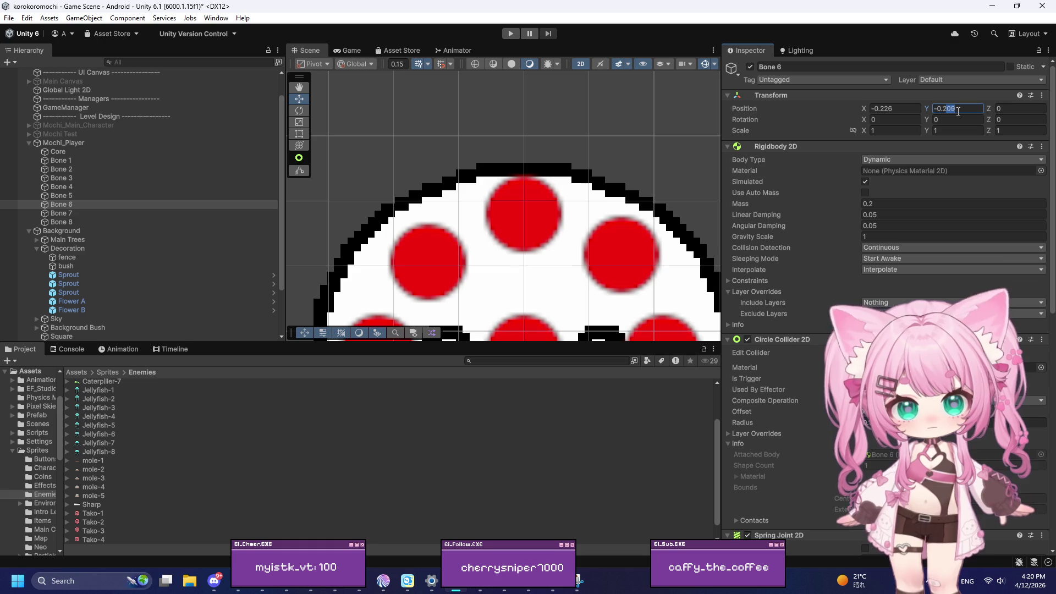
{"action": "type", "text": "226"}
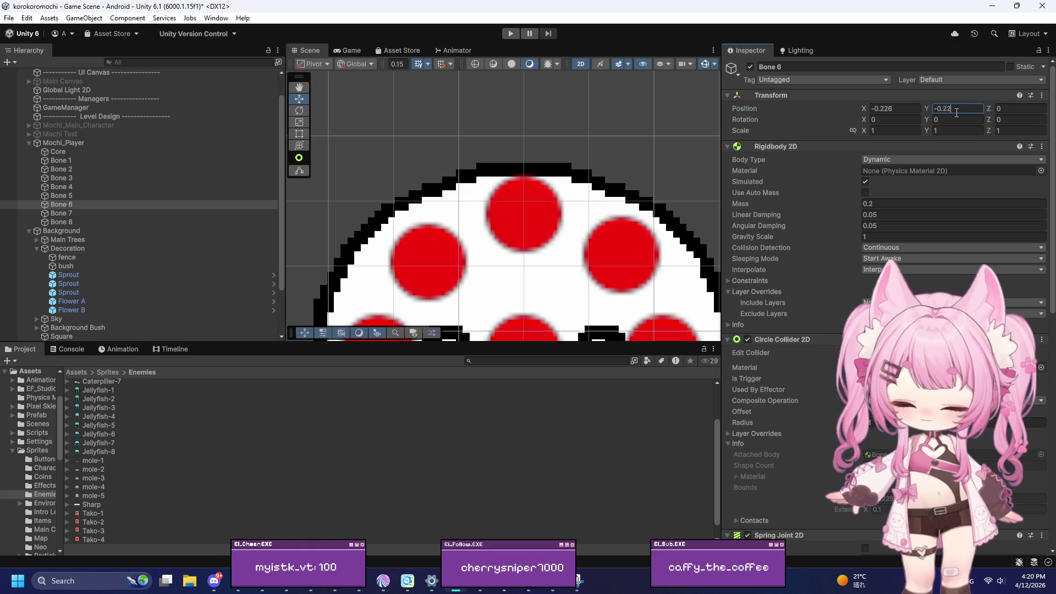
Trim Bone 7's X value and place Bone 8 at X -0.226, Y 0.226
{"action": "left_click", "coordinate": [81, 214]}
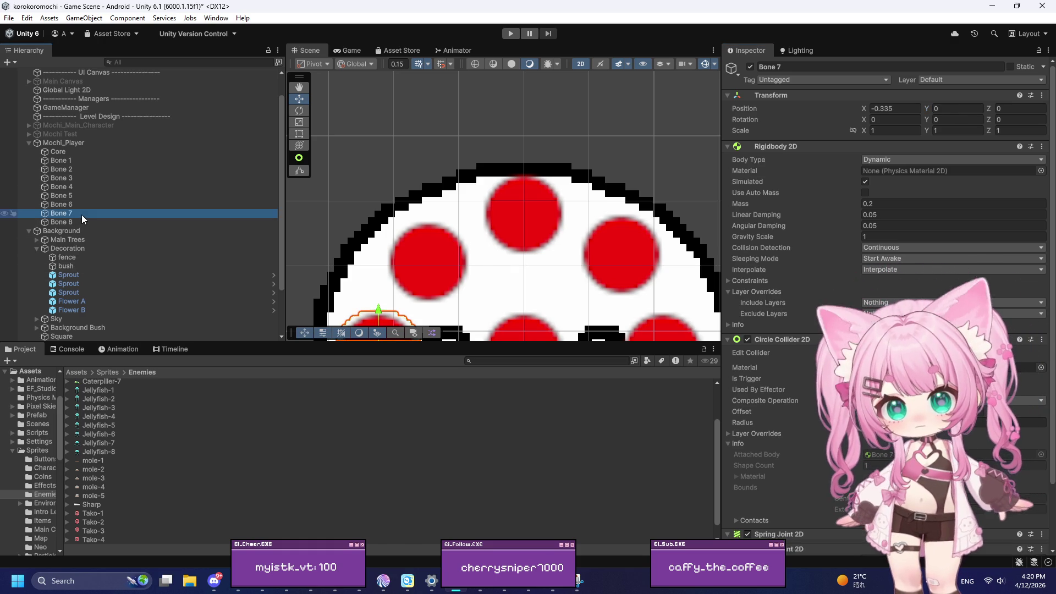
{"action": "left_click", "coordinate": [894, 109]}
{"action": "left_click_drag", "start_coordinate": [893, 109], "coordinate": [886, 112]}
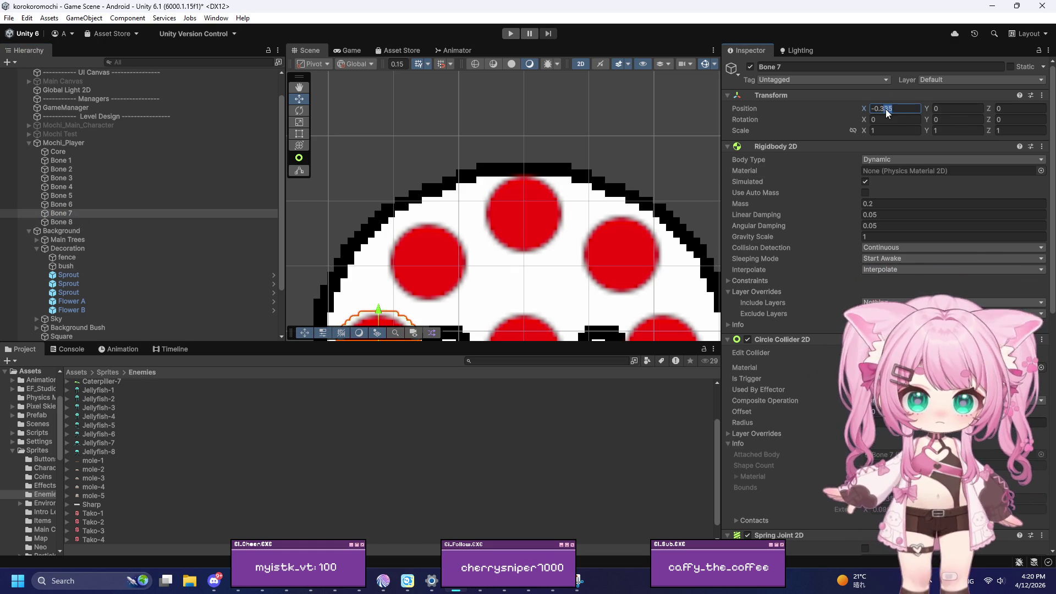
{"action": "key", "text": "BackSpace"}
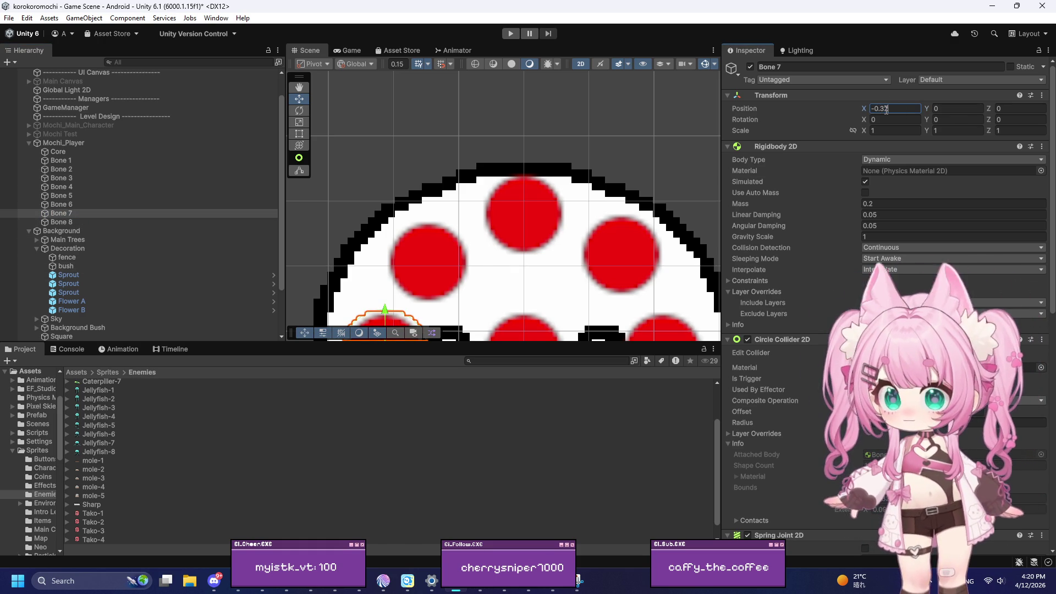
{"action": "type", "text": "2"}
{"action": "left_click", "coordinate": [84, 222]}
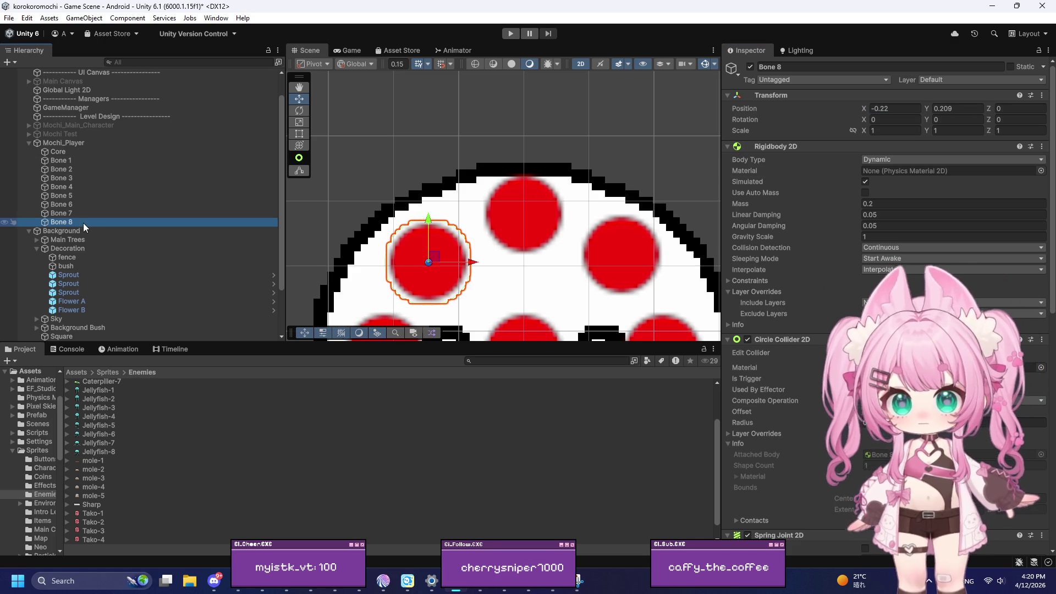
{"action": "left_click", "coordinate": [906, 108]}
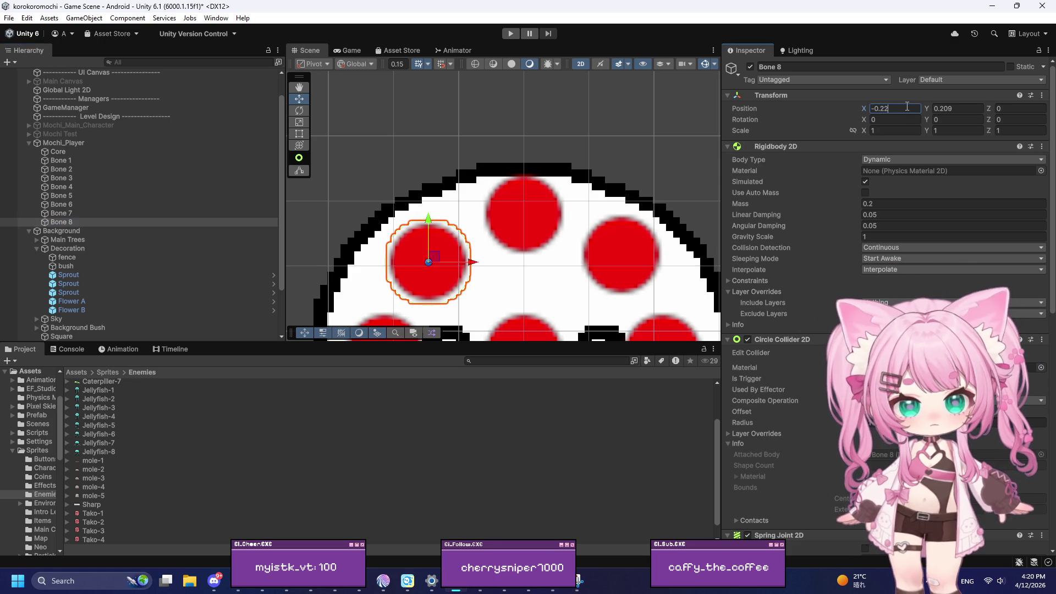
{"action": "type", "text": "6"}
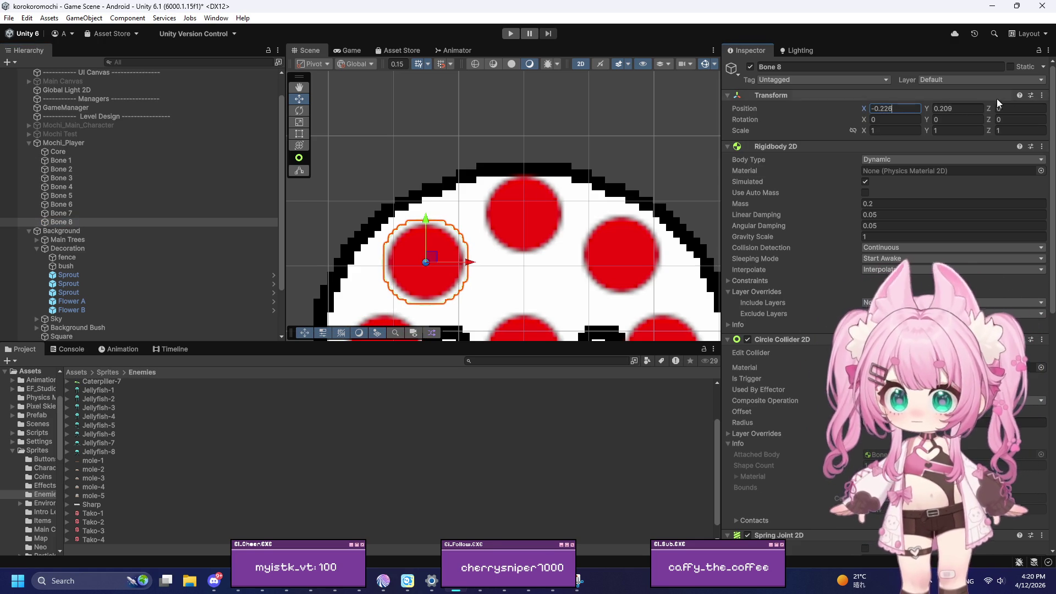
{"action": "left_click", "coordinate": [963, 107]}
{"action": "type", "text": "0.226"}
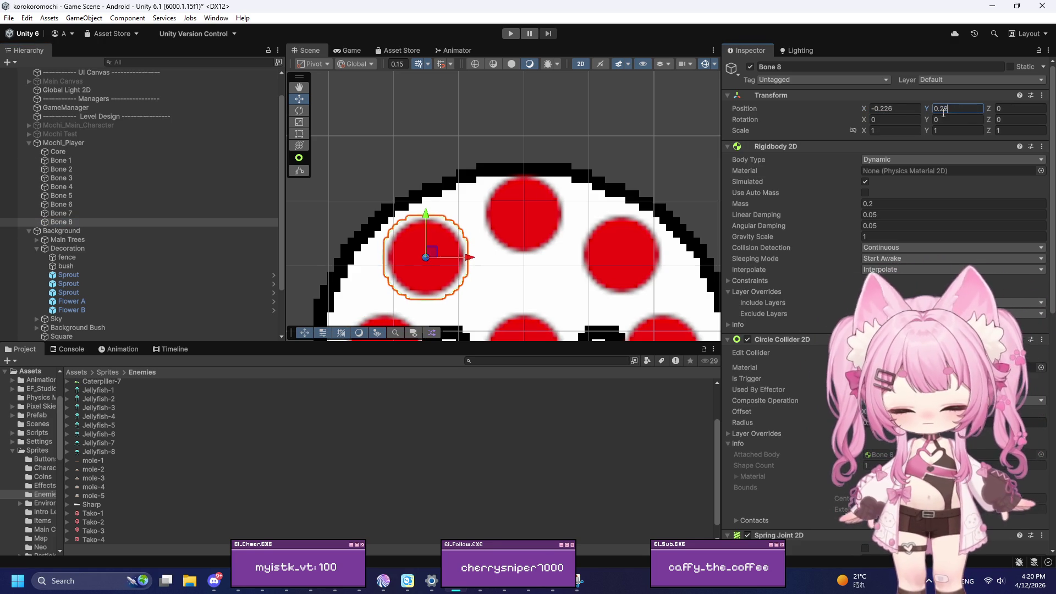
{"action": "scroll", "coordinate": [504, 124], "scroll_direction": "down", "scroll_amount": 5}
{"action": "scroll", "coordinate": [600, 242], "scroll_direction": "up", "scroll_amount": 3}
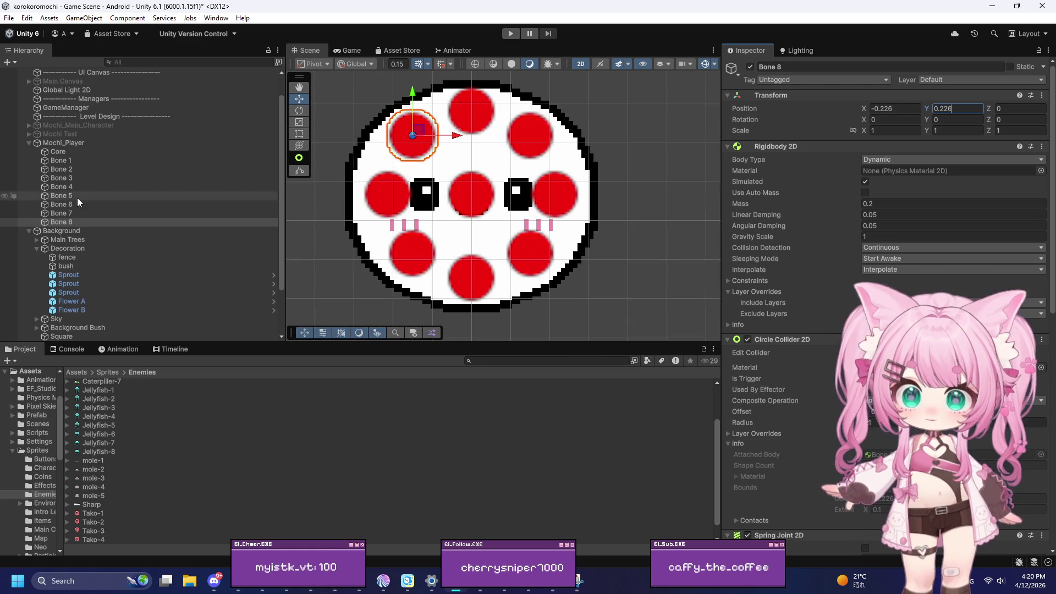
Select Bone 1 through Bone 8 and start a Play-mode test of the mochi
{"action": "left_click", "coordinate": [79, 161]}
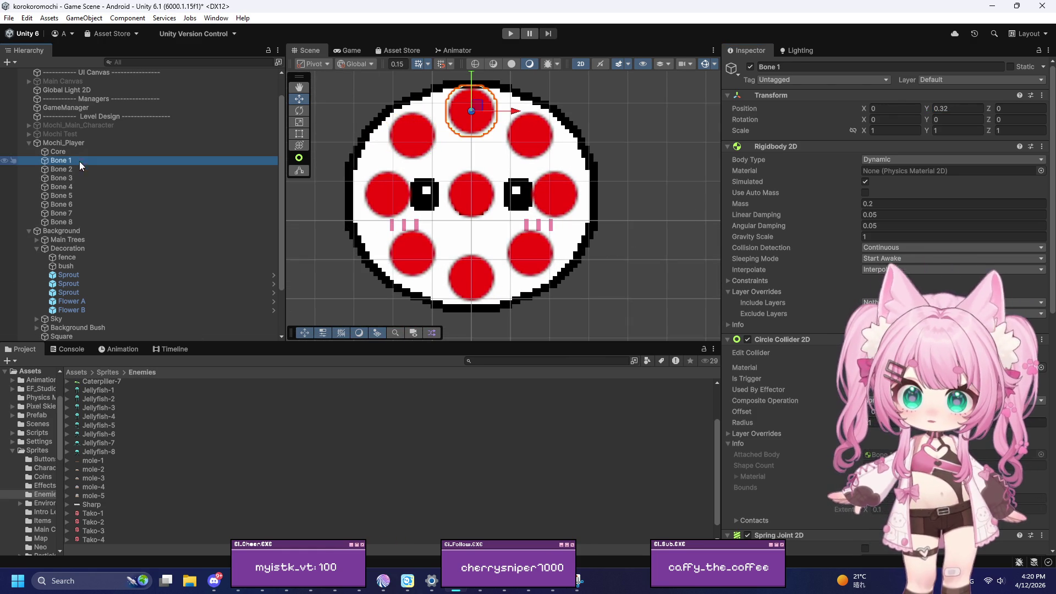
{"action": "left_click", "coordinate": [77, 222], "text": "shift"}
{"action": "scroll", "coordinate": [402, 247], "scroll_direction": "up", "scroll_amount": 3}
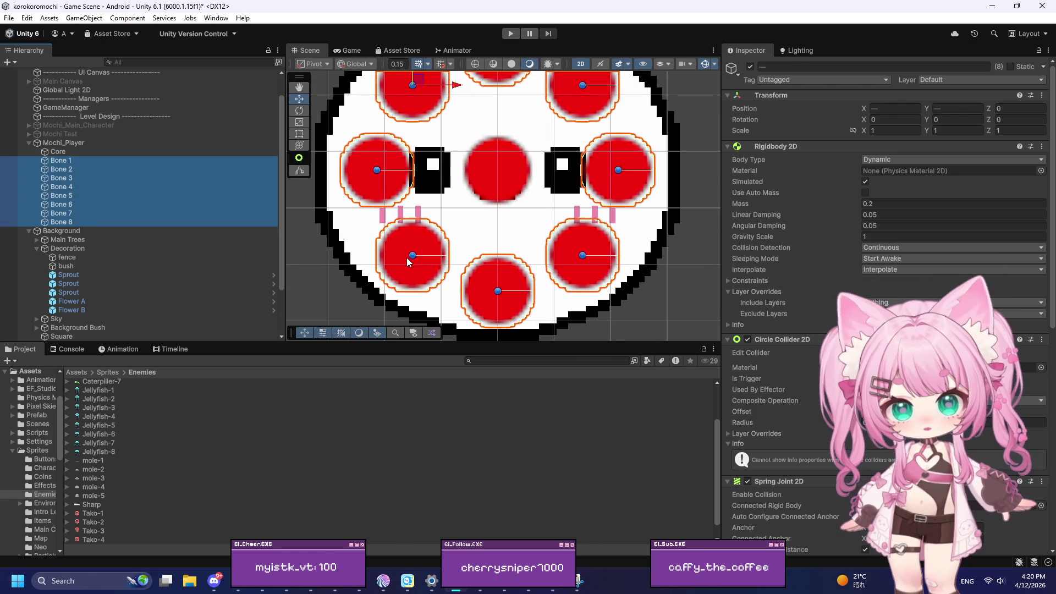
{"action": "scroll", "coordinate": [396, 248], "scroll_direction": "down", "scroll_amount": 5}
{"action": "left_click", "coordinate": [511, 33]}
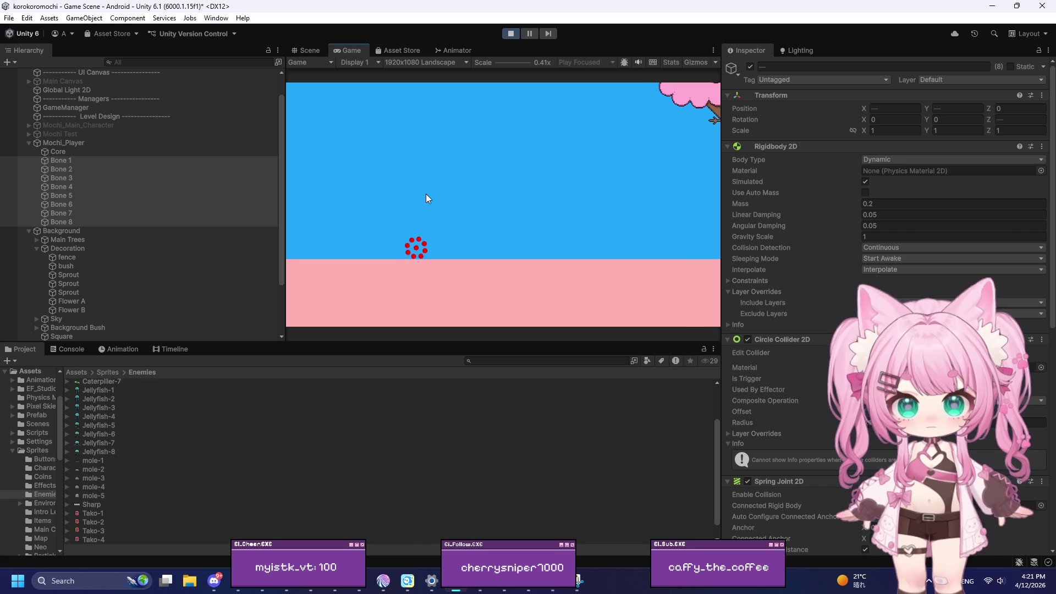
Stop the test run and select Bone 7 on its own
{"action": "left_click", "coordinate": [510, 34]}
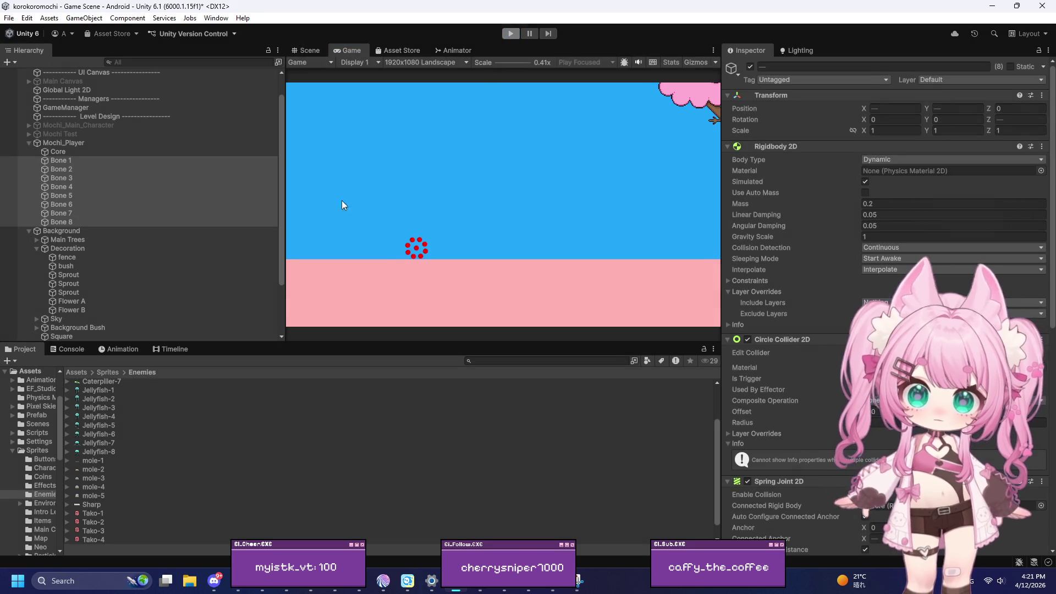
{"action": "left_click", "coordinate": [68, 213]}
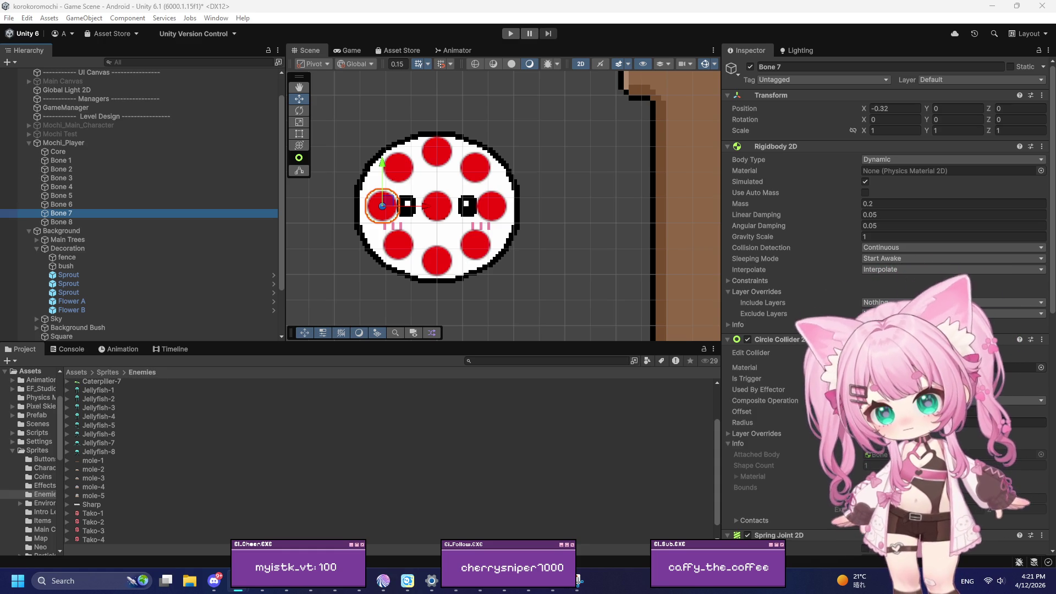
{"action": "left_click", "coordinate": [88, 162]}
{"action": "left_click", "coordinate": [74, 222], "text": "shift"}
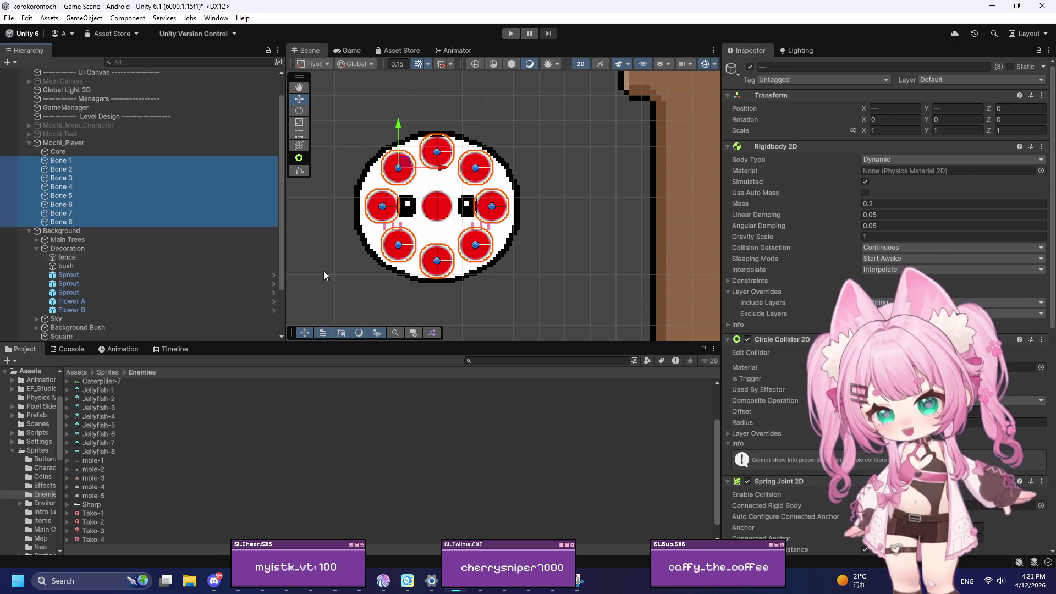
{"action": "scroll", "coordinate": [773, 259], "scroll_direction": "down", "scroll_amount": 5}
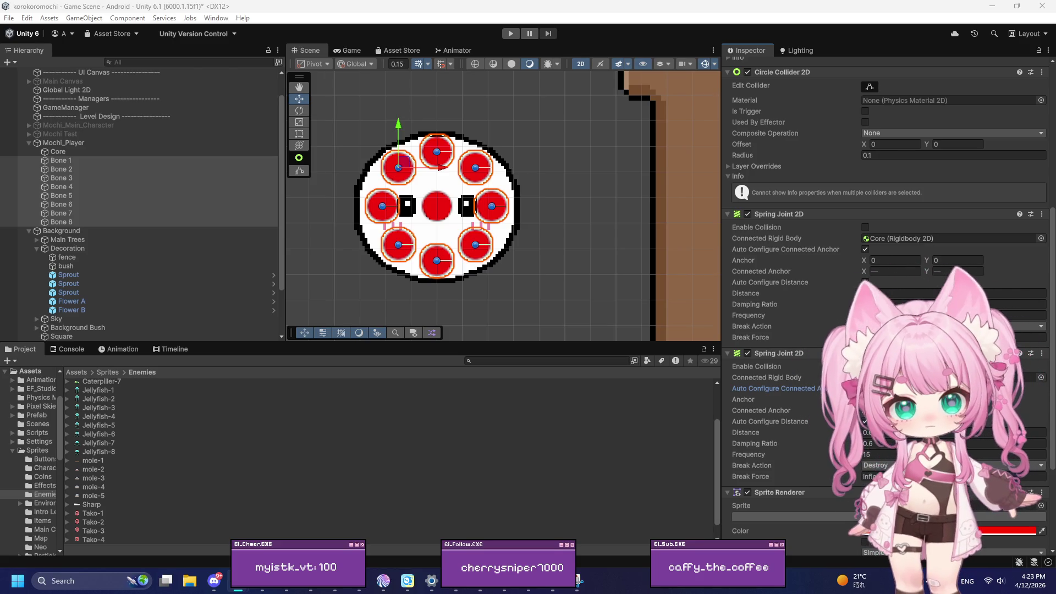
{"action": "left_click", "coordinate": [55, 160]}
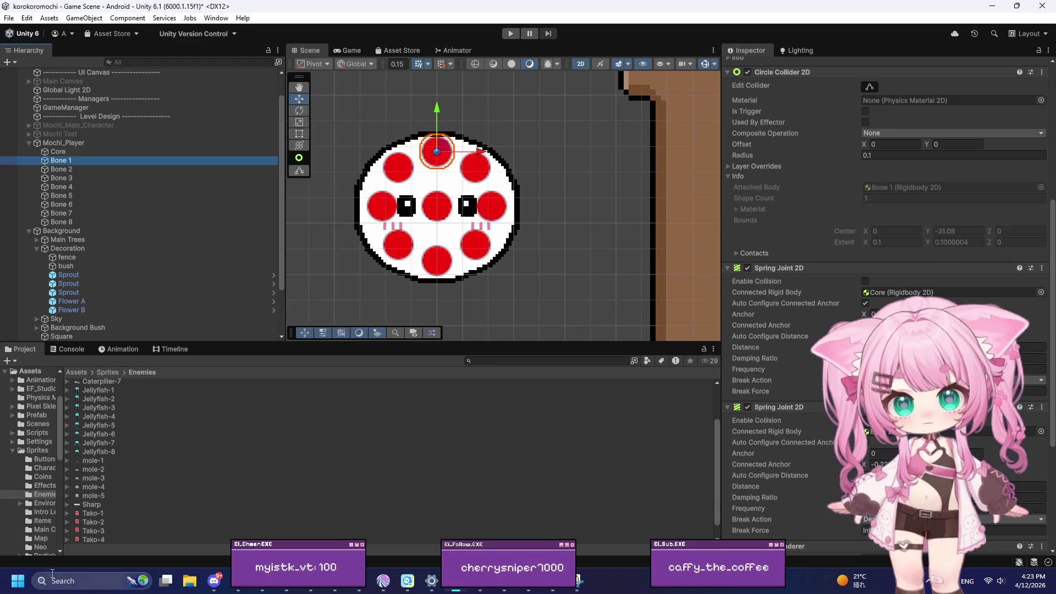
{"action": "left_click", "coordinate": [52, 578]}
{"action": "type", "text": "sna"}
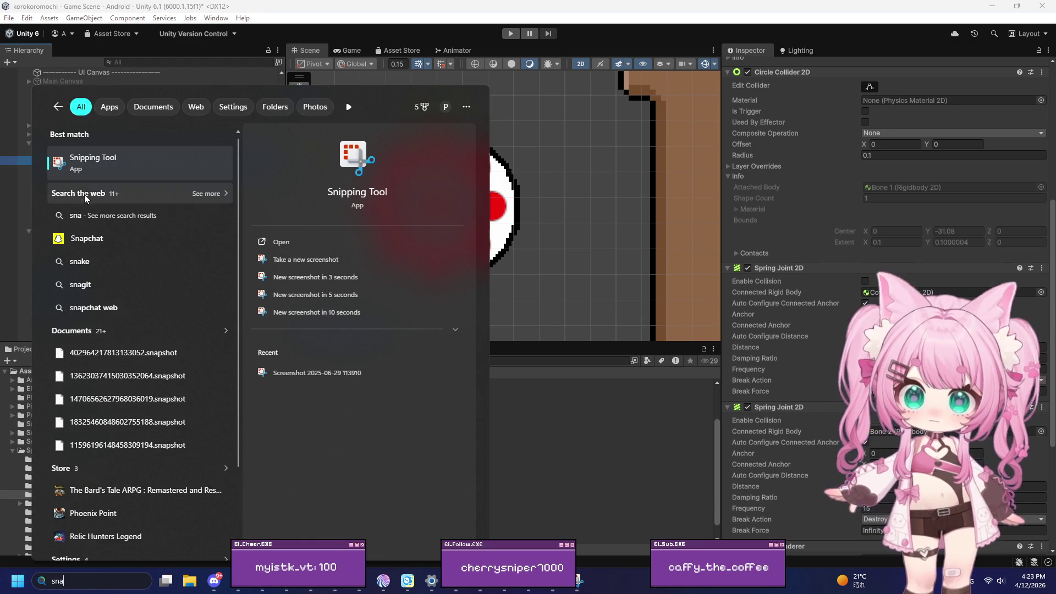
Launch Snipping Tool and snip the Inspector area showing Bone 1's collider and spring joint settings
{"action": "left_click", "coordinate": [80, 163]}
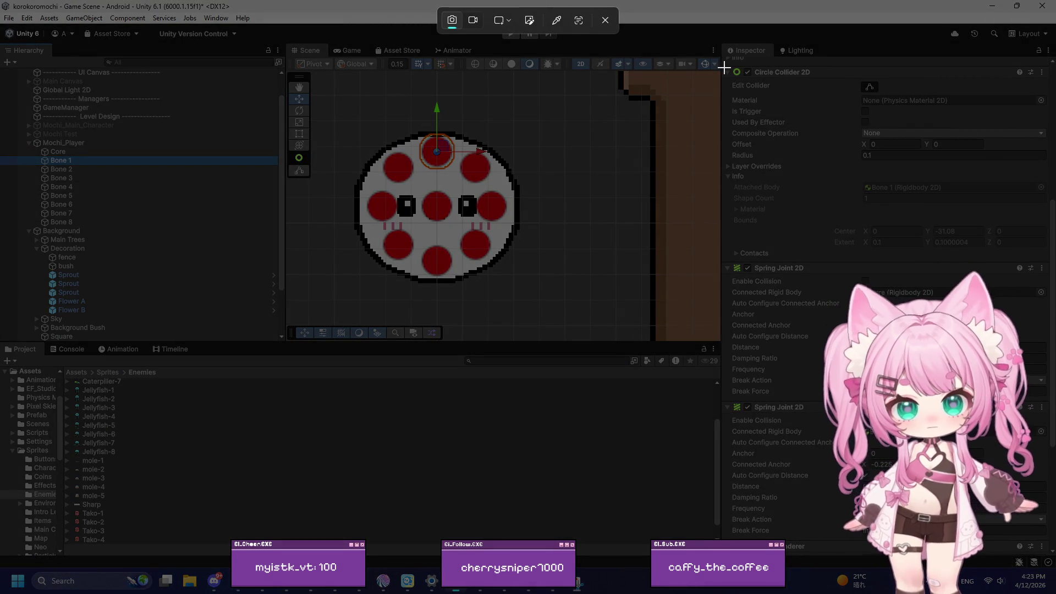
{"action": "left_click_drag", "start_coordinate": [724, 68], "coordinate": [997, 429]}
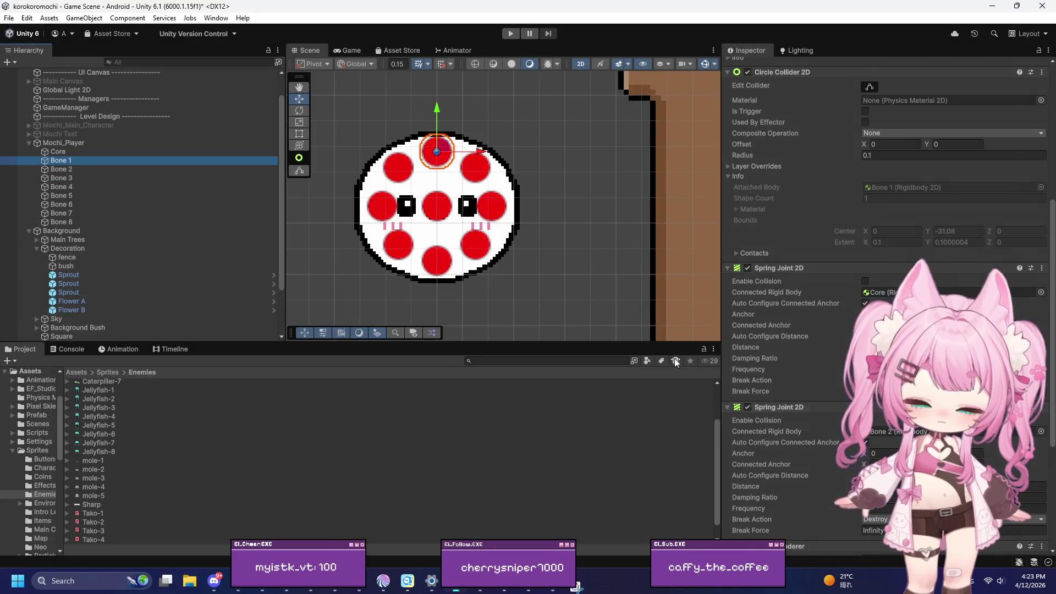
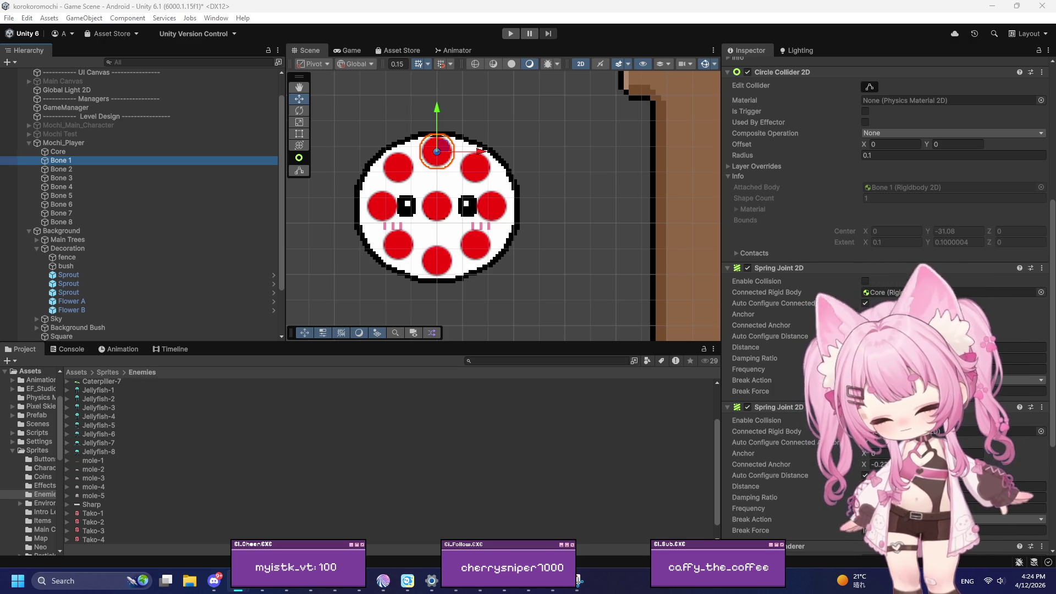
Select Bones 1–8, turn off Auto Configure Distance, and set the spring Distance to 0.32
{"action": "scroll", "coordinate": [773, 291], "scroll_direction": "down", "scroll_amount": 2}
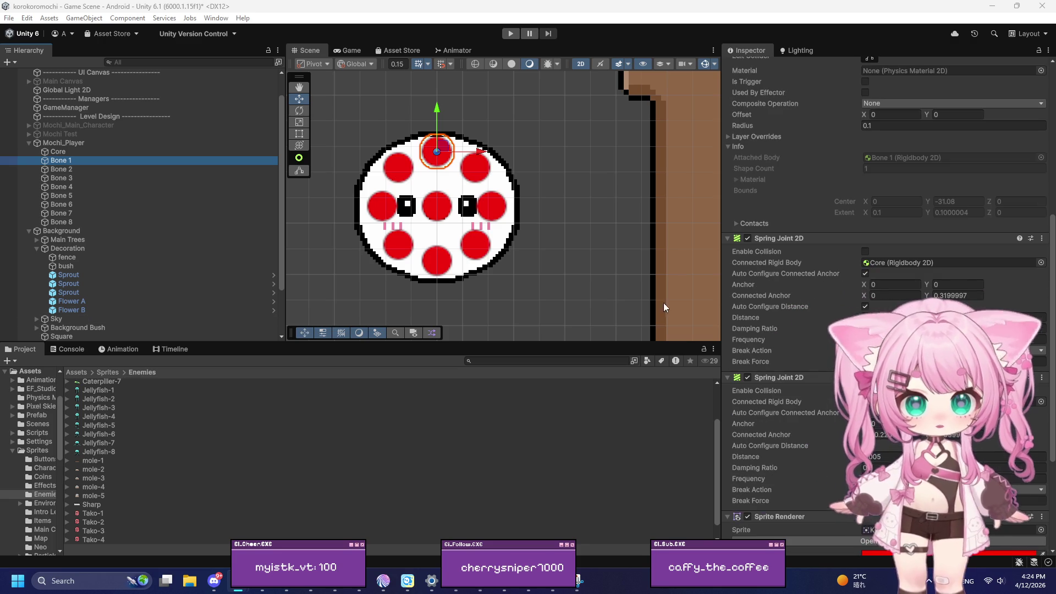
{"action": "left_click", "coordinate": [83, 224], "text": "shift"}
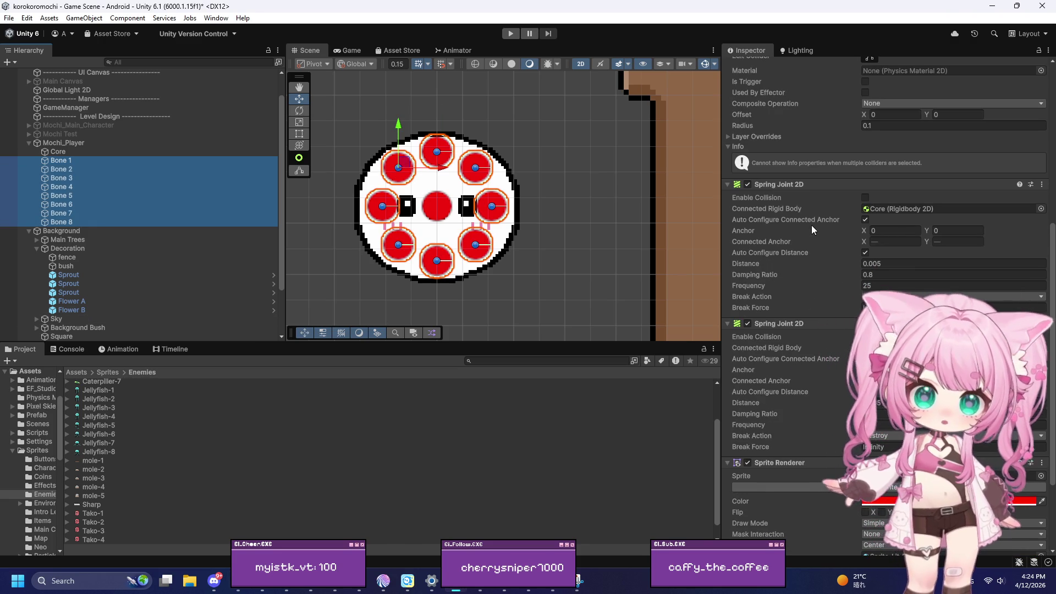
{"action": "left_click", "coordinate": [865, 252]}
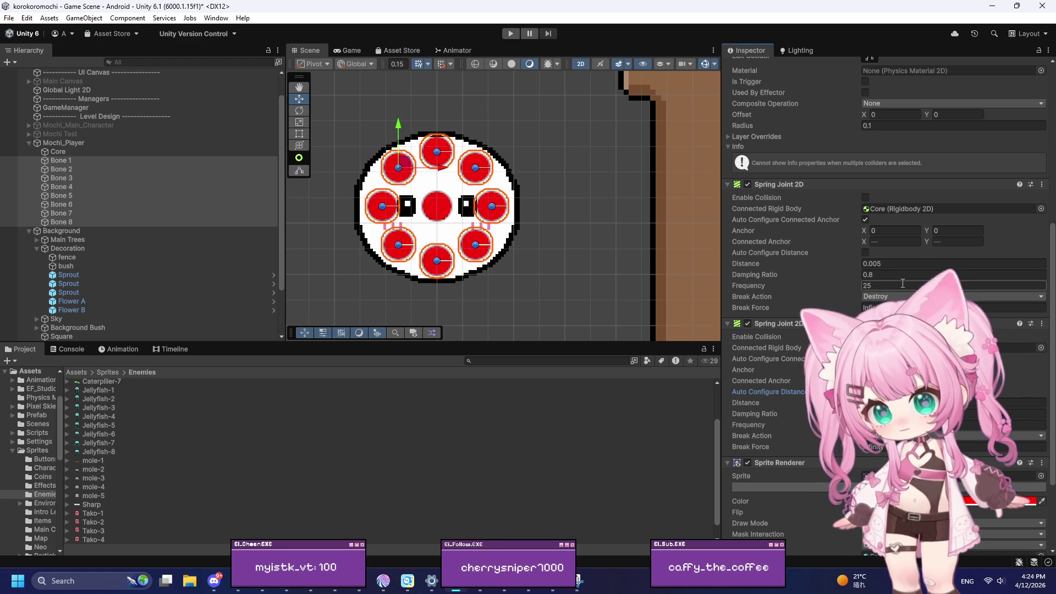
{"action": "left_click", "coordinate": [904, 274]}
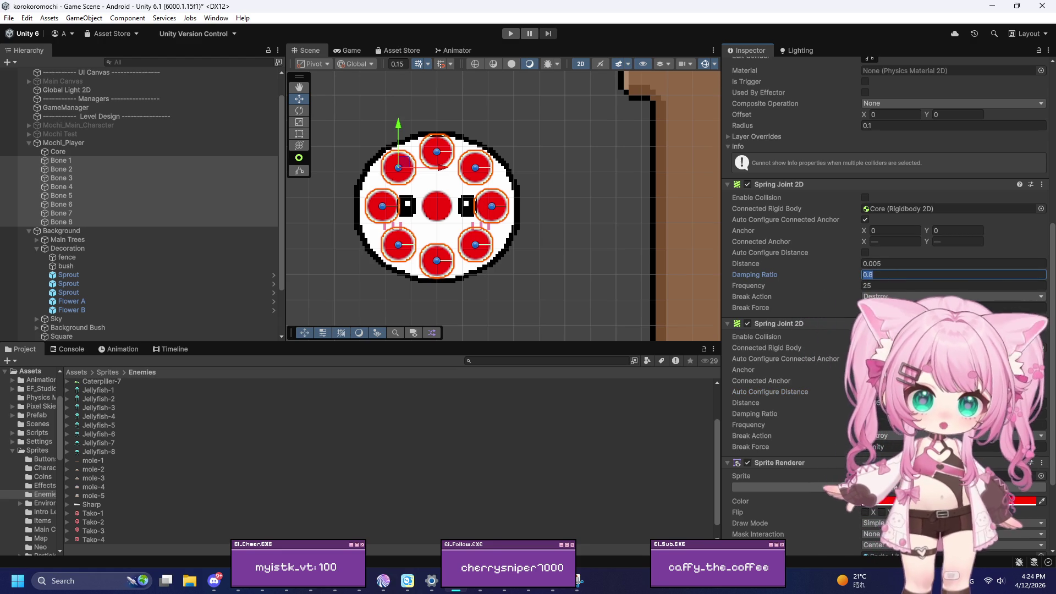
{"action": "type", "text": "0.32"}
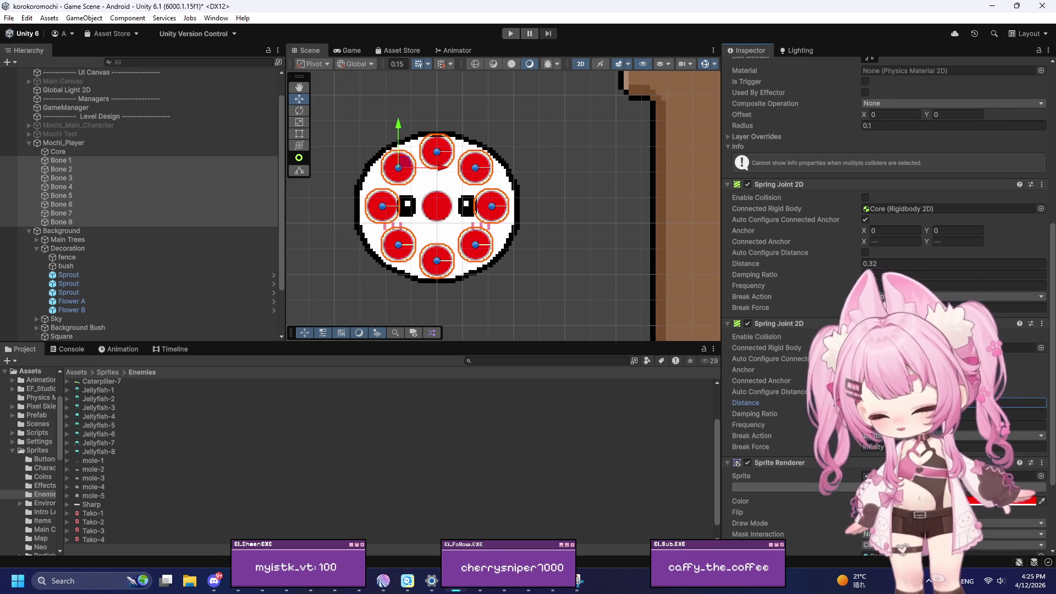
Set Rigidbody 2D Angular Damping to 0 on Core and Bones 1–8, then enter Play mode
{"action": "left_click", "coordinate": [124, 152]}
{"action": "left_click", "coordinate": [62, 224], "text": "shift"}
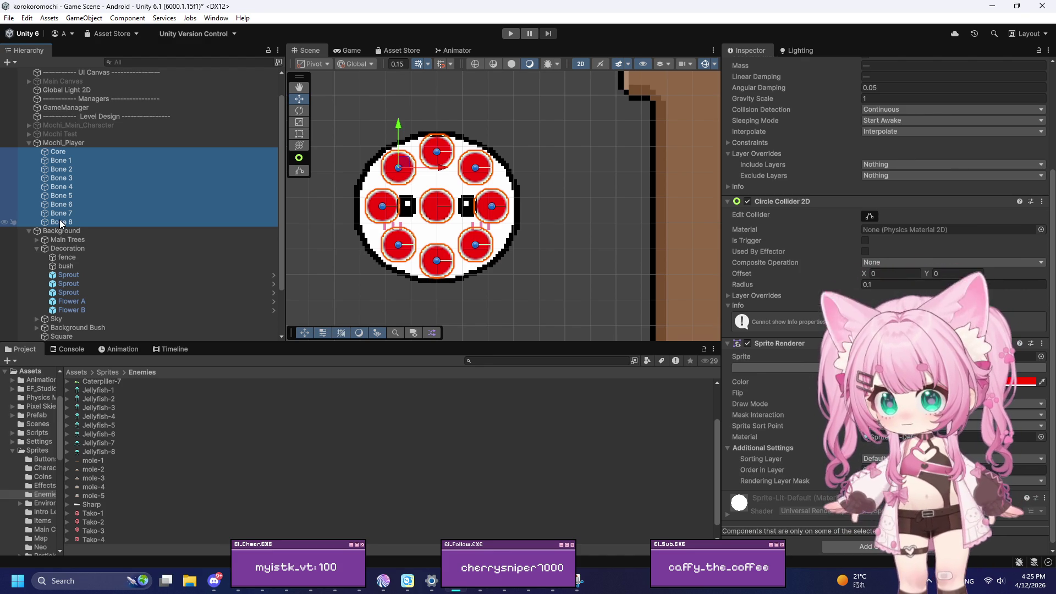
{"action": "scroll", "coordinate": [863, 152], "scroll_direction": "up", "scroll_amount": 5}
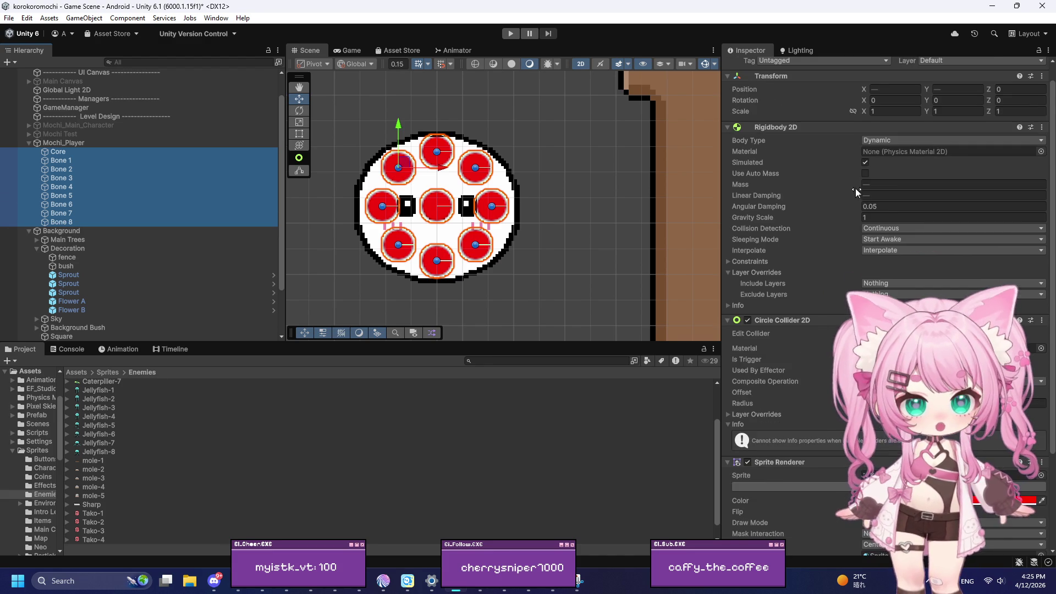
{"action": "left_click", "coordinate": [889, 229]}
{"action": "type", "text": "0"}
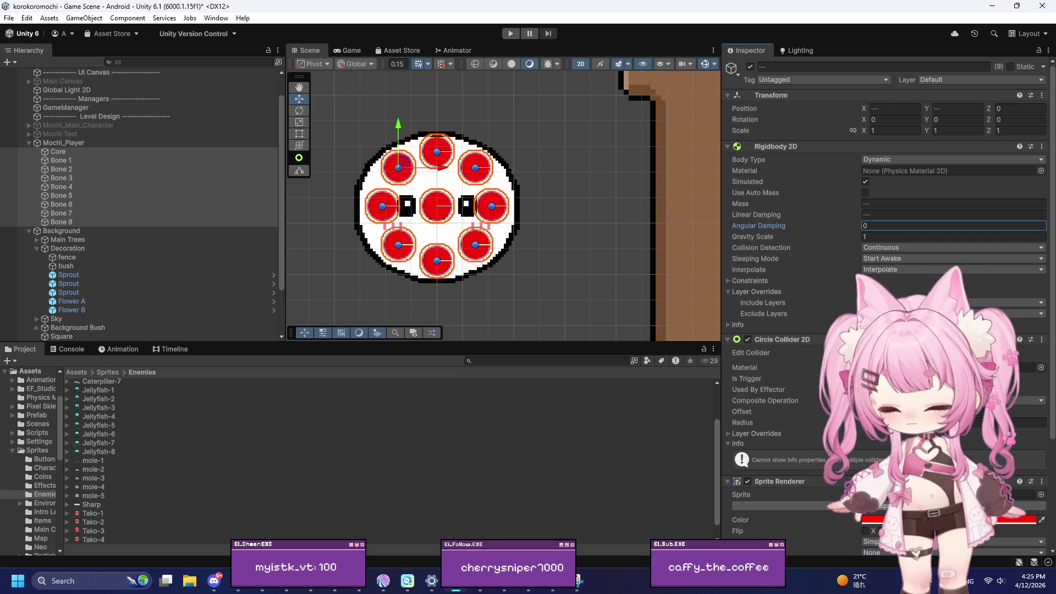
{"action": "left_click", "coordinate": [515, 36]}
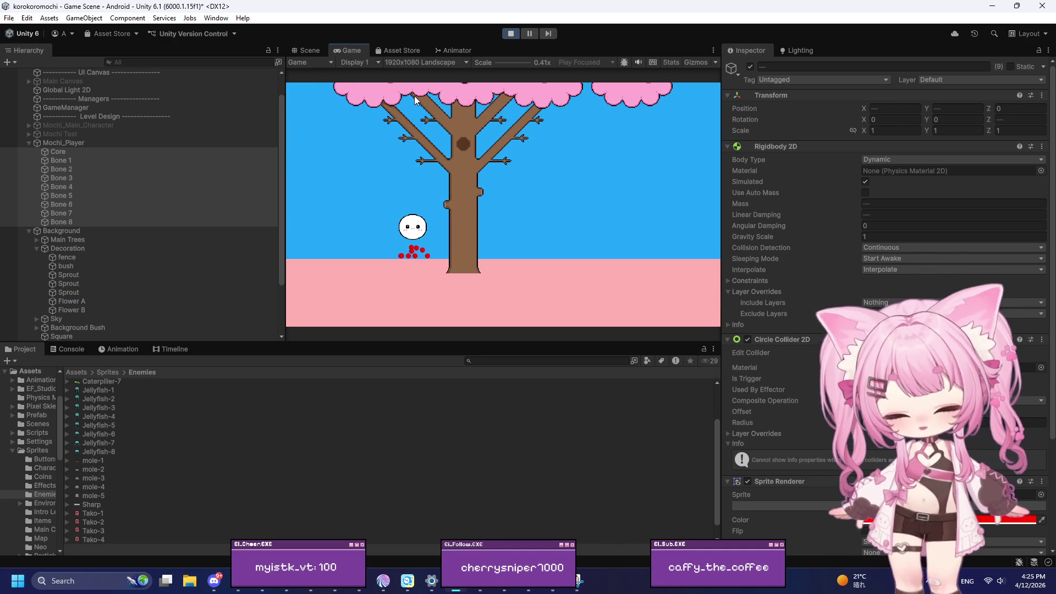
Roll the mochi left with the A key, then exit Play mode and select Bone 1
{"action": "key", "text": "a"}
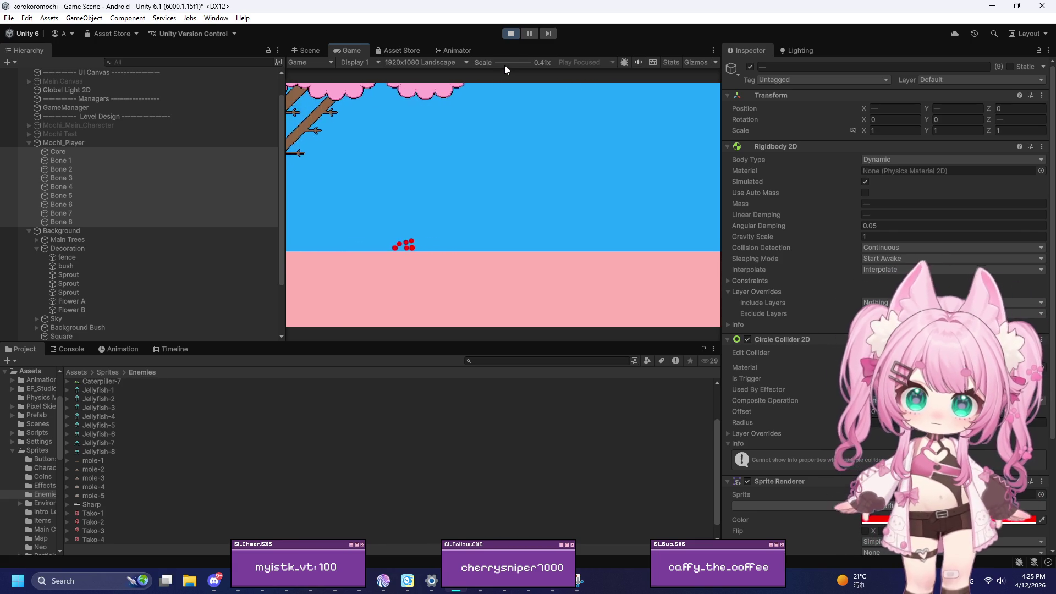
{"action": "left_click", "coordinate": [511, 35]}
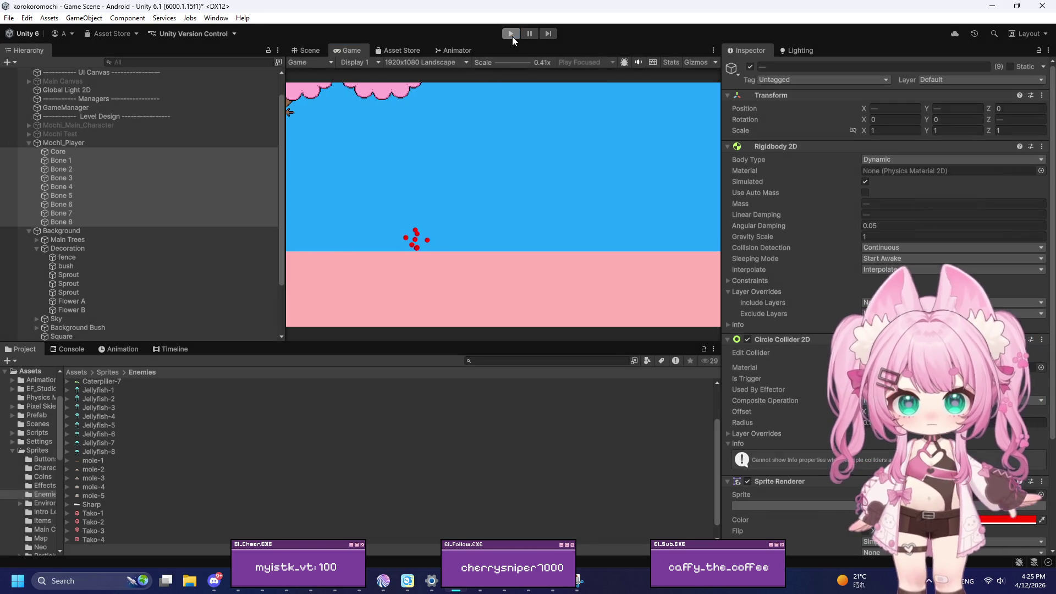
{"action": "left_click", "coordinate": [107, 162]}
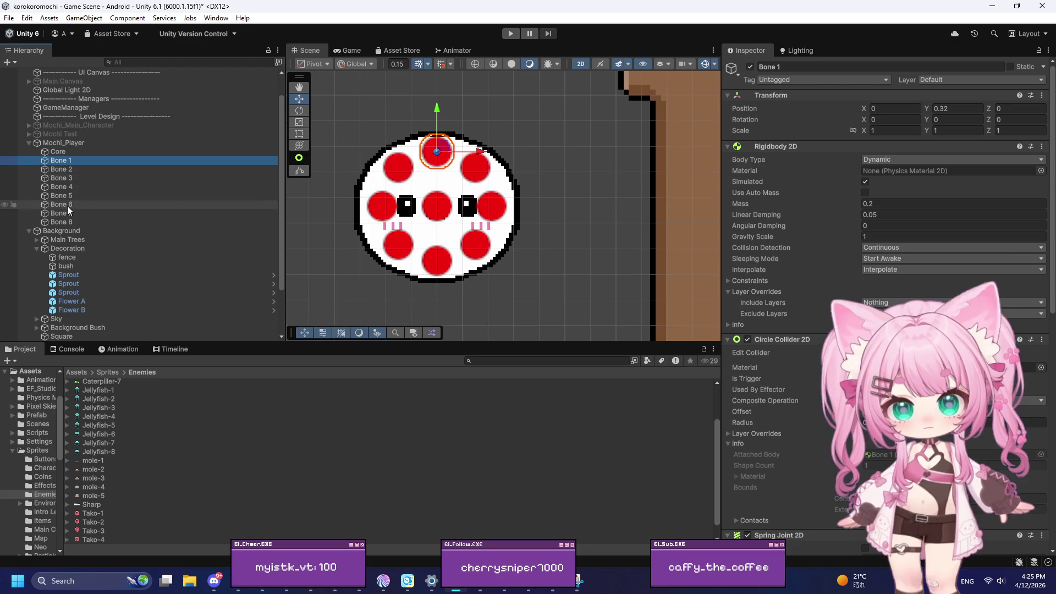
Remove both existing Spring Joint 2D components from Bones 1–8
{"action": "left_click", "coordinate": [80, 221], "text": "shift"}
{"action": "scroll", "coordinate": [803, 264], "scroll_direction": "down", "scroll_amount": 10}
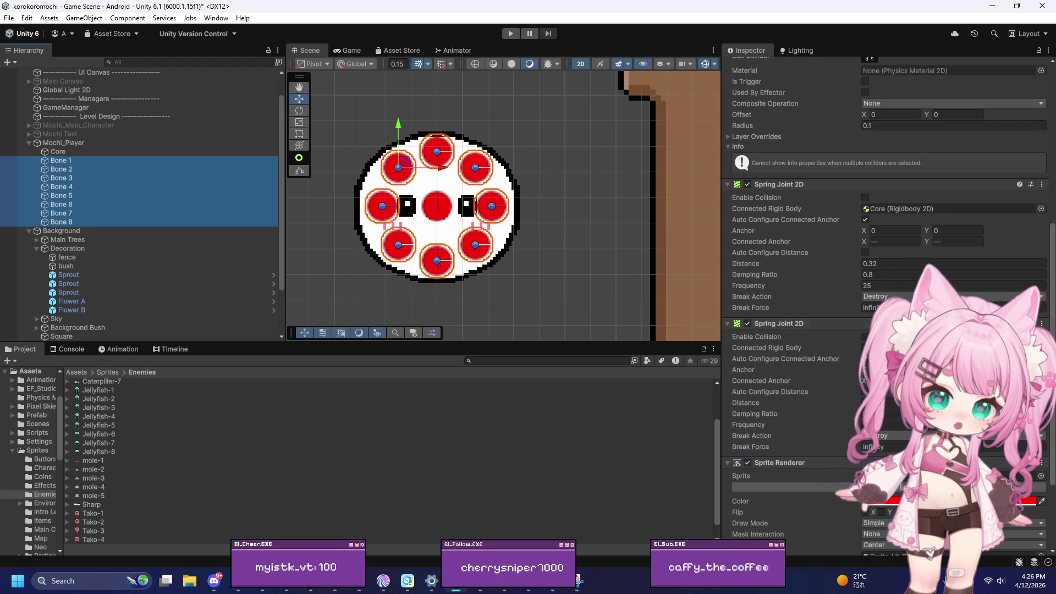
{"action": "left_click", "coordinate": [1042, 323]}
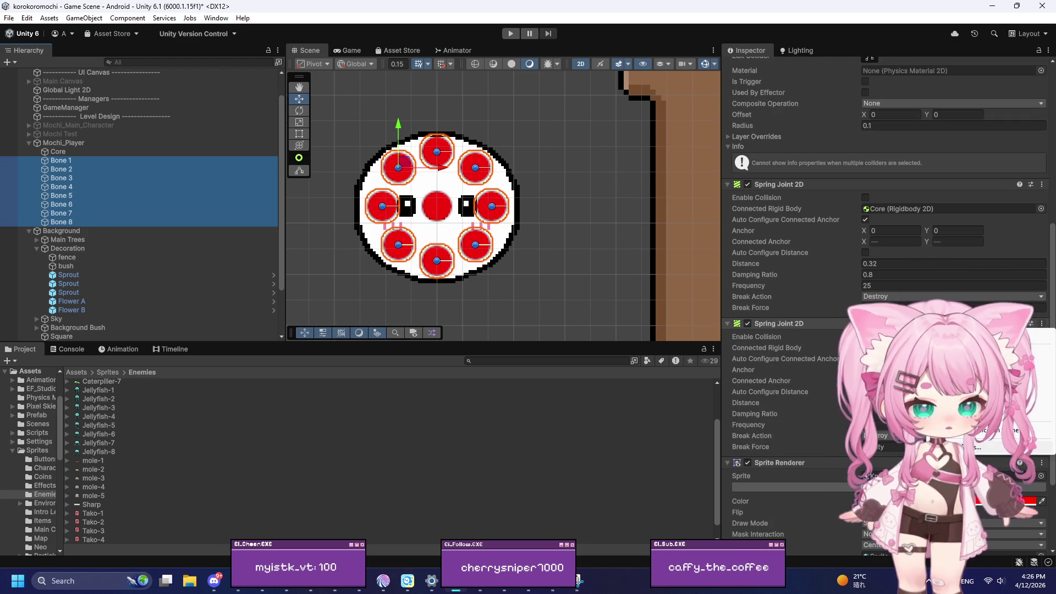
{"action": "left_click", "coordinate": [990, 350]}
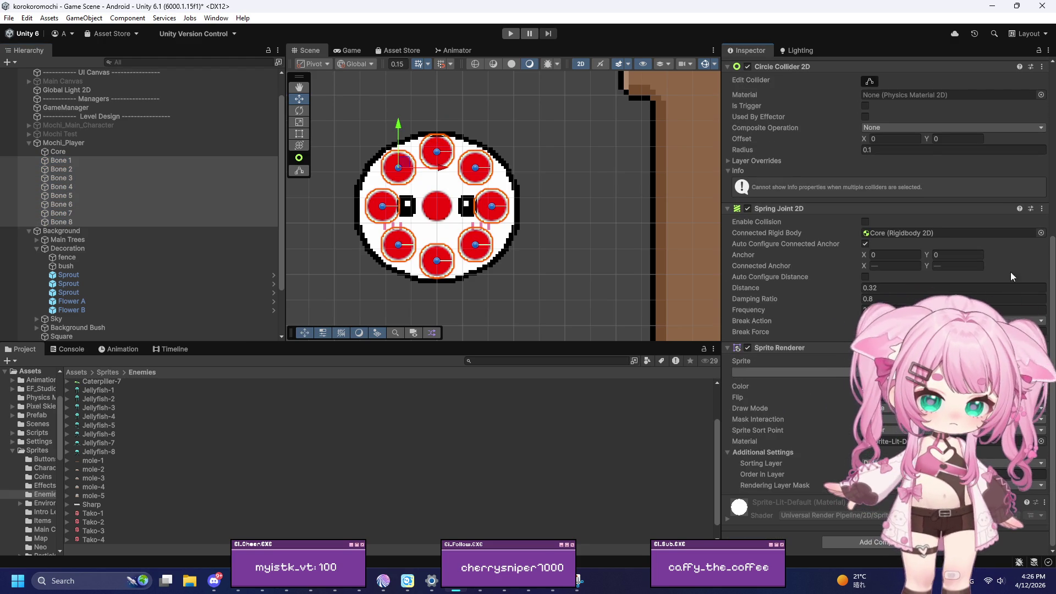
{"action": "left_click", "coordinate": [1041, 210]}
{"action": "left_click", "coordinate": [962, 236]}
Add two new Spring Joint 2D components to all eight bones
{"action": "left_click", "coordinate": [843, 543]}
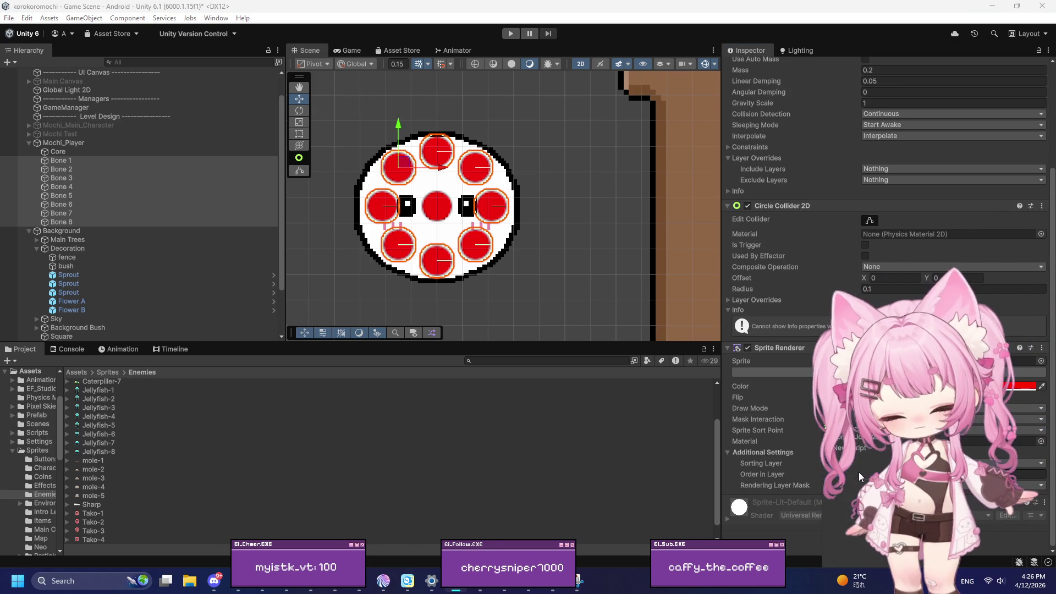
{"action": "key", "text": "Return"}
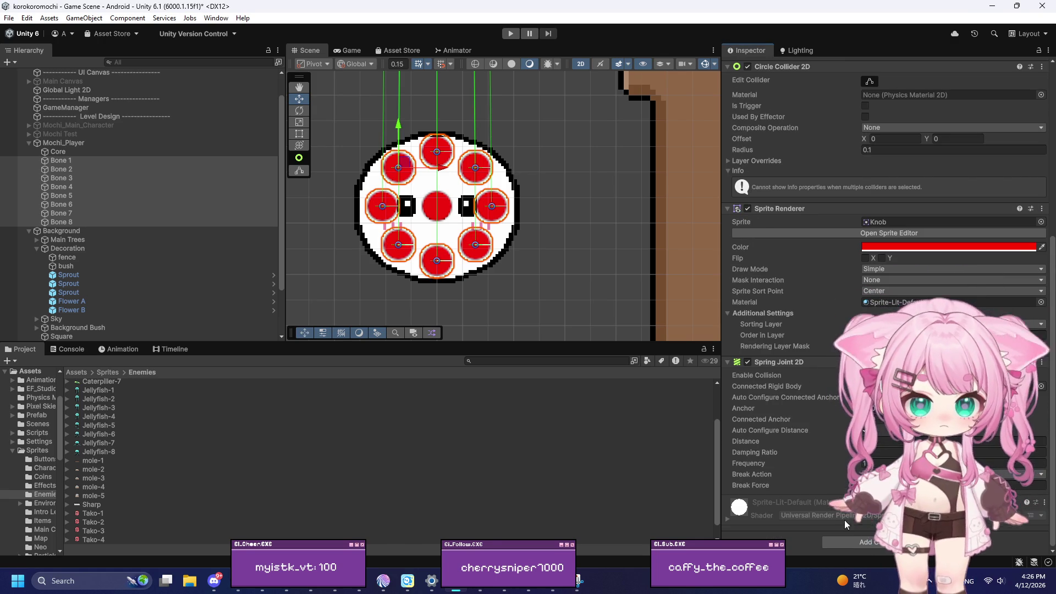
{"action": "left_click", "coordinate": [850, 538]}
{"action": "type", "text": "spring"}
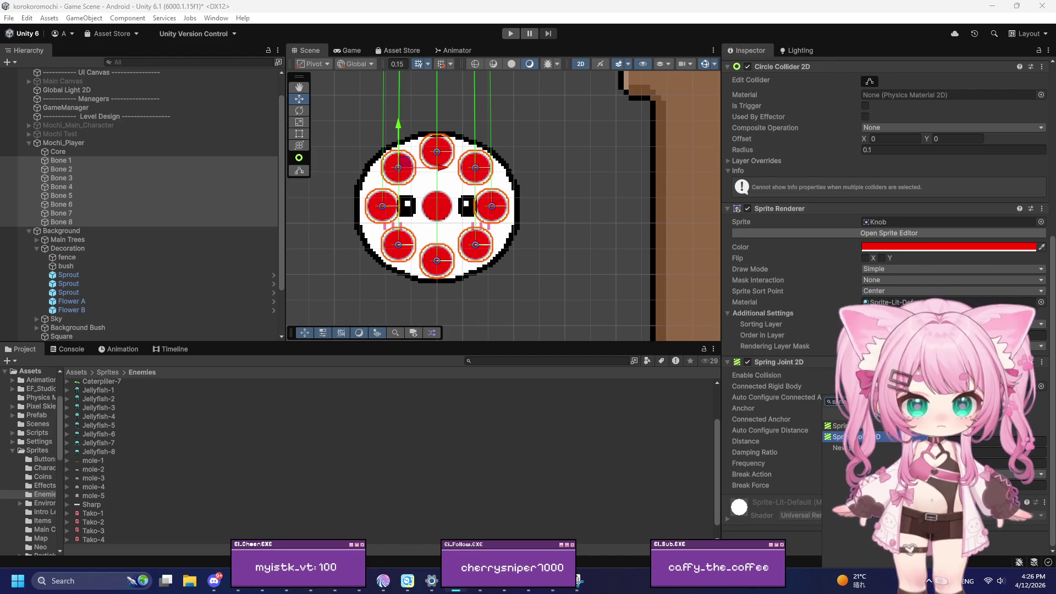
{"action": "key", "text": "Return"}
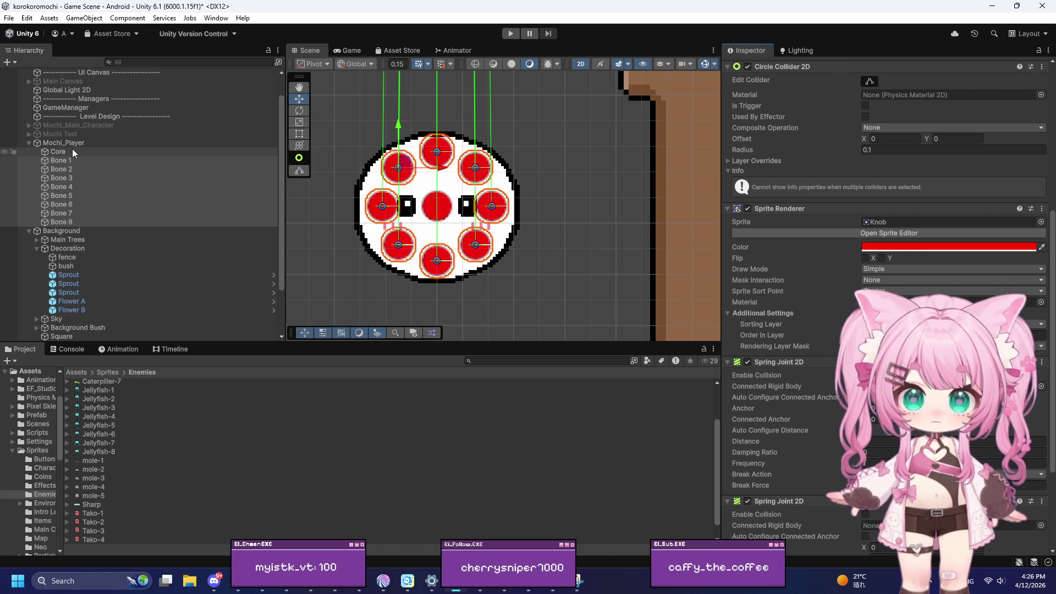
{"action": "scroll", "coordinate": [885, 318], "scroll_direction": "down", "scroll_amount": 2}
Link the second springs of Bone 1 and Bone 3 to their neighbouring bones
{"action": "scroll", "coordinate": [885, 319], "scroll_direction": "down", "scroll_amount": 3}
{"action": "left_click", "coordinate": [80, 161]}
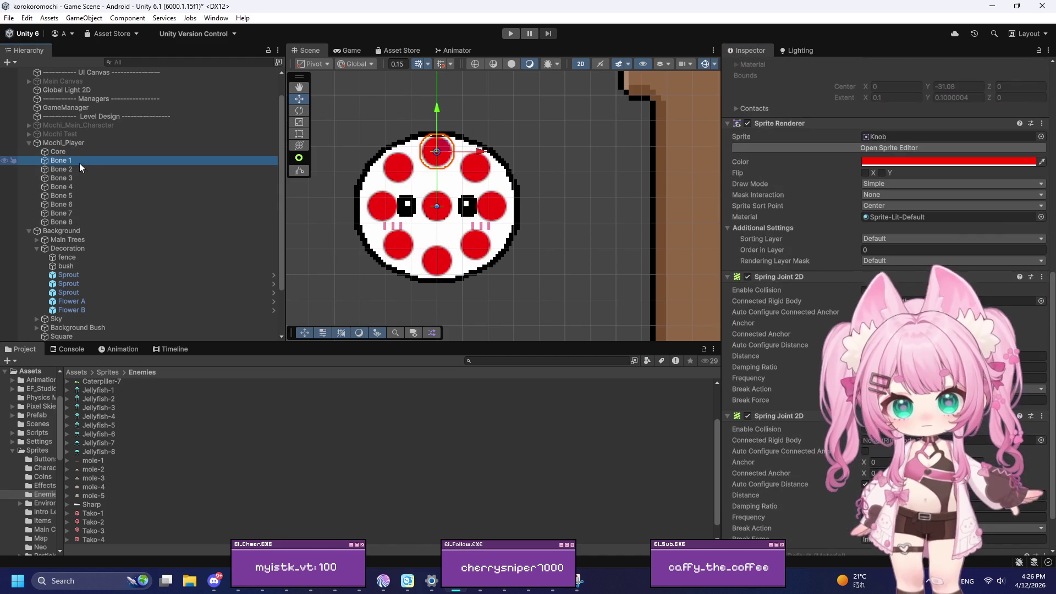
{"action": "mouse_move", "coordinate": [72, 170]}
{"action": "left_mouse_down"}
{"action": "mouse_move", "coordinate": [577, 377]}
{"action": "mouse_move", "coordinate": [882, 473]}
{"action": "mouse_move", "coordinate": [888, 447]}
{"action": "mouse_move", "coordinate": [16, 172]}
{"action": "mouse_move", "coordinate": [876, 447]}
{"action": "left_mouse_up"}
{"action": "mouse_move", "coordinate": [58, 178]}
{"action": "left_mouse_down"}
{"action": "mouse_move", "coordinate": [816, 412]}
{"action": "mouse_move", "coordinate": [385, 248]}
{"action": "mouse_move", "coordinate": [69, 178]}
{"action": "left_mouse_up"}
{"action": "left_click", "coordinate": [65, 187]}
{"action": "left_click", "coordinate": [65, 178]}
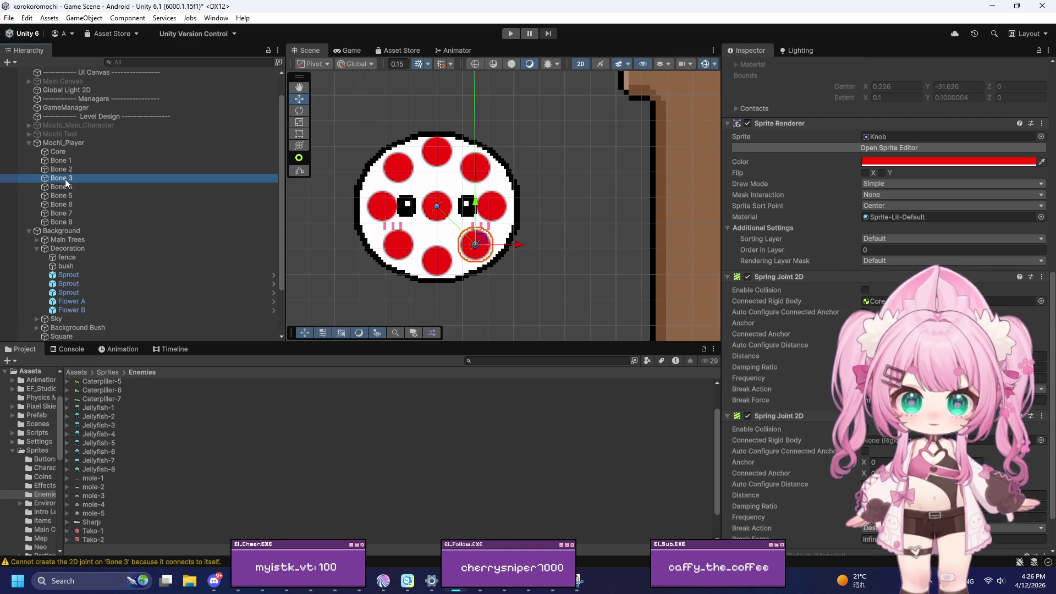
{"action": "left_click", "coordinate": [64, 187]}
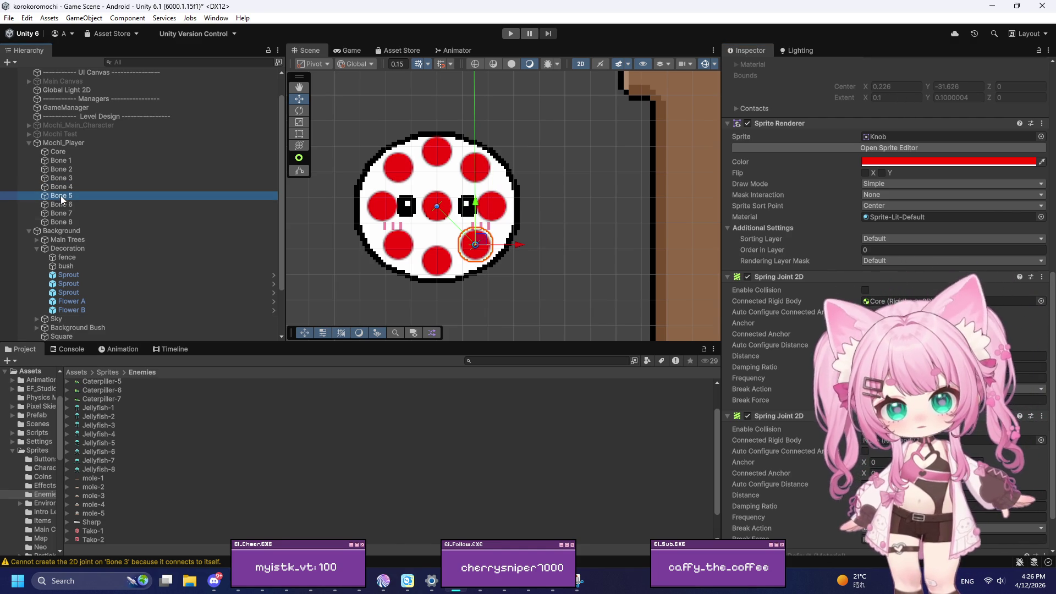
{"action": "left_click", "coordinate": [76, 197]}
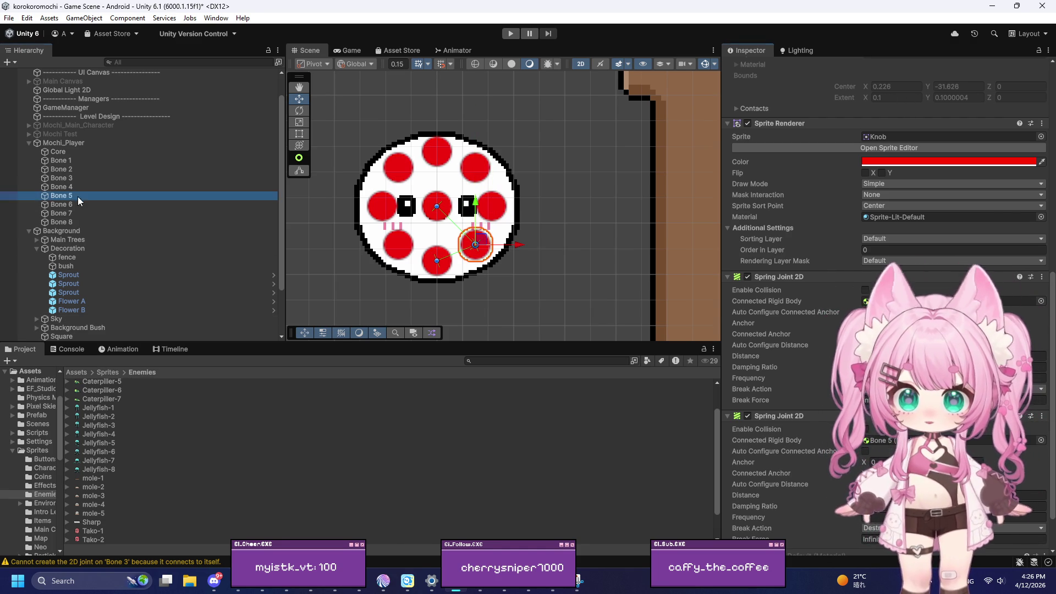
Connect the second springs of Bones 5, 6 and 7 to their next bones, and Bone 8's to Bone 1
{"action": "left_click_drag", "start_coordinate": [61, 205], "coordinate": [890, 440]}
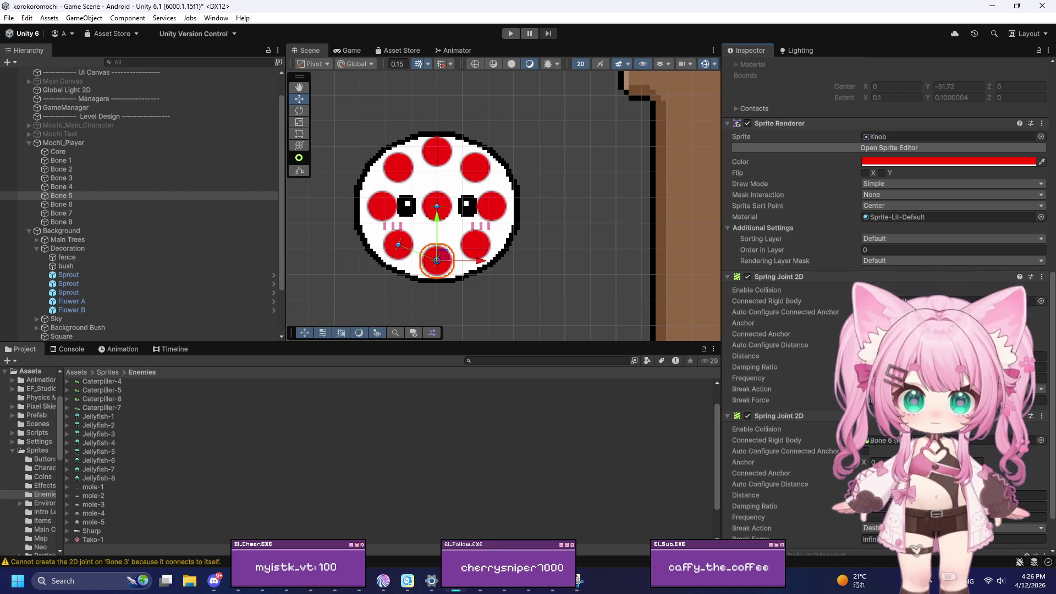
{"action": "left_click", "coordinate": [72, 205]}
{"action": "left_click_drag", "start_coordinate": [68, 212], "coordinate": [870, 442]}
{"action": "left_click", "coordinate": [62, 213]}
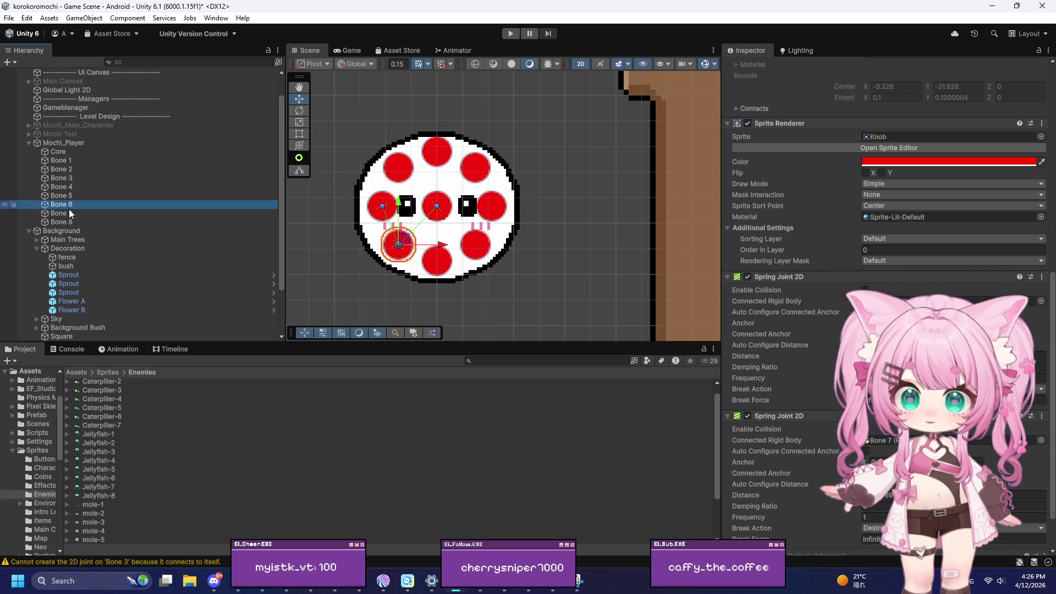
{"action": "left_click_drag", "start_coordinate": [70, 221], "coordinate": [891, 440]}
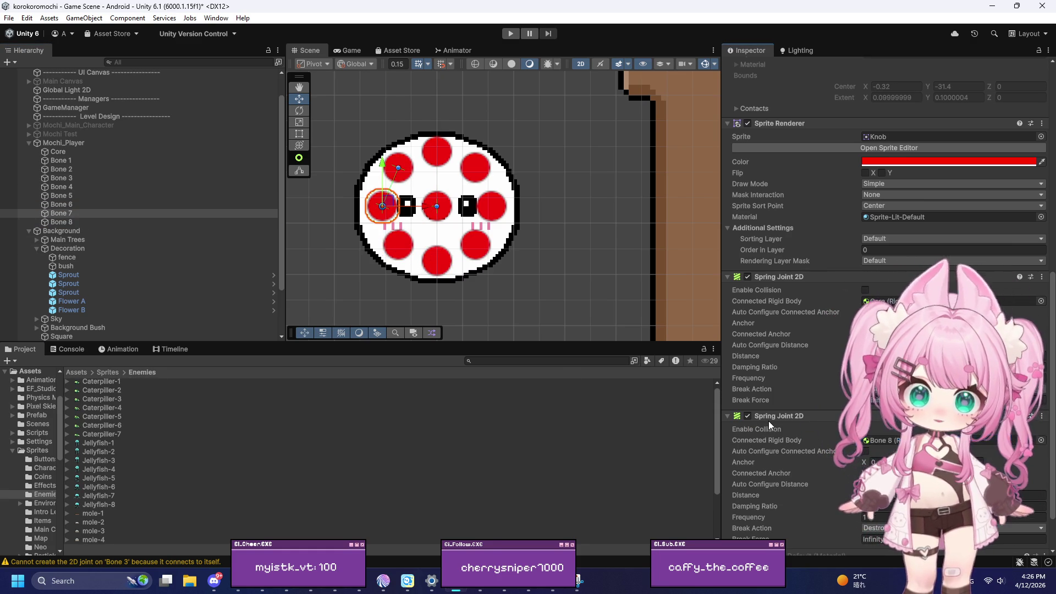
{"action": "left_click", "coordinate": [66, 222]}
{"action": "mouse_move", "coordinate": [56, 149]}
{"action": "left_mouse_down"}
{"action": "mouse_move", "coordinate": [420, 305]}
{"action": "mouse_move", "coordinate": [871, 448]}
{"action": "left_mouse_up"}
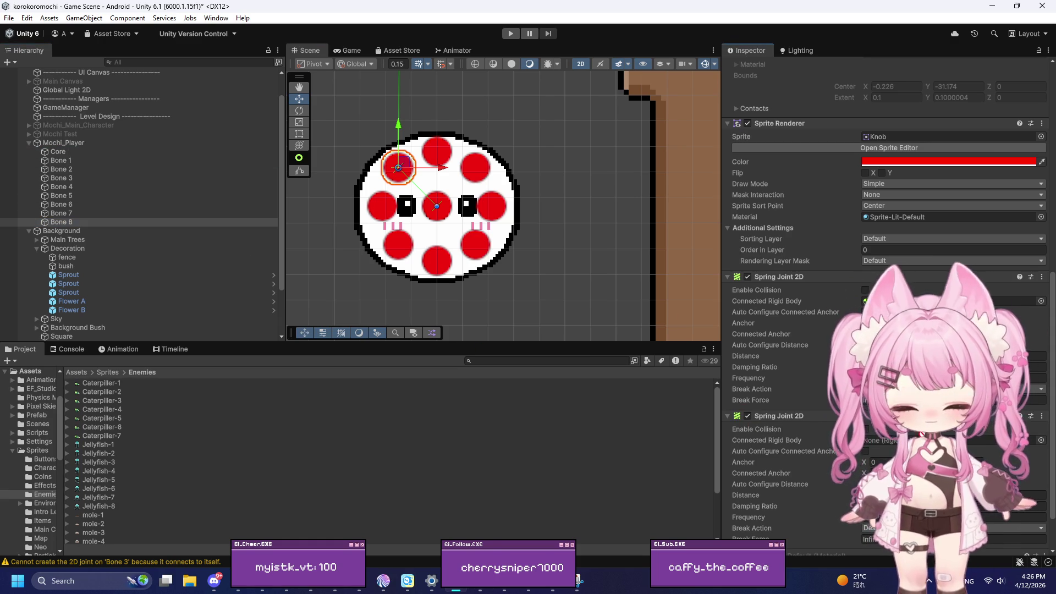
{"action": "left_click_drag", "start_coordinate": [56, 151], "coordinate": [872, 436]}
Give all eight bones' neighbour springs damping 0.6 and frequency 20, then enter Play mode
{"action": "scroll", "coordinate": [424, 220], "scroll_direction": "up", "scroll_amount": 1}
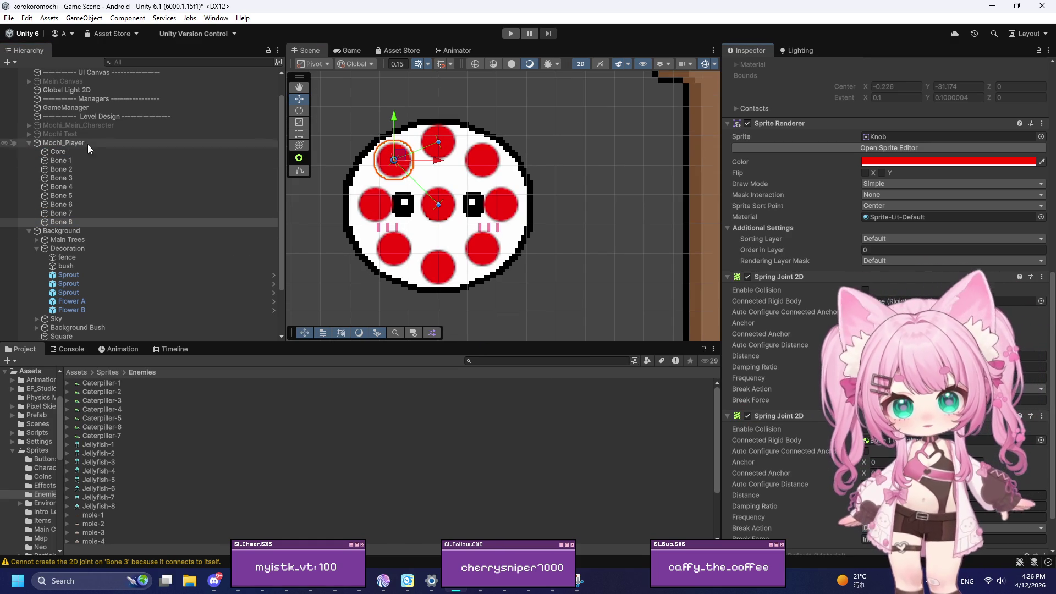
{"action": "left_click", "coordinate": [67, 159]}
{"action": "left_click", "coordinate": [70, 222], "text": "shift"}
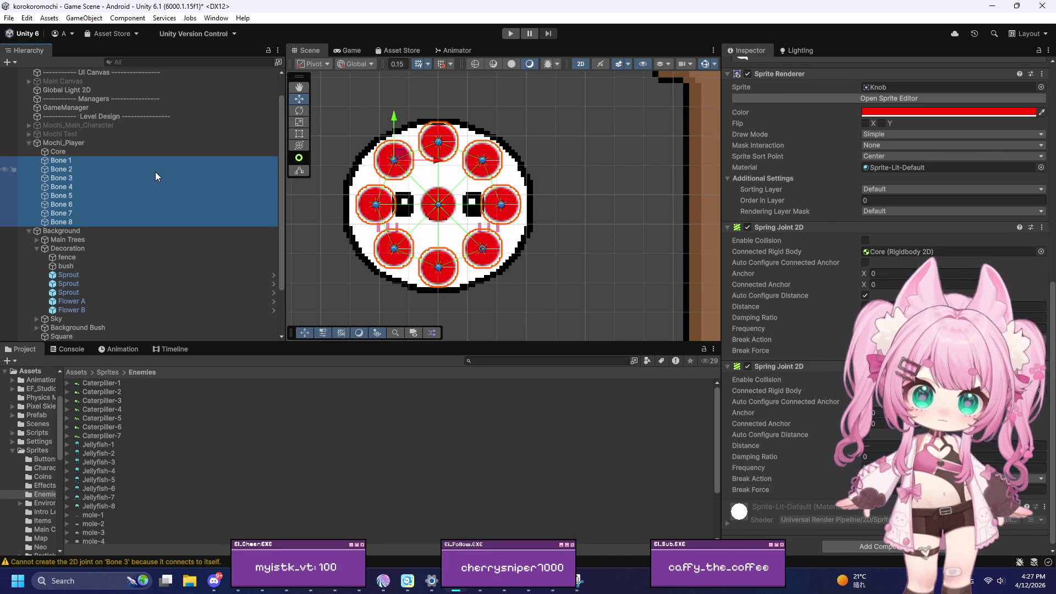
{"action": "left_click", "coordinate": [116, 160]}
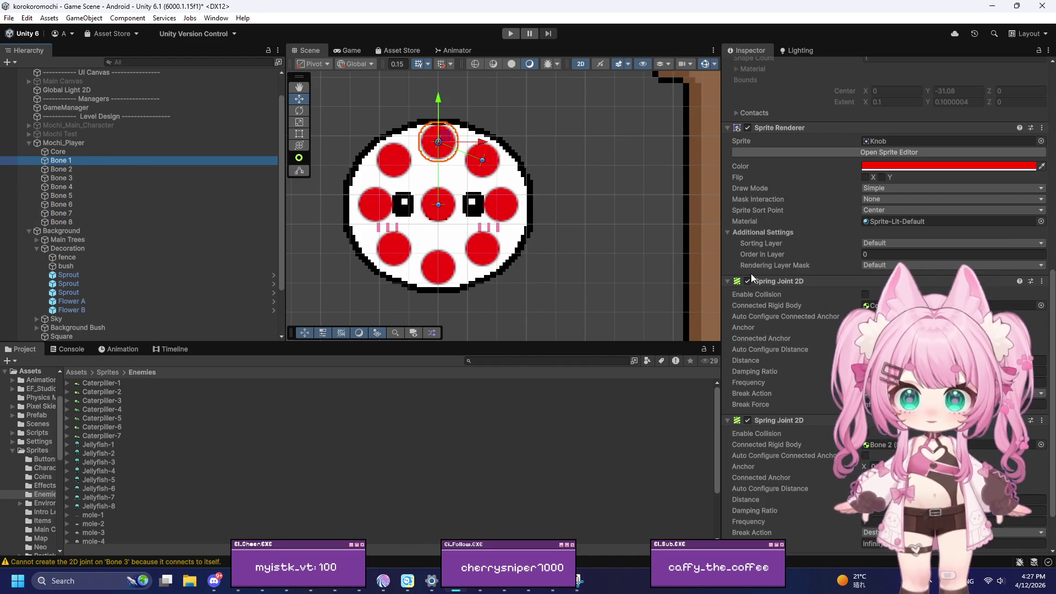
{"action": "scroll", "coordinate": [760, 245], "scroll_direction": "down", "scroll_amount": 3}
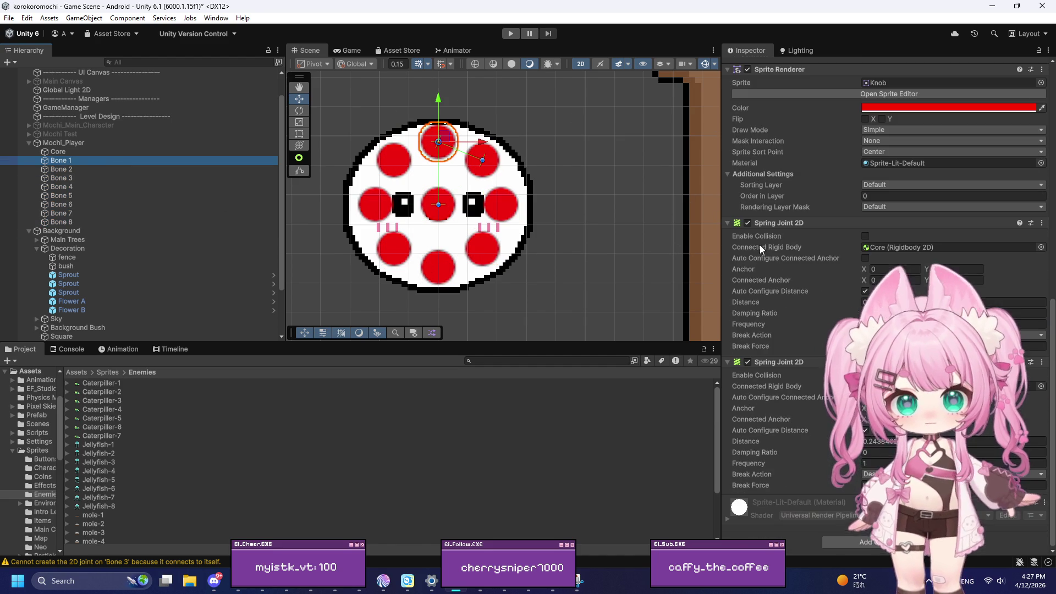
{"action": "left_click", "coordinate": [61, 221], "text": "shift"}
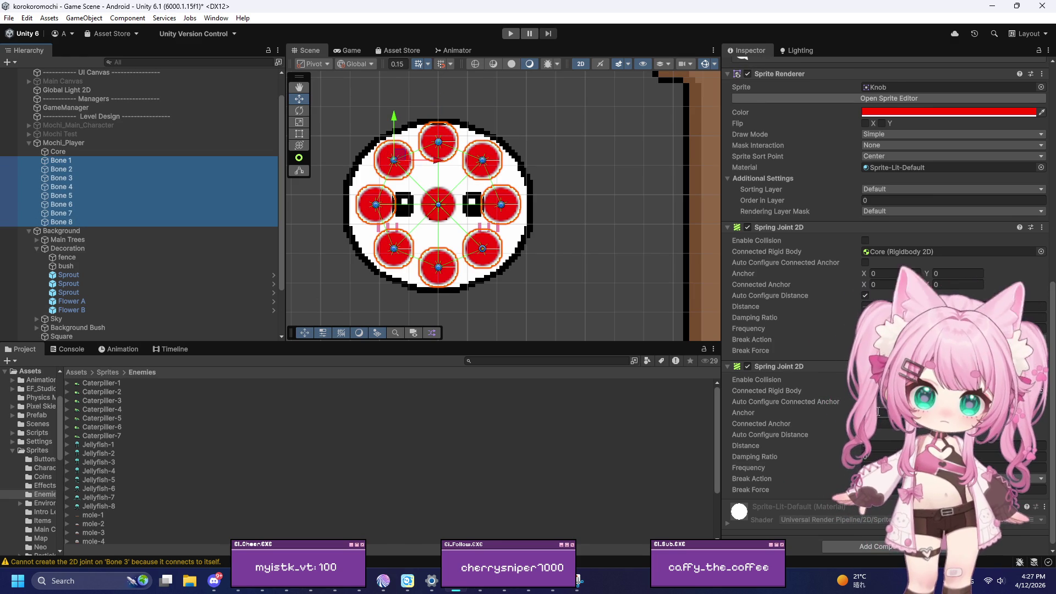
{"action": "left_click", "coordinate": [1017, 328]}
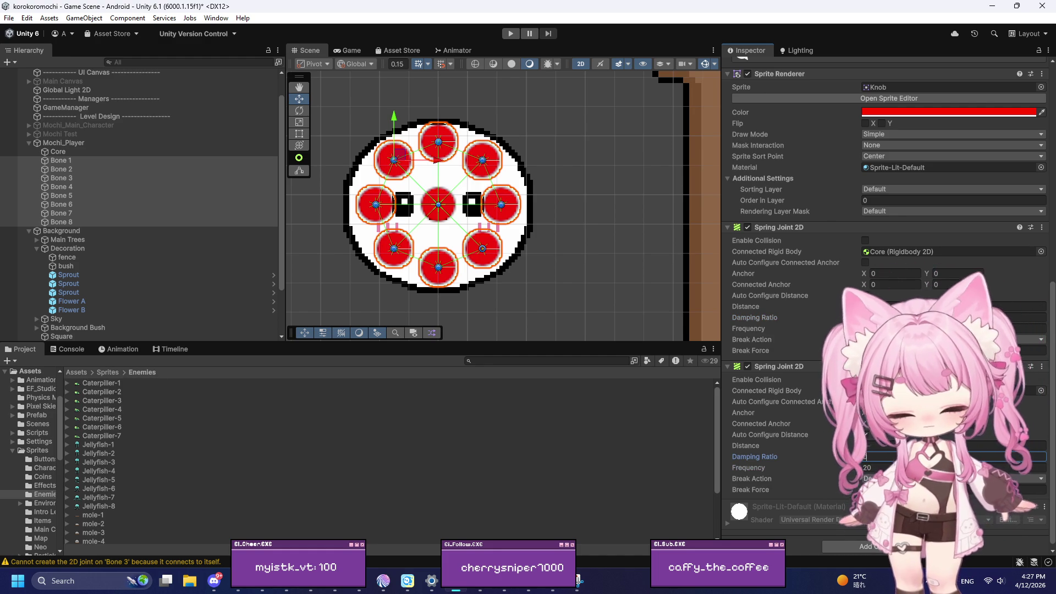
{"action": "left_click", "coordinate": [510, 34]}
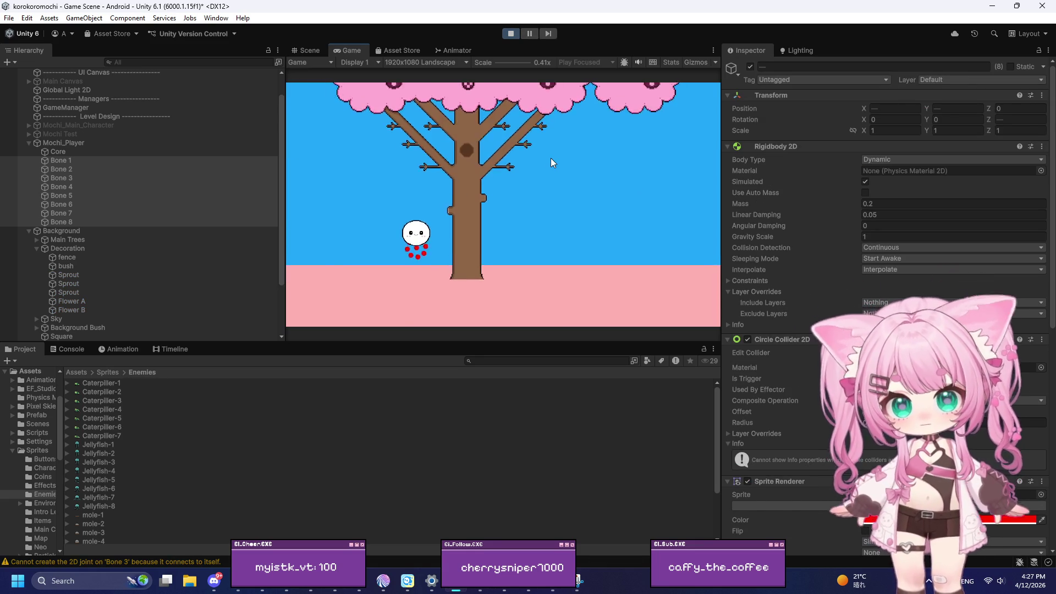
Roll the mochi right and left several times with the arrow keys, then stop the game
{"action": "key", "text": "Right"}
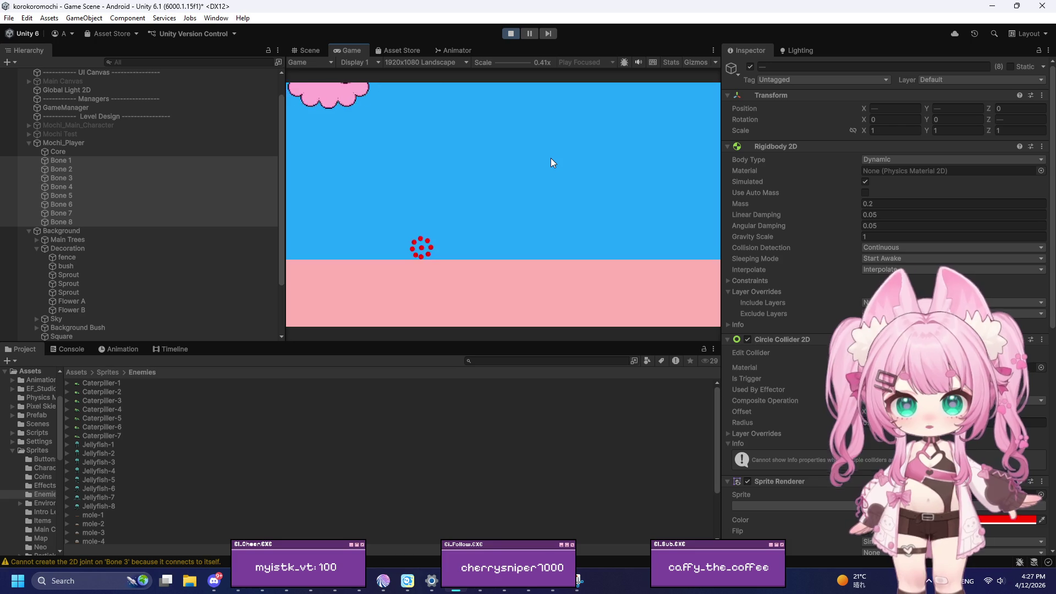
{"action": "key", "text": "Left"}
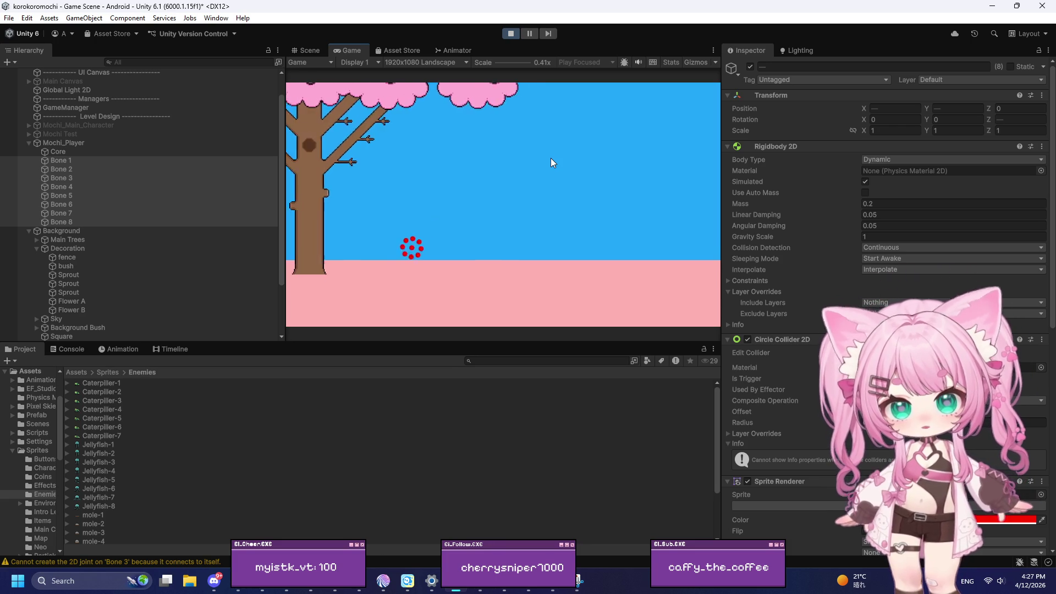
{"action": "key", "text": "Right"}
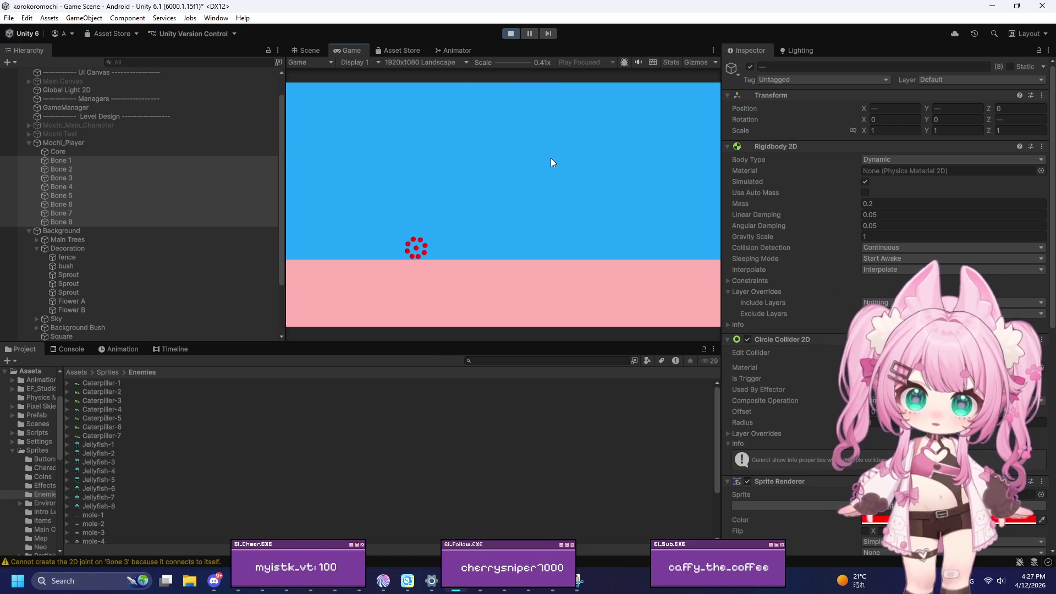
{"action": "key", "text": "Left"}
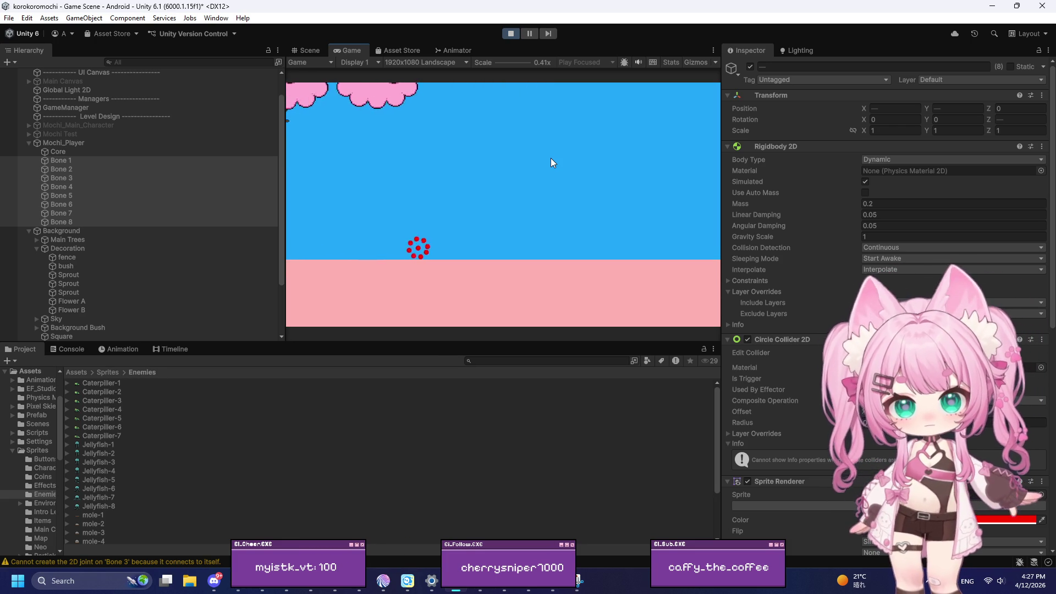
{"action": "key", "text": "Right"}
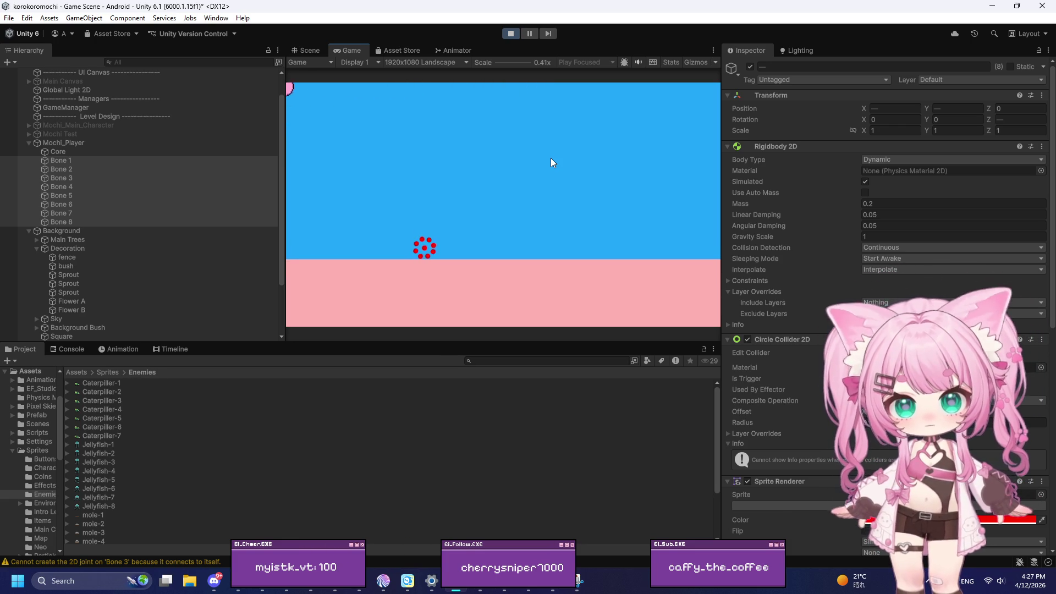
{"action": "key", "text": "Left"}
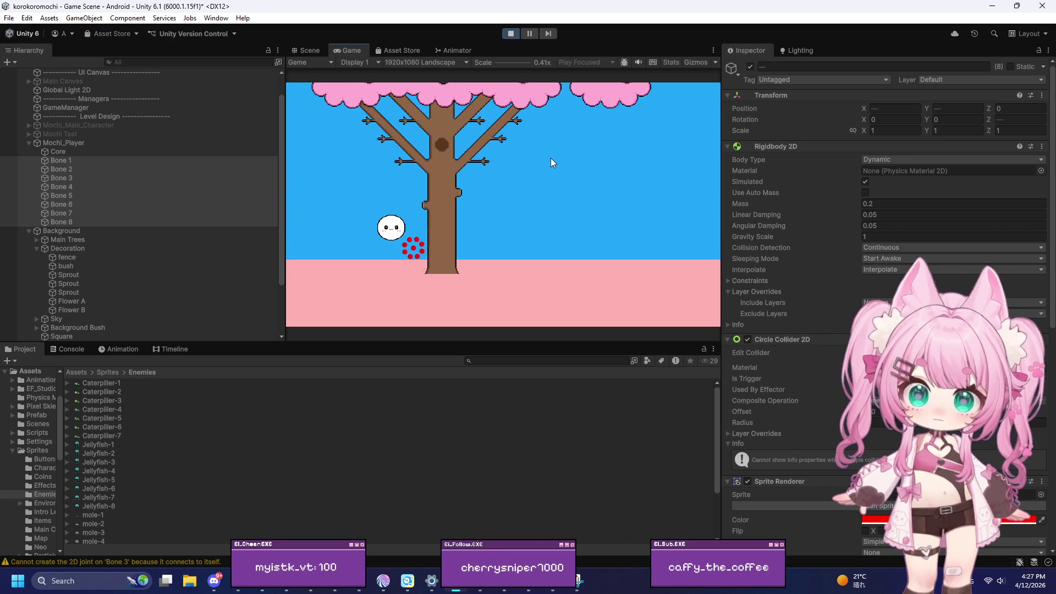
{"action": "key", "text": "Right"}
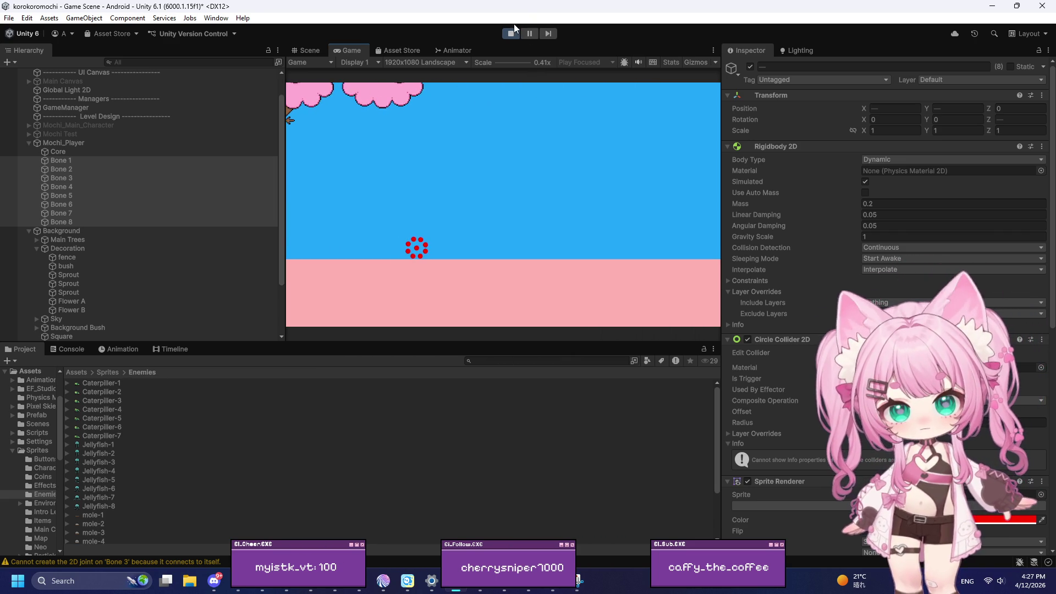
{"action": "left_click", "coordinate": [510, 34]}
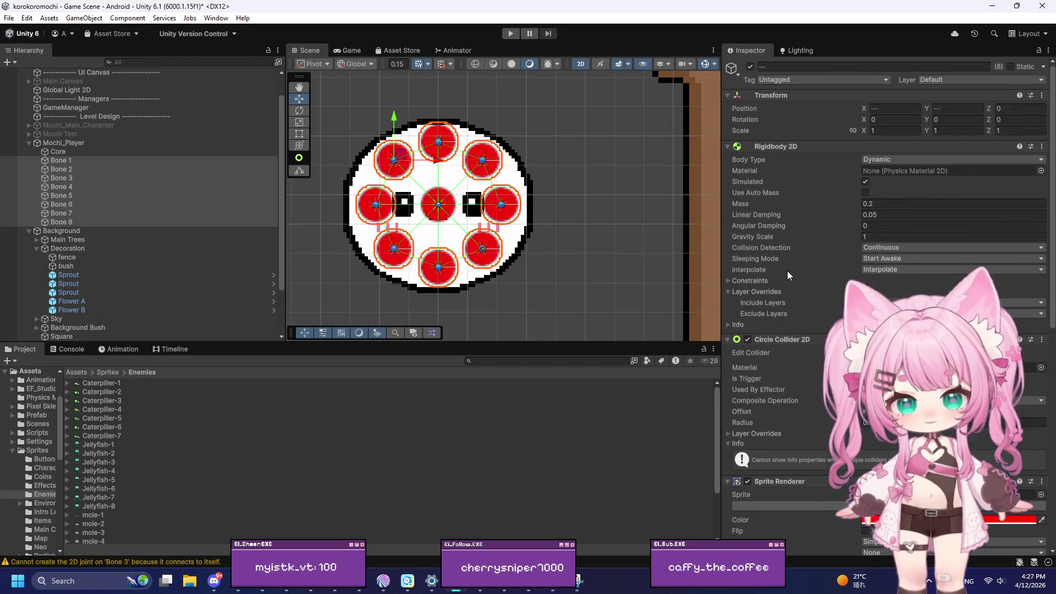
{"action": "scroll", "coordinate": [787, 270], "scroll_direction": "down", "scroll_amount": 10}
{"action": "scroll", "coordinate": [780, 233], "scroll_direction": "down", "scroll_amount": 1}
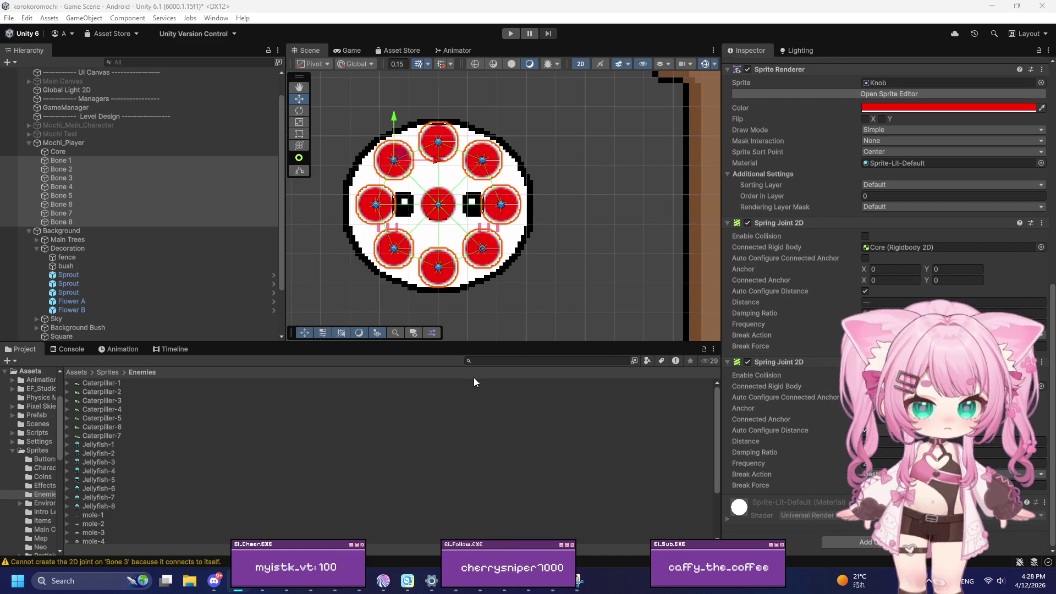
Dismiss the Windows search and select Bone 1 in the Hierarchy
{"action": "left_click", "coordinate": [79, 580]}
{"action": "type", "text": "sna"}
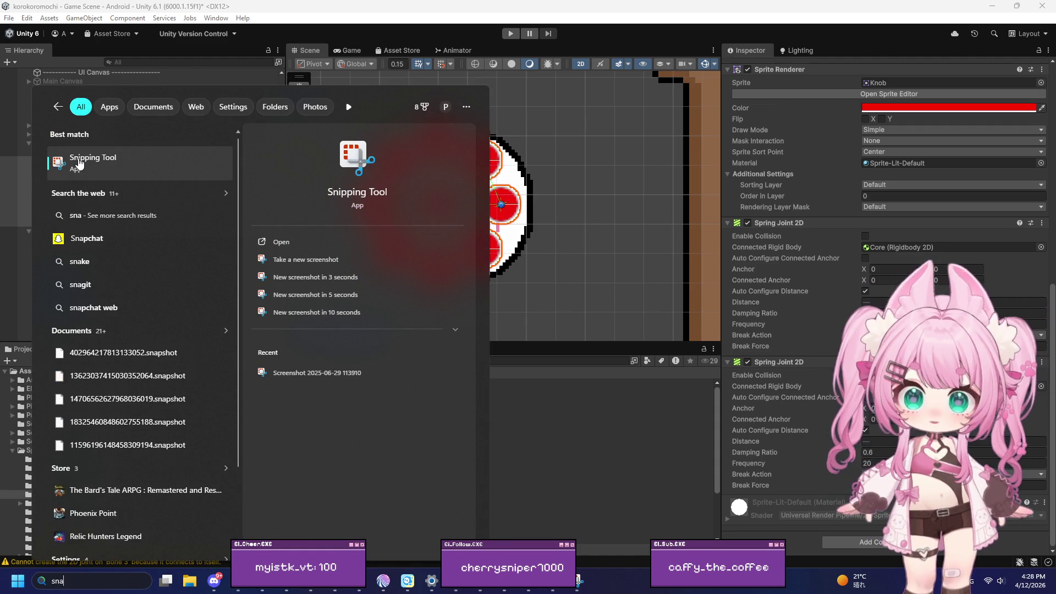
{"action": "key", "text": "Escape"}
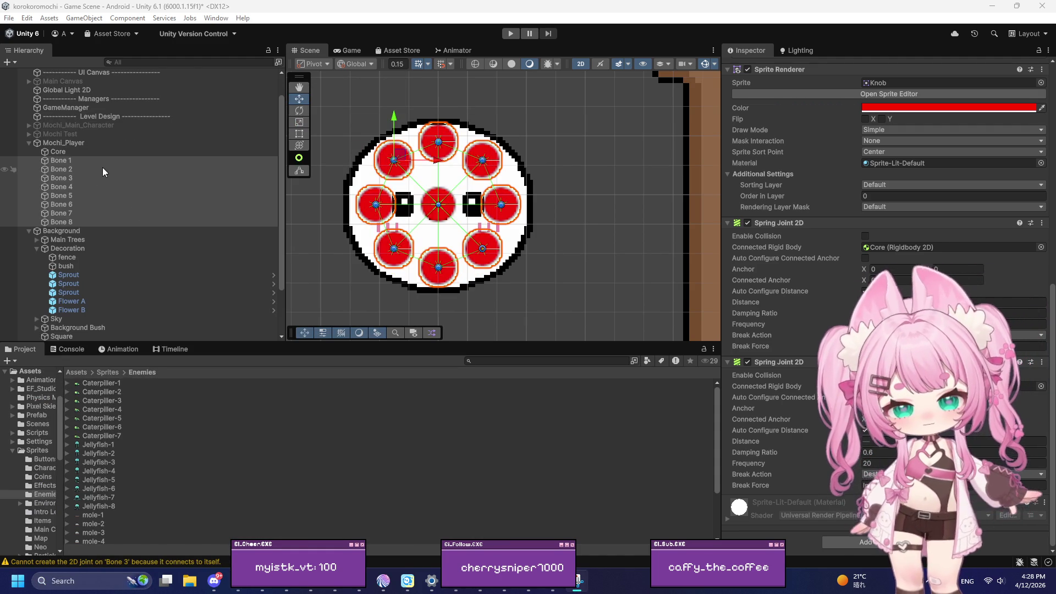
{"action": "left_click", "coordinate": [103, 168]}
{"action": "left_click", "coordinate": [109, 160]}
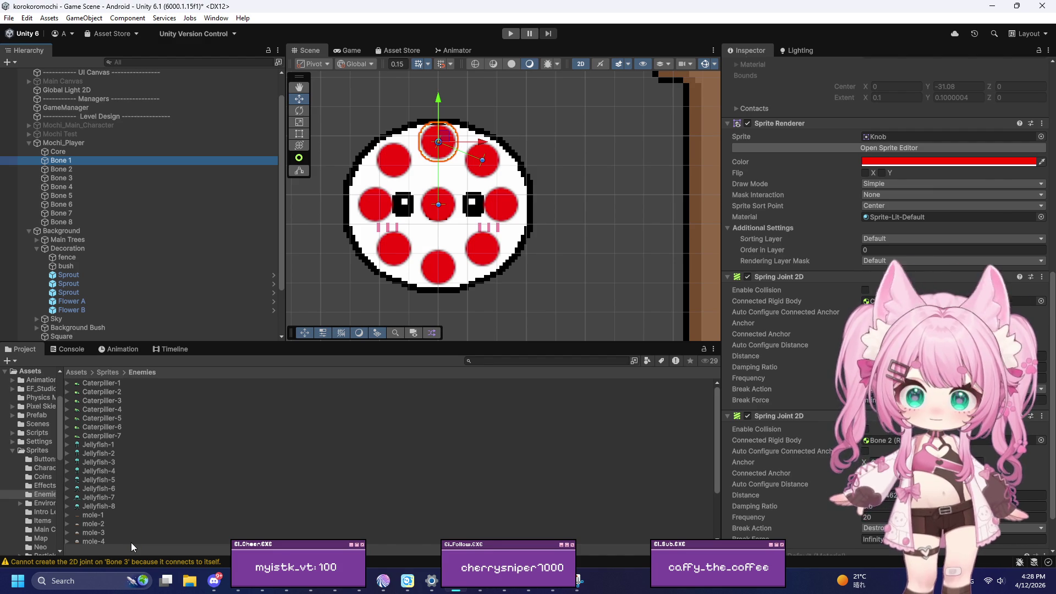
Snip Bone 1's Spring Joint settings, then scroll the Inspector back to its Transform and Rigidbody 2D
{"action": "left_click", "coordinate": [97, 582]}
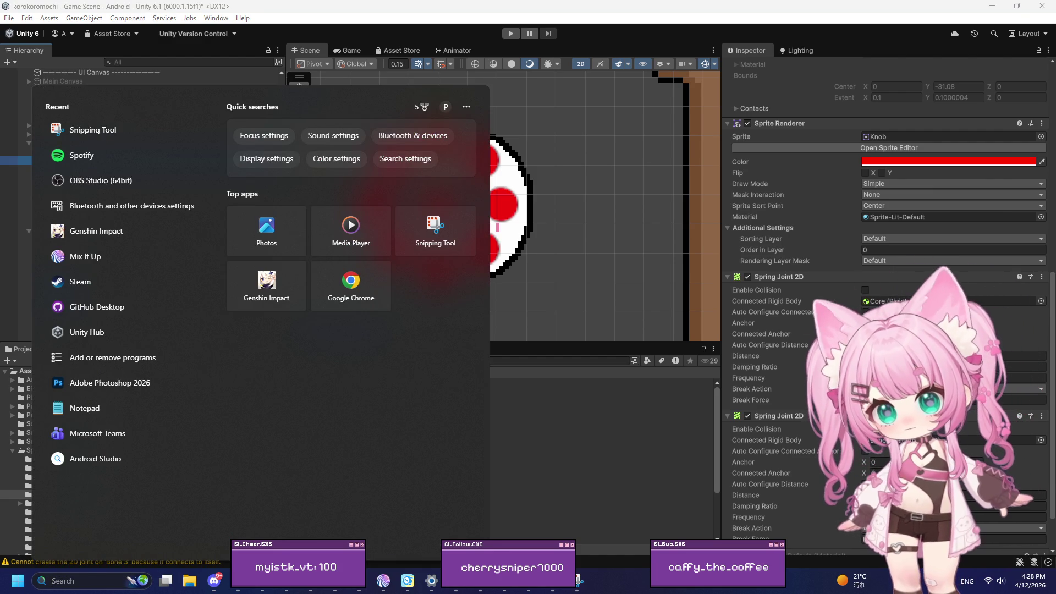
{"action": "key", "text": "super+shift+s"}
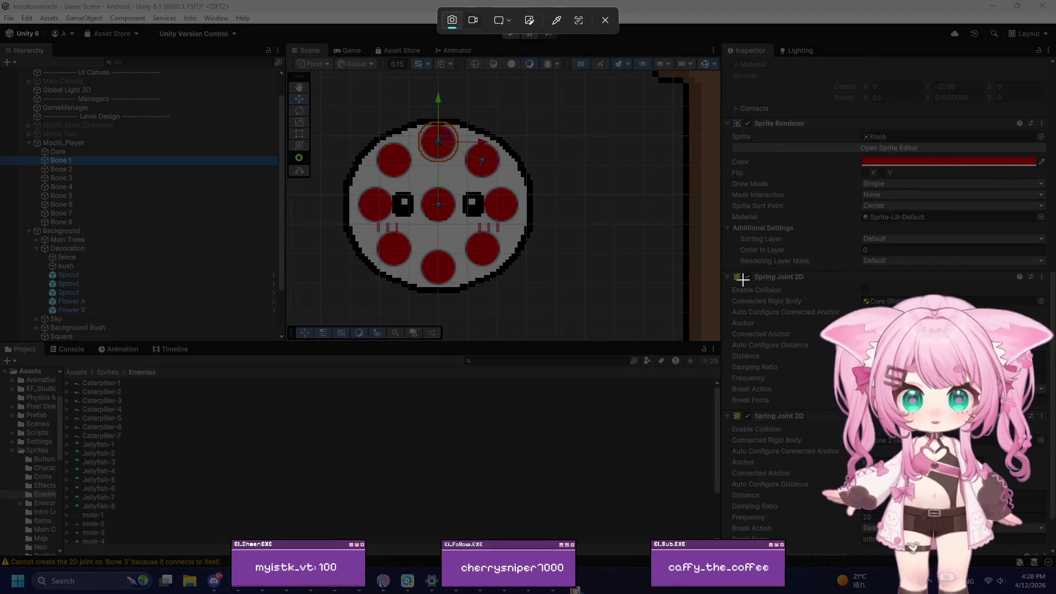
{"action": "mouse_move", "coordinate": [729, 269]}
{"action": "left_mouse_down"}
{"action": "mouse_move", "coordinate": [1053, 531]}
{"action": "mouse_move", "coordinate": [1053, 555]}
{"action": "left_mouse_up"}
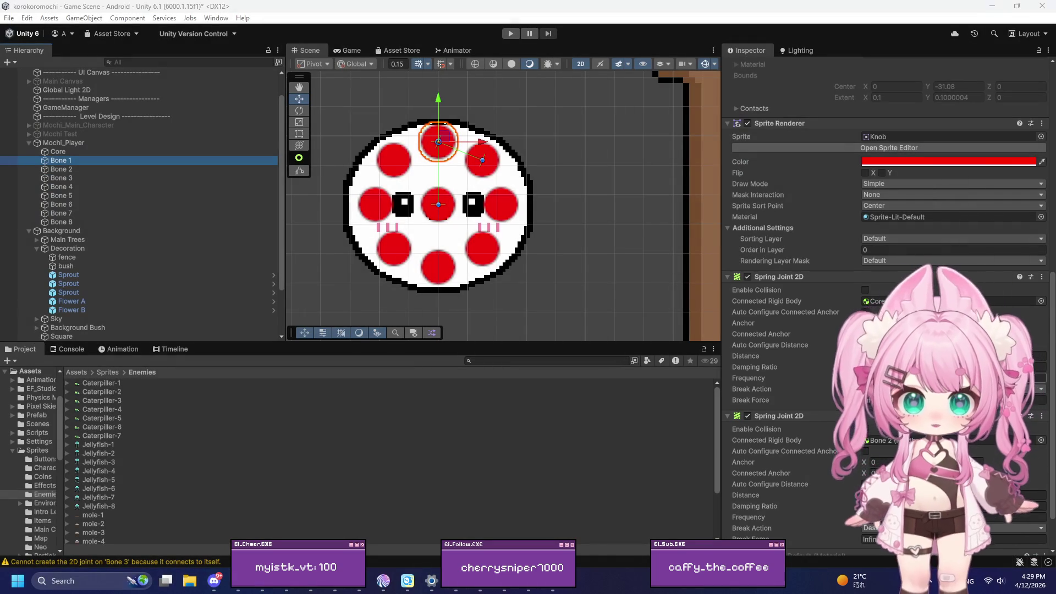
{"action": "scroll", "coordinate": [854, 312], "scroll_direction": "up", "scroll_amount": 9}
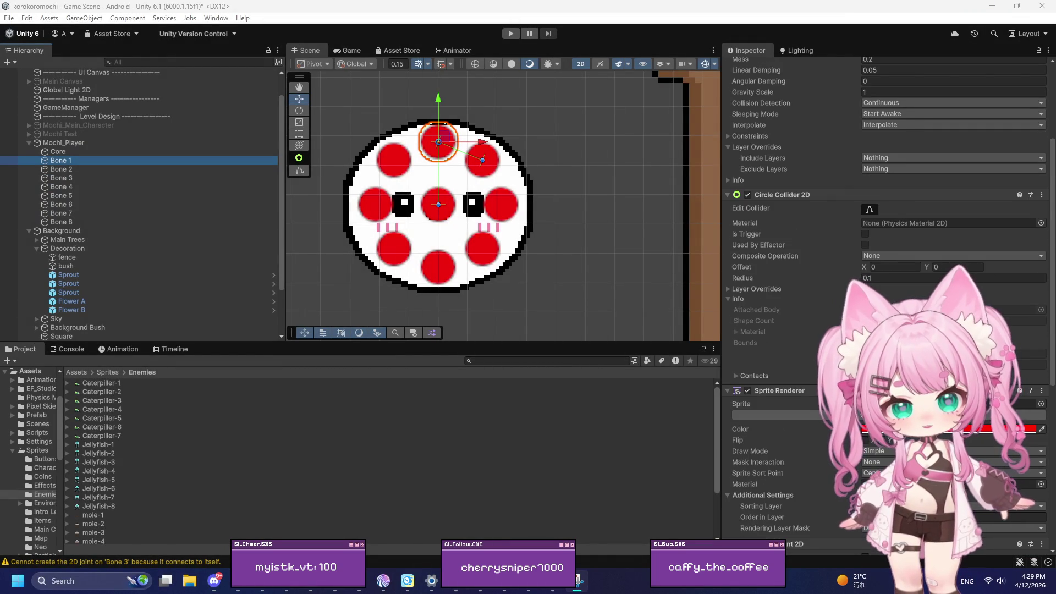
{"action": "scroll", "coordinate": [815, 303], "scroll_direction": "up", "scroll_amount": 5}
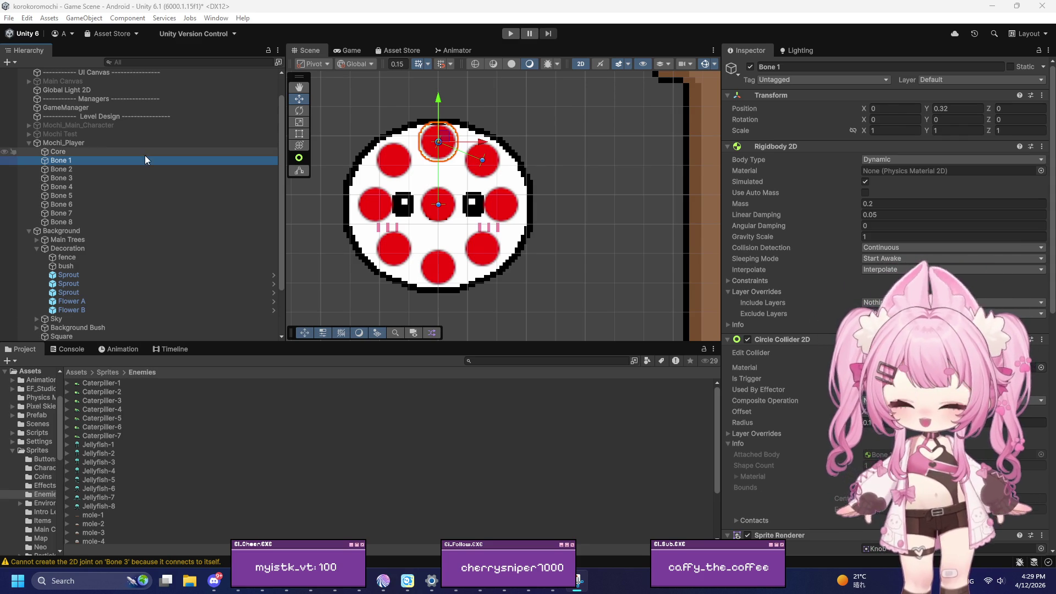
Select Core and snip its Rigidbody 2D settings with Snipping Tool
{"action": "left_click", "coordinate": [59, 152]}
{"action": "left_click", "coordinate": [54, 578]}
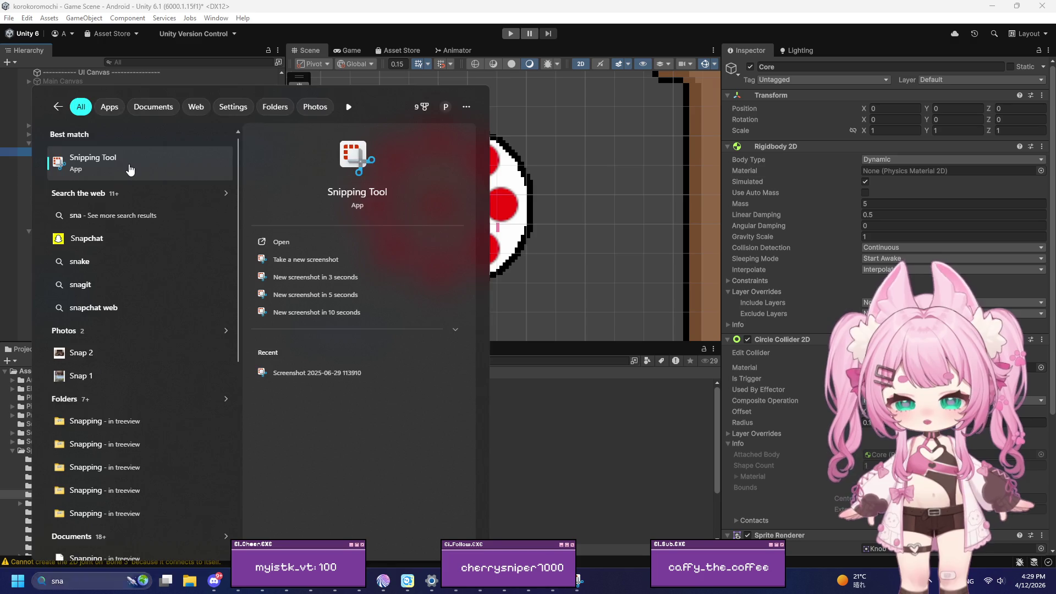
{"action": "left_click", "coordinate": [148, 166]}
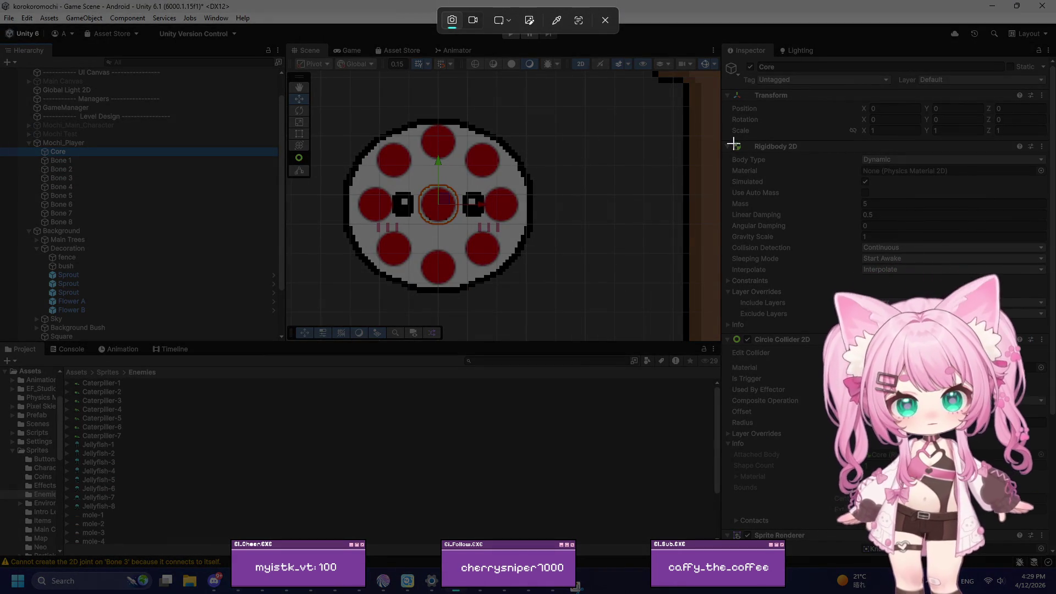
{"action": "mouse_move", "coordinate": [726, 139]}
{"action": "left_mouse_down"}
{"action": "mouse_move", "coordinate": [1031, 283]}
{"action": "mouse_move", "coordinate": [1050, 333]}
{"action": "mouse_move", "coordinate": [1053, 542]}
{"action": "mouse_move", "coordinate": [1054, 529]}
{"action": "left_mouse_up"}
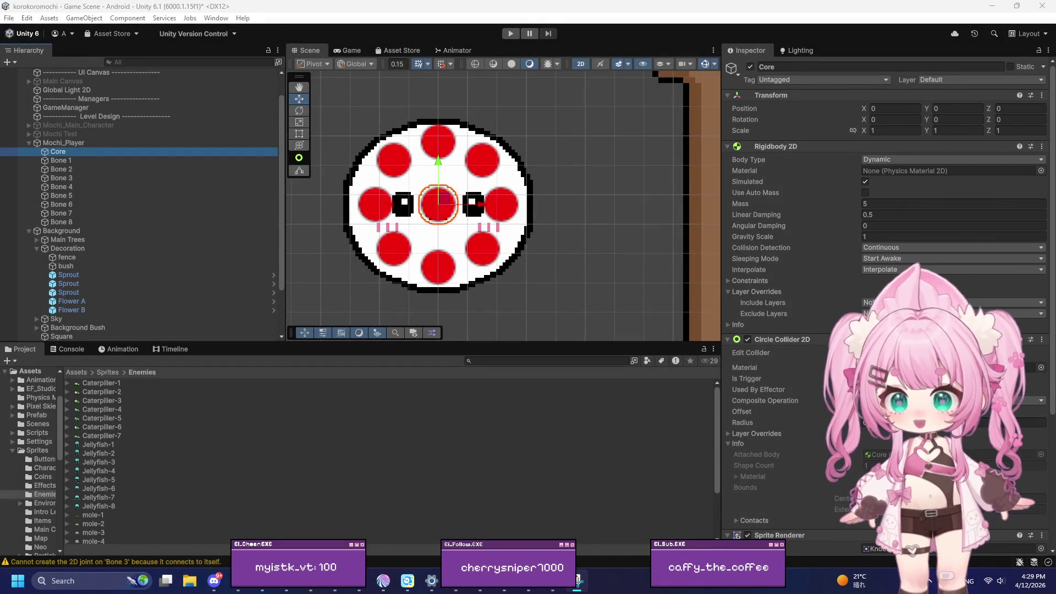
Select Bone 1 and snip its Rigidbody 2D physics settings with Snipping Tool
{"action": "left_click", "coordinate": [60, 160]}
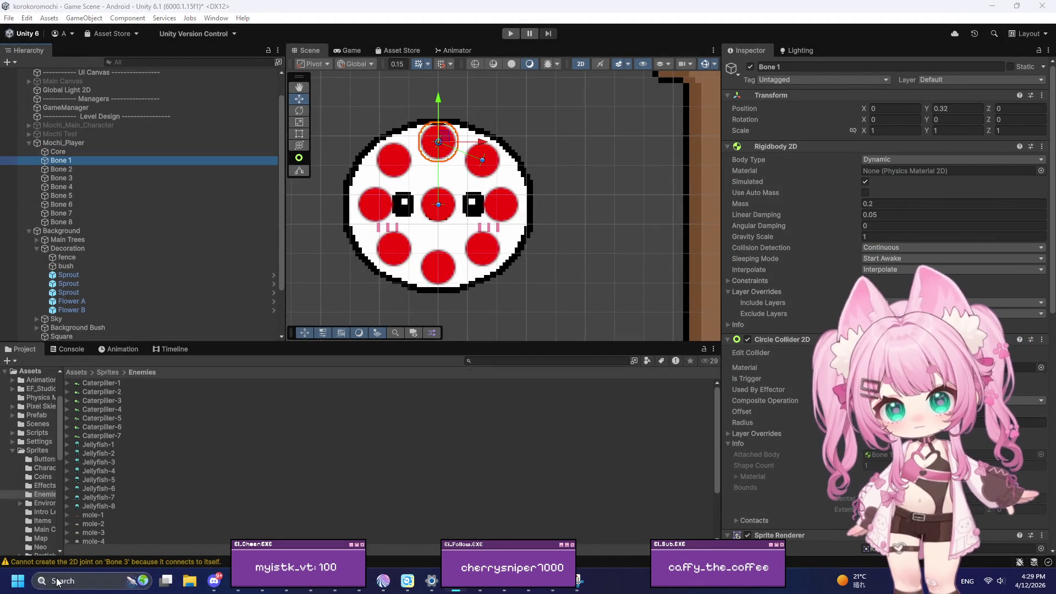
{"action": "left_click", "coordinate": [57, 578]}
{"action": "type", "text": "sna"}
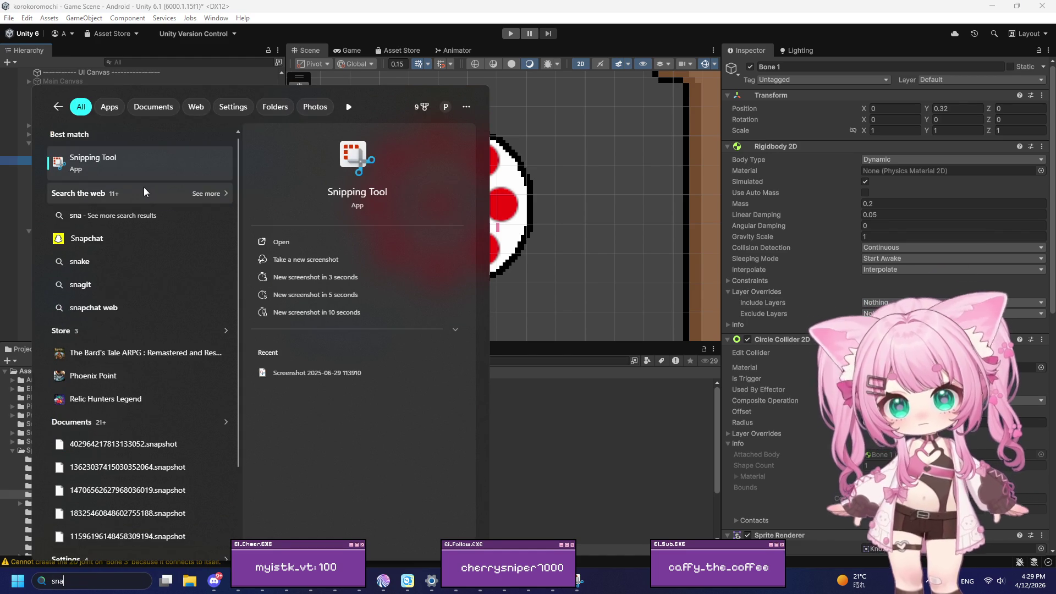
{"action": "left_click", "coordinate": [134, 168]}
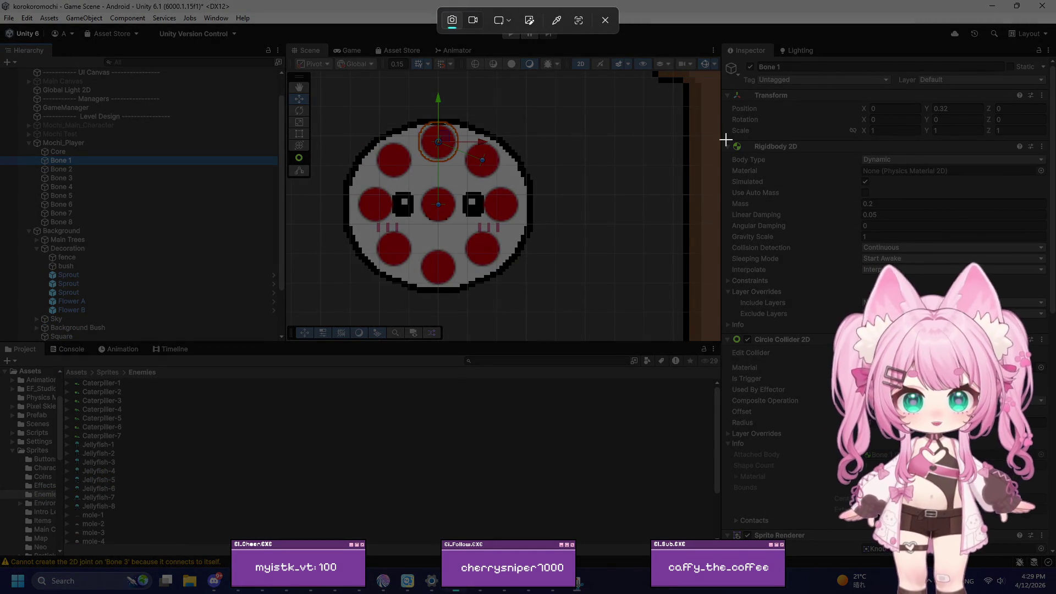
{"action": "mouse_move", "coordinate": [726, 139]}
{"action": "left_mouse_down"}
{"action": "mouse_move", "coordinate": [1013, 335]}
{"action": "mouse_move", "coordinate": [1053, 530]}
{"action": "left_mouse_up"}
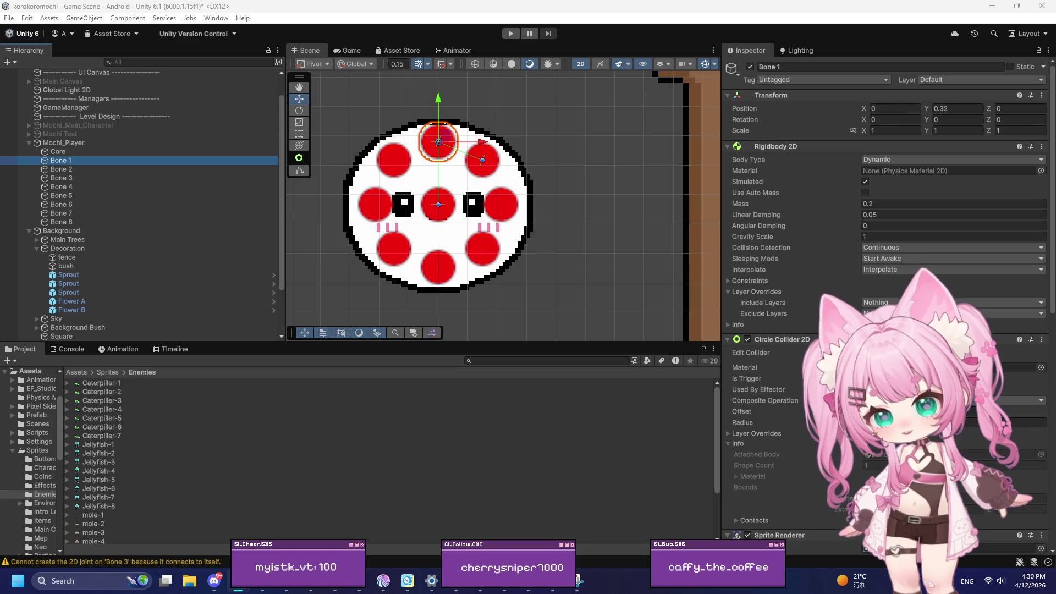
{"action": "left_click", "coordinate": [551, 589]}
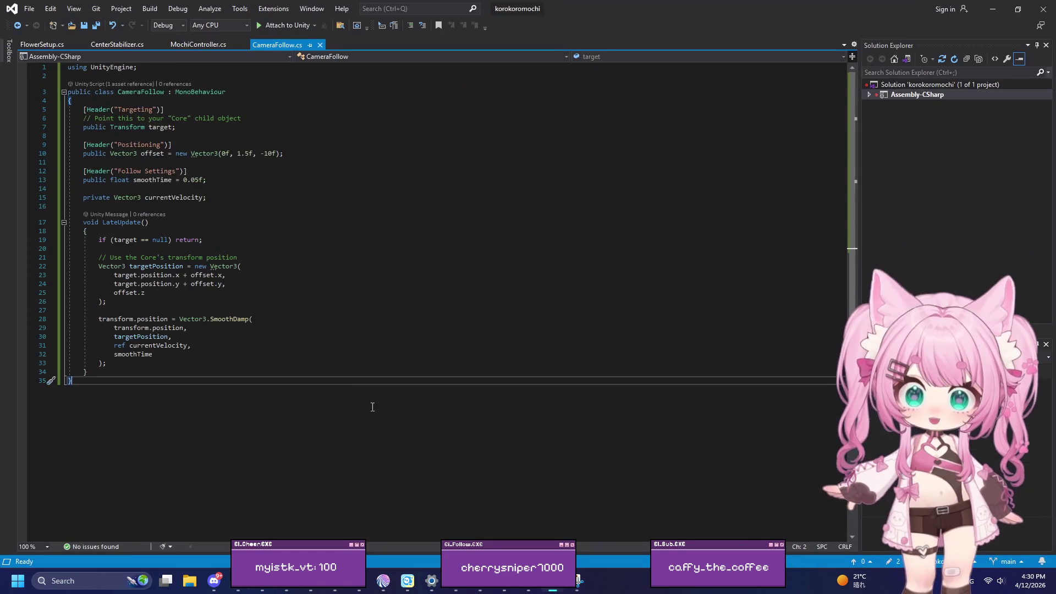
Open the MochiController.cs tab, select all its code with Ctrl+A, and switch back to Unity
{"action": "left_click", "coordinate": [190, 45]}
{"action": "left_click", "coordinate": [278, 191]}
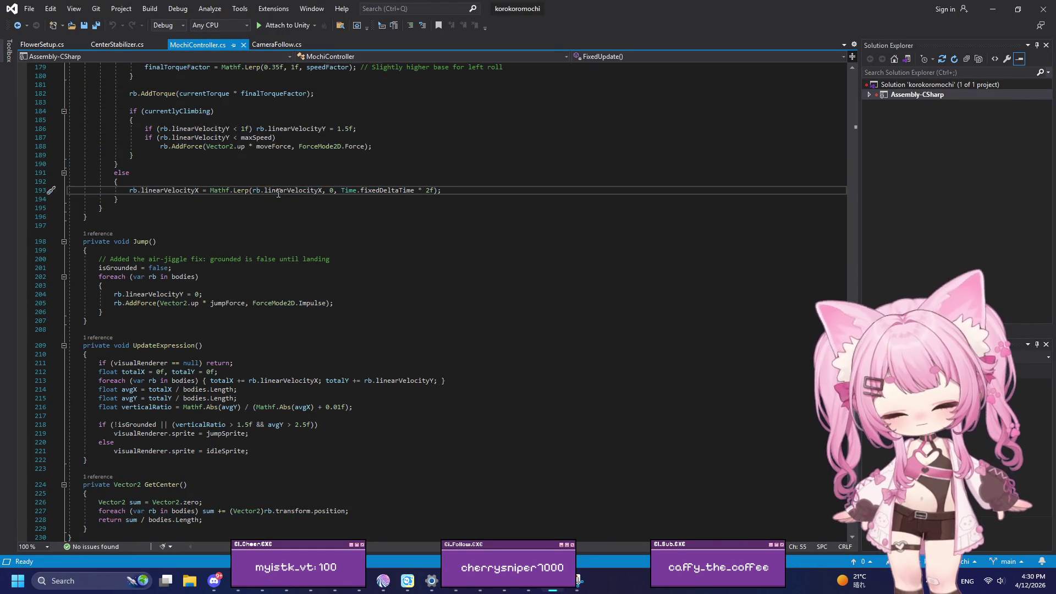
{"action": "key", "text": "ctrl+a"}
{"action": "key", "text": "alt+Tab"}
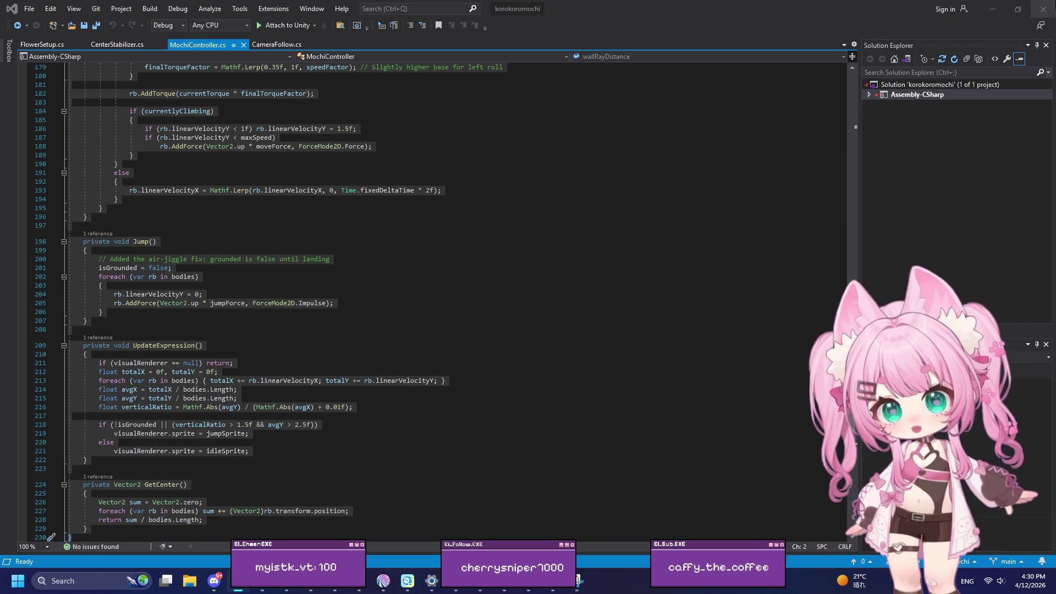
{"action": "double_click", "coordinate": [967, 17]}
{"action": "left_click", "coordinate": [956, 33]}
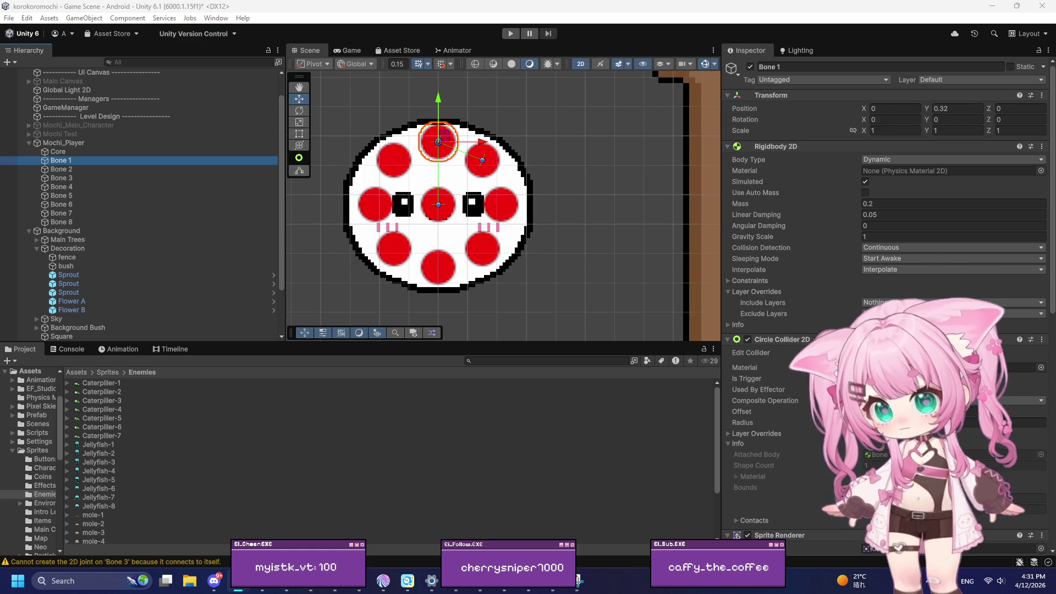
In Assets > Physics Material, set Mochi Bones Material 2D friction to 0.6, leaving bounciness at 0.1
{"action": "left_click", "coordinate": [72, 371]}
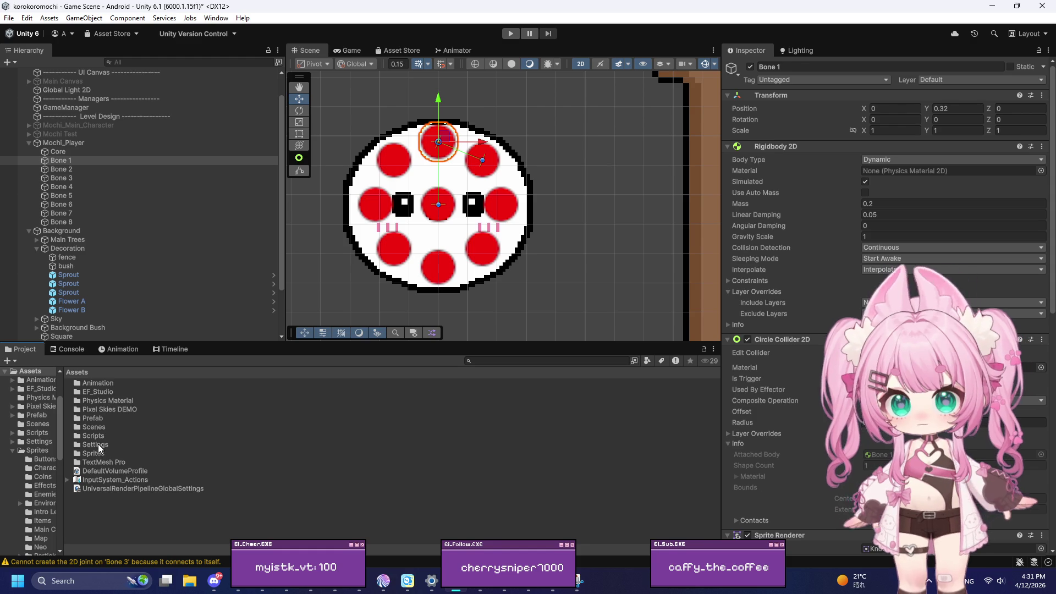
{"action": "double_click", "coordinate": [107, 401]}
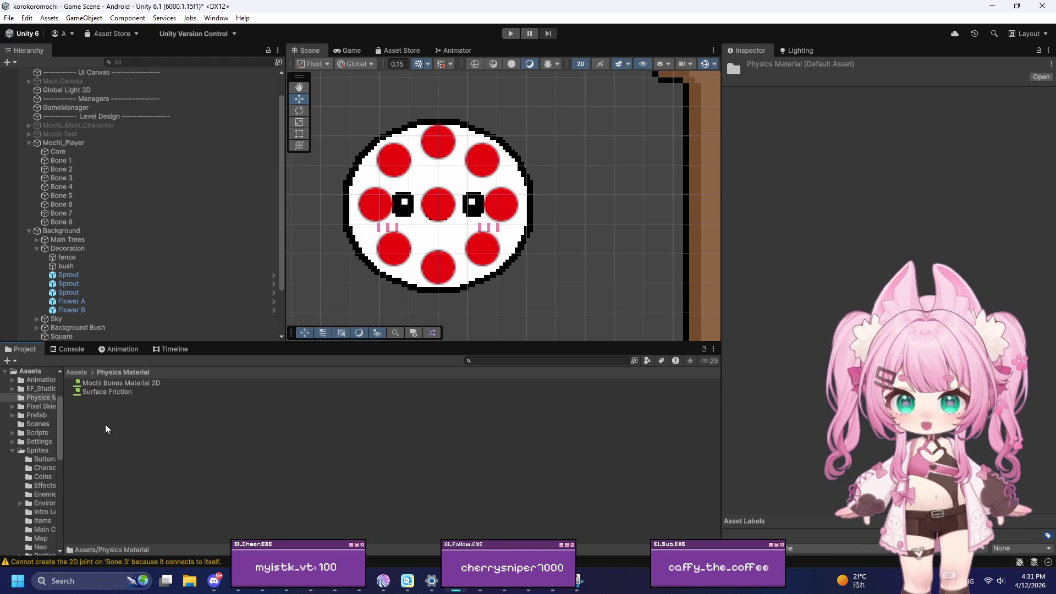
{"action": "left_click", "coordinate": [122, 384]}
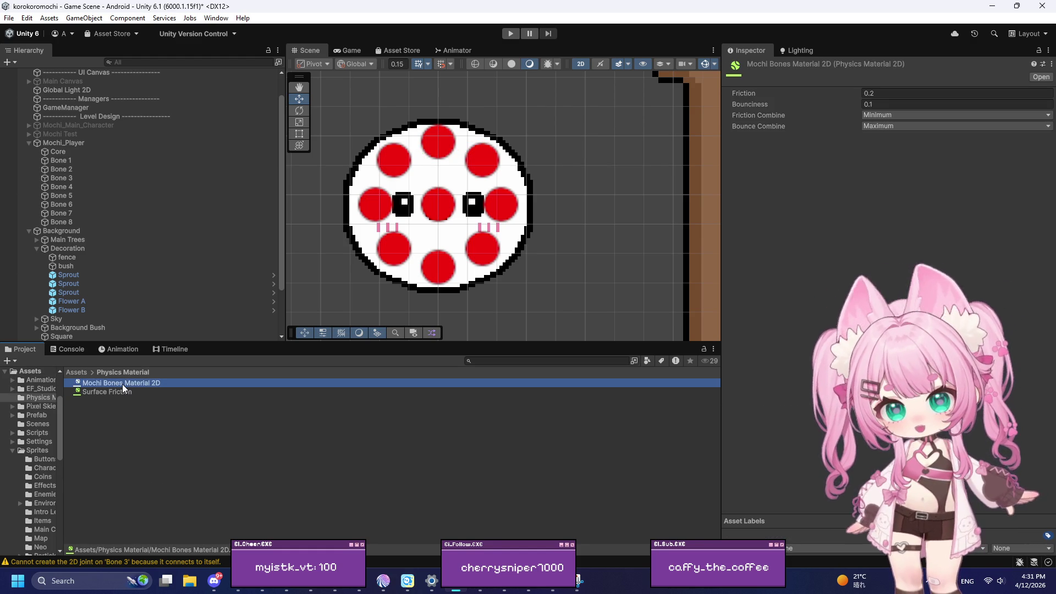
{"action": "left_click", "coordinate": [890, 91]}
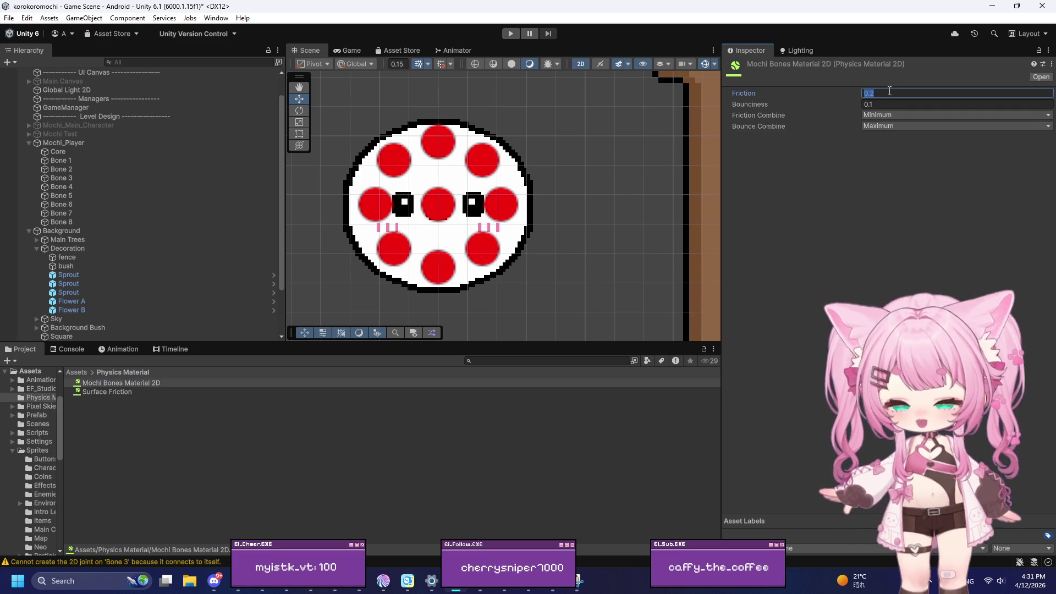
{"action": "type", "text": "0.6"}
{"action": "left_click", "coordinate": [897, 104]}
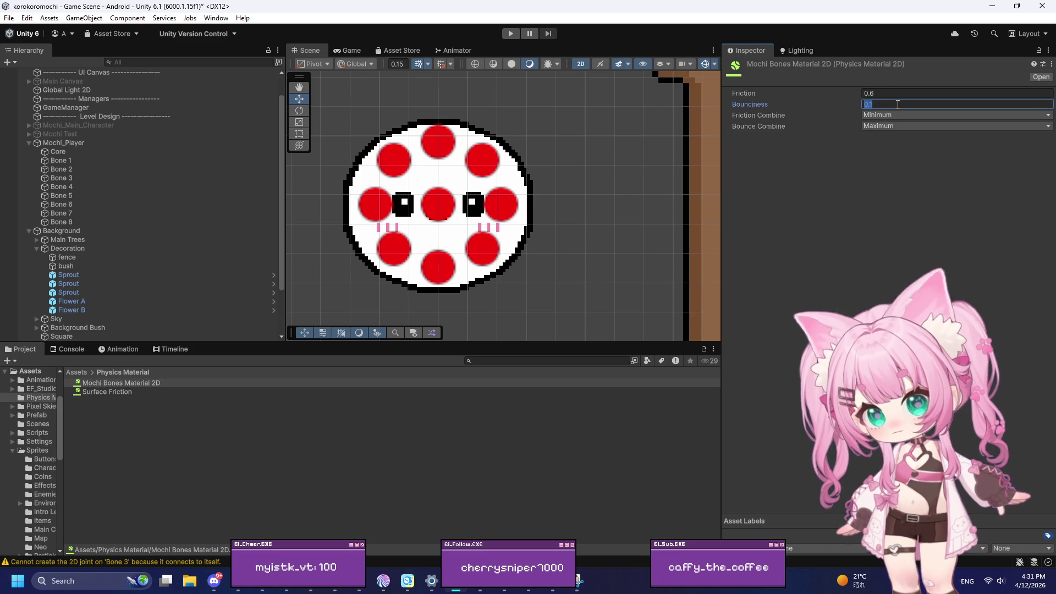
{"action": "type", "text": "0"}
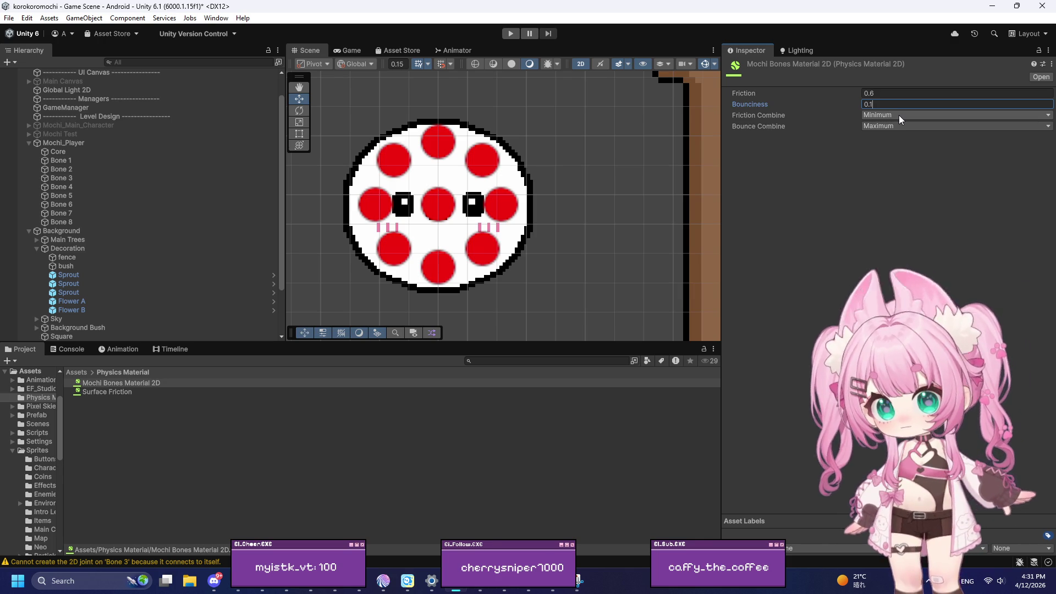
{"action": "key", "text": "alt+Tab"}
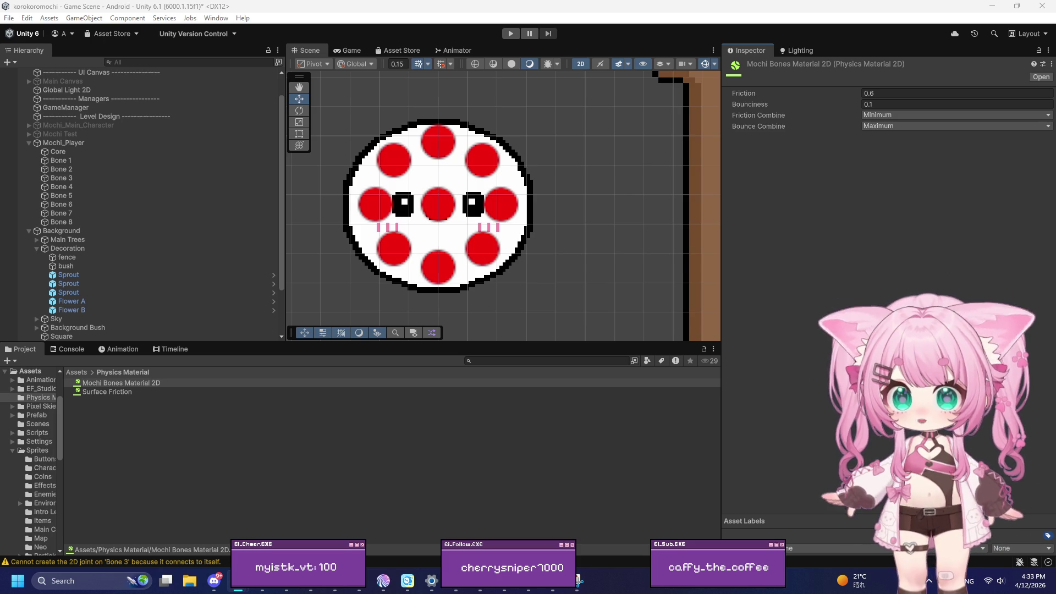
{"action": "left_click", "coordinate": [880, 104]}
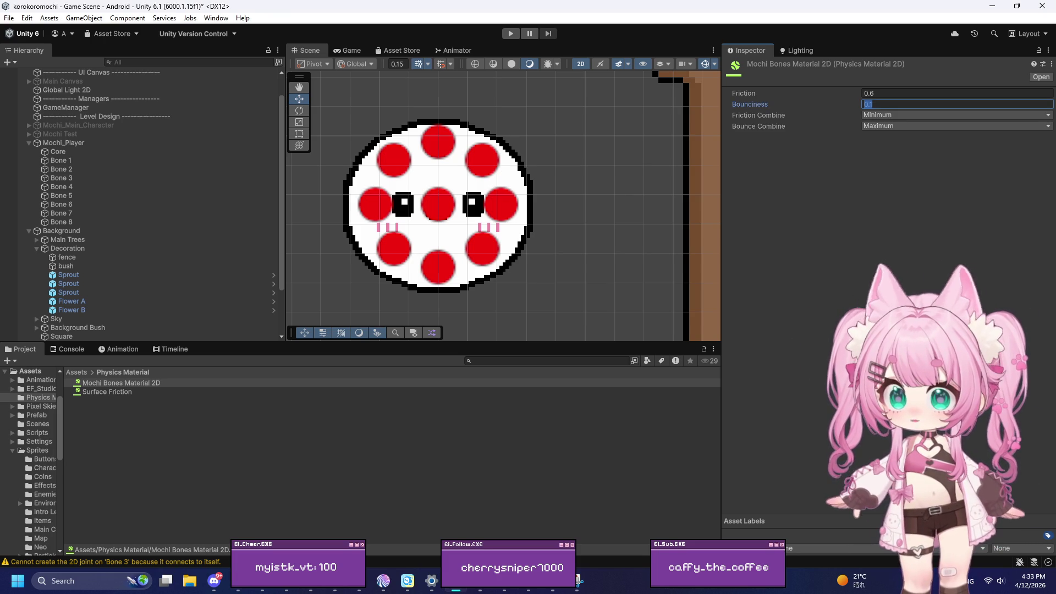
{"action": "key", "text": "alt+Tab"}
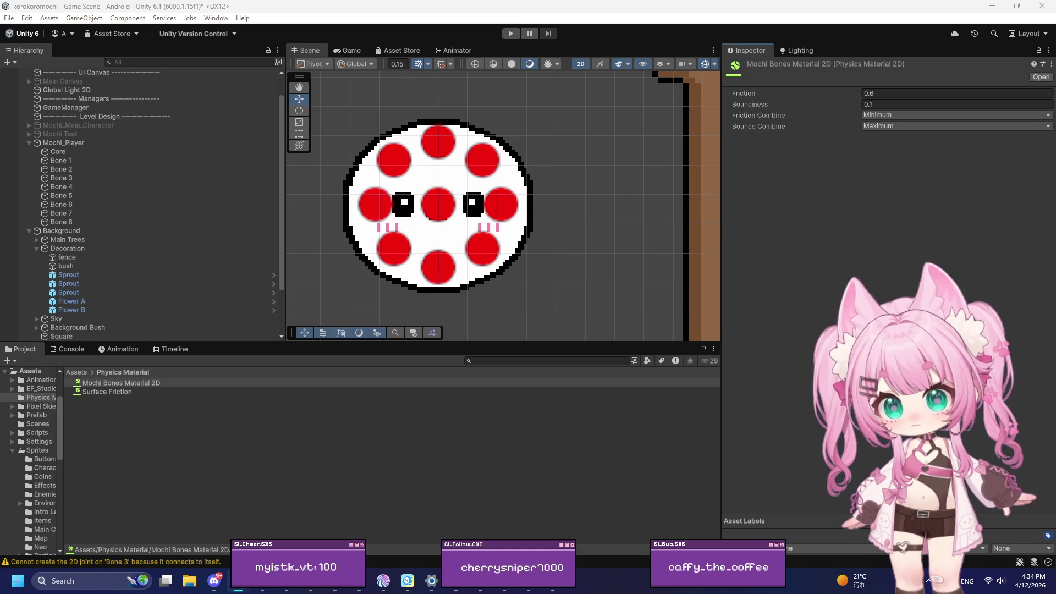
{"action": "left_click", "coordinate": [238, 581]}
{"action": "left_click", "coordinate": [237, 581]}
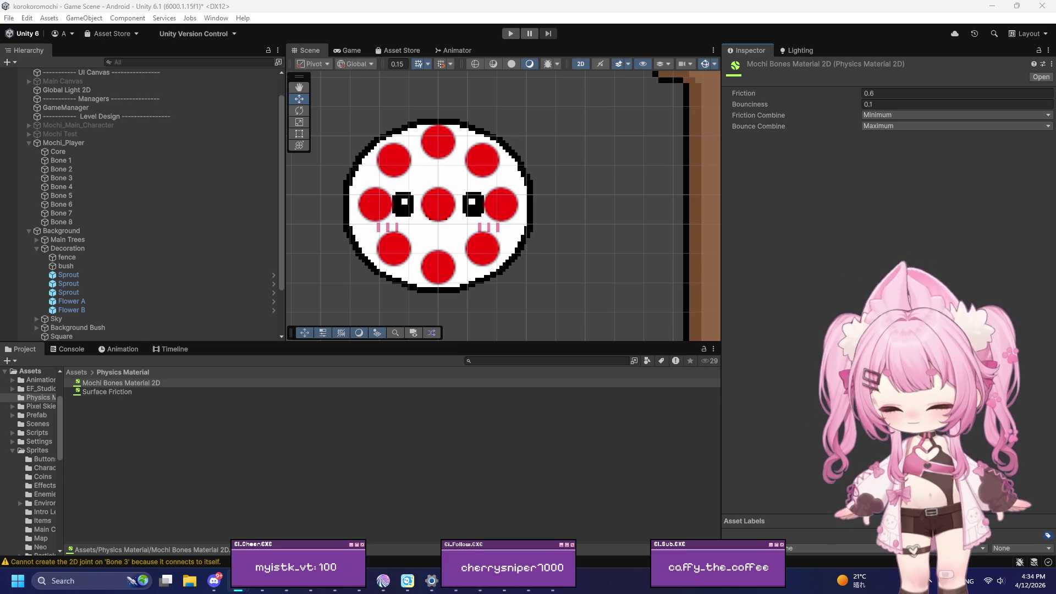
Give Core and the eight bones Surface Friction, then show Bone 1–8's mass 0.2, damping 0.05
{"action": "left_click", "coordinate": [84, 151]}
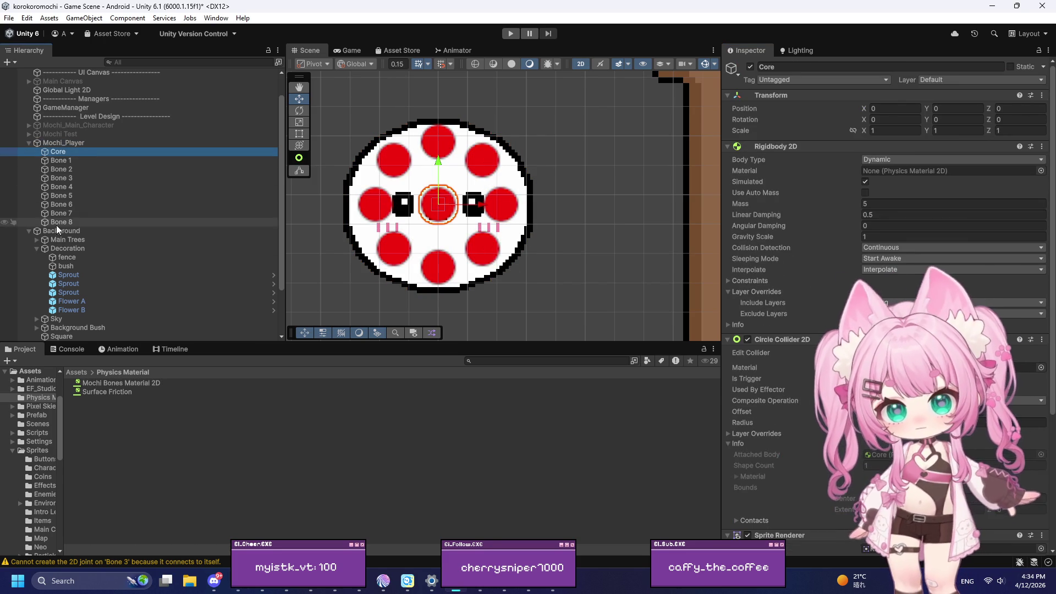
{"action": "left_click", "coordinate": [59, 222], "text": "shift"}
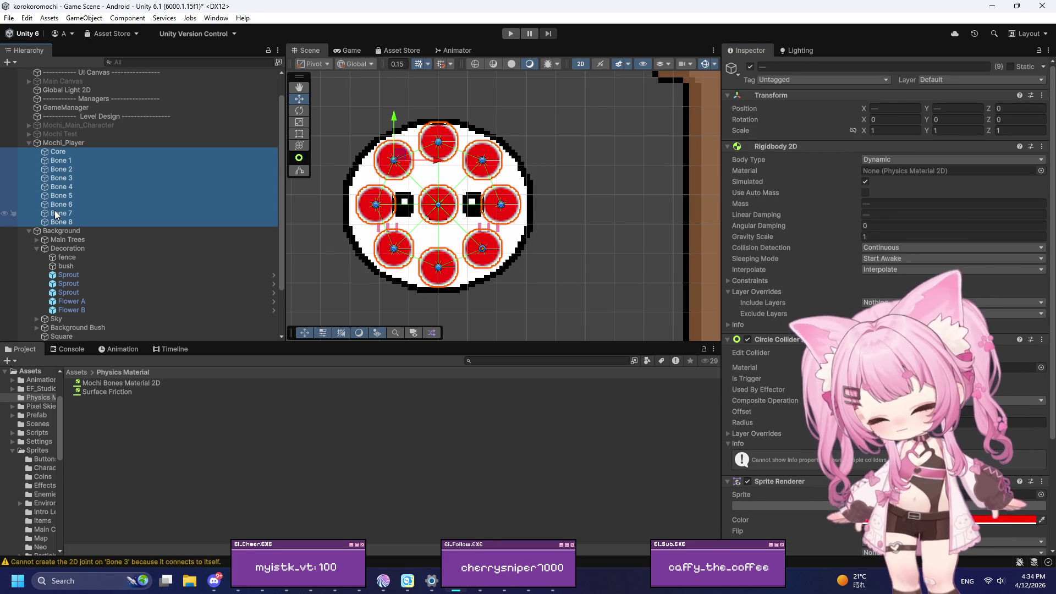
{"action": "mouse_move", "coordinate": [108, 386]}
{"action": "left_mouse_down"}
{"action": "mouse_move", "coordinate": [945, 242]}
{"action": "mouse_move", "coordinate": [904, 206]}
{"action": "mouse_move", "coordinate": [946, 368]}
{"action": "left_mouse_up"}
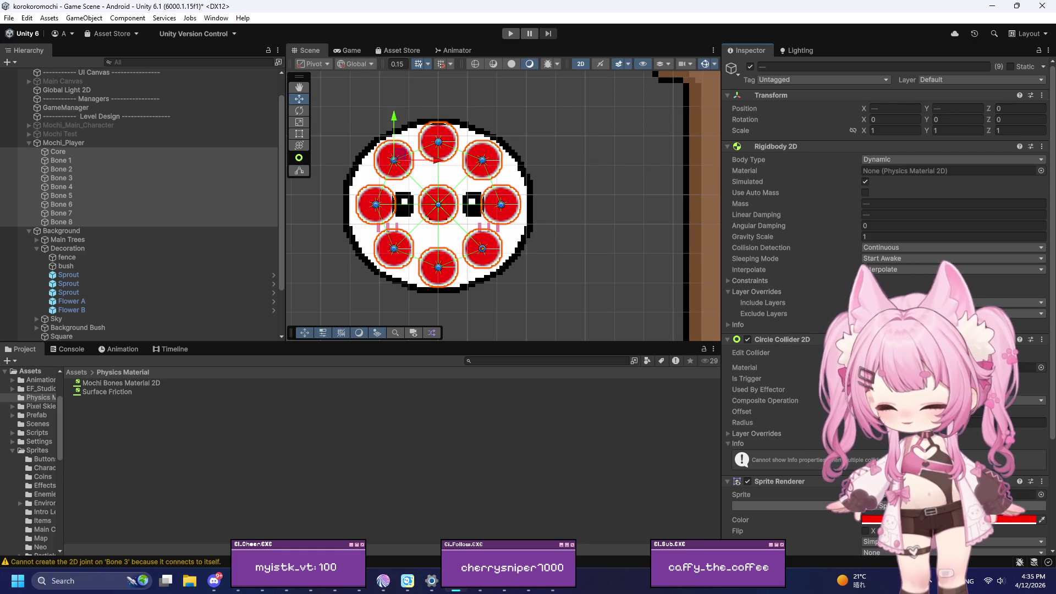
{"action": "left_click", "coordinate": [55, 161]}
{"action": "left_click", "coordinate": [71, 224], "text": "shift"}
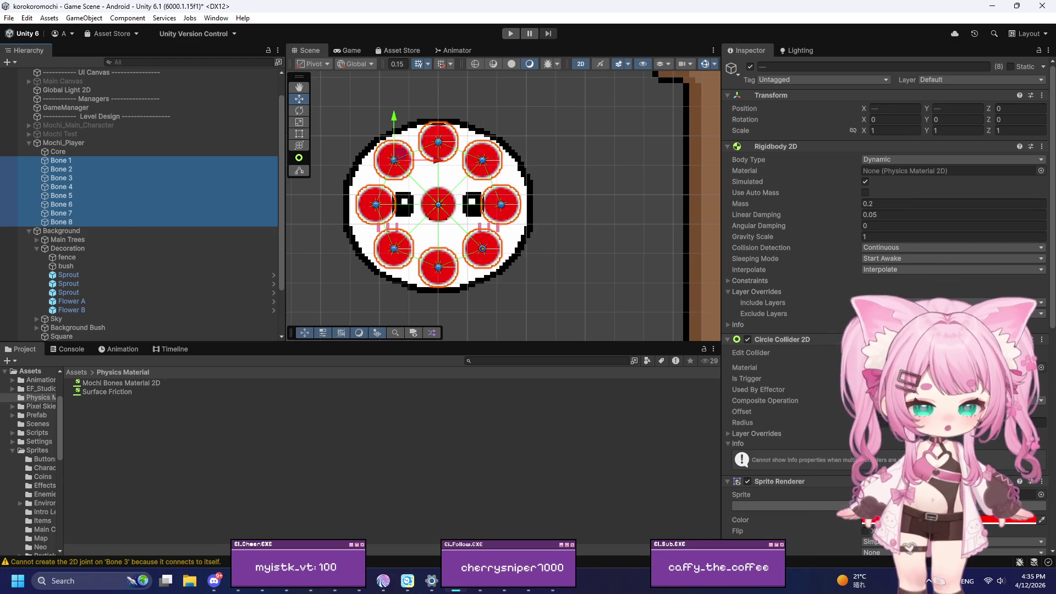
{"action": "scroll", "coordinate": [879, 275], "scroll_direction": "down", "scroll_amount": 3}
{"action": "left_click", "coordinate": [951, 363]}
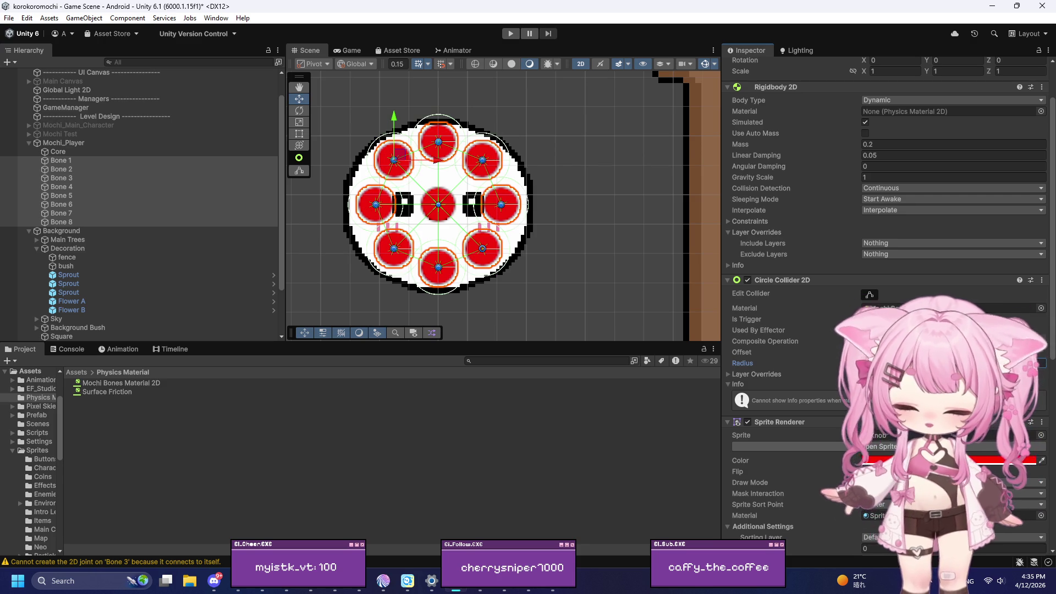
{"action": "scroll", "coordinate": [440, 123], "scroll_direction": "up", "scroll_amount": 1}
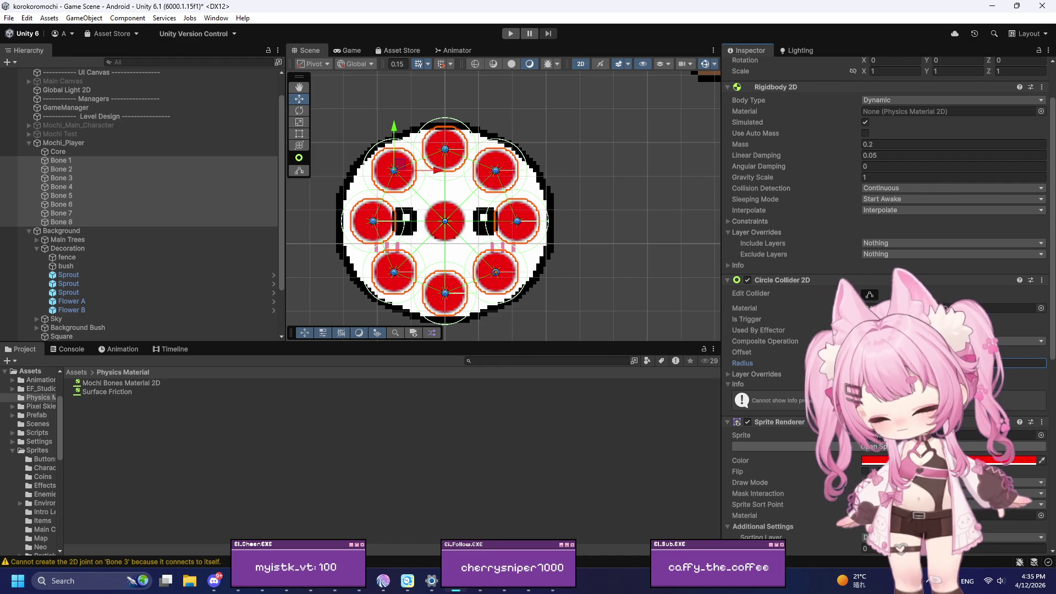
{"action": "scroll", "coordinate": [495, 137], "scroll_direction": "up", "scroll_amount": 4}
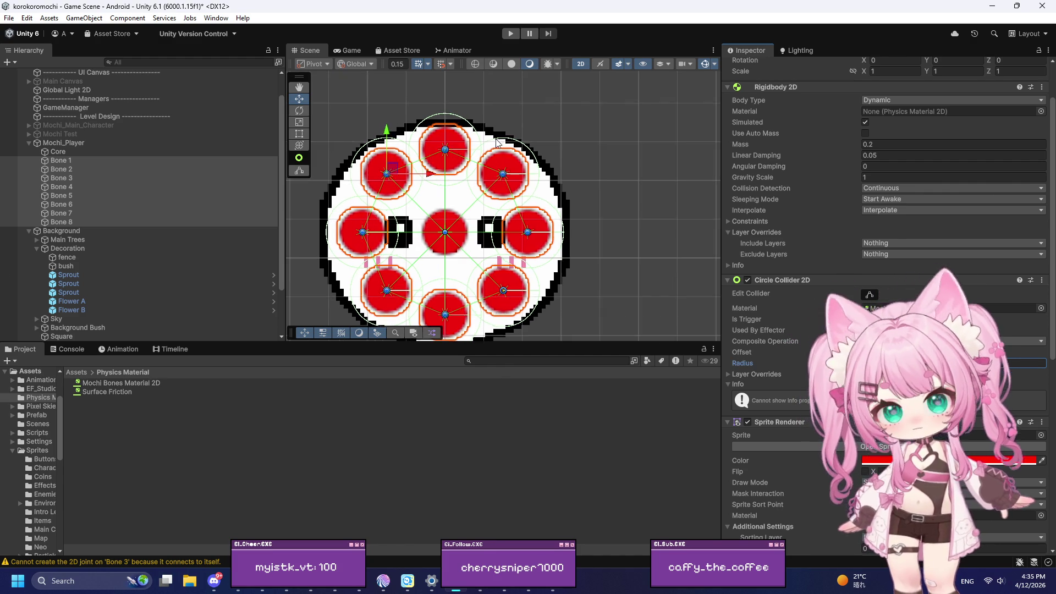
{"action": "scroll", "coordinate": [431, 173], "scroll_direction": "up", "scroll_amount": 5}
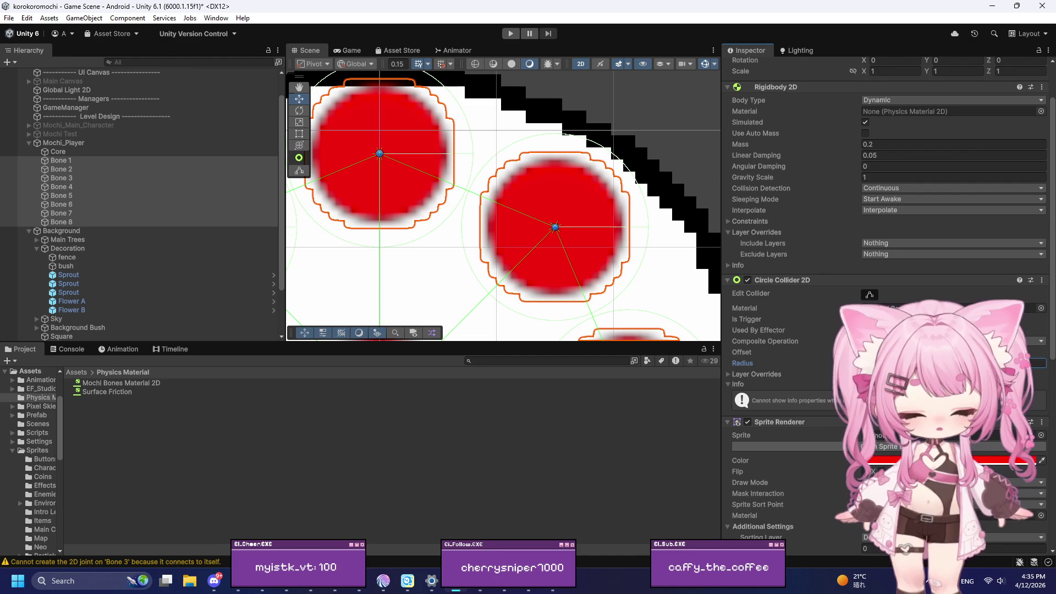
{"action": "scroll", "coordinate": [437, 215], "scroll_direction": "down", "scroll_amount": 3}
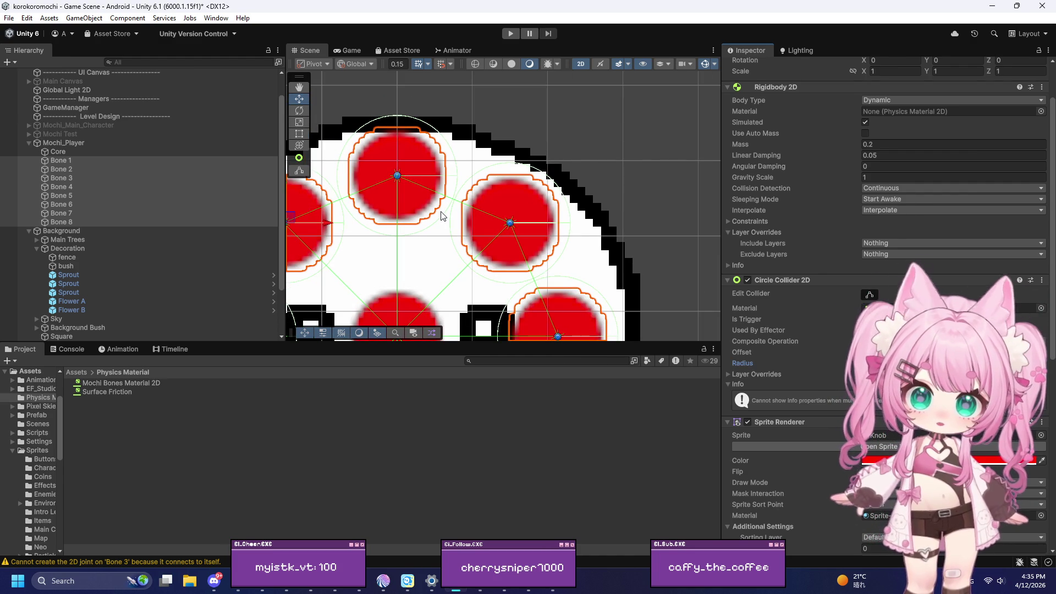
{"action": "scroll", "coordinate": [441, 216], "scroll_direction": "down", "scroll_amount": 6}
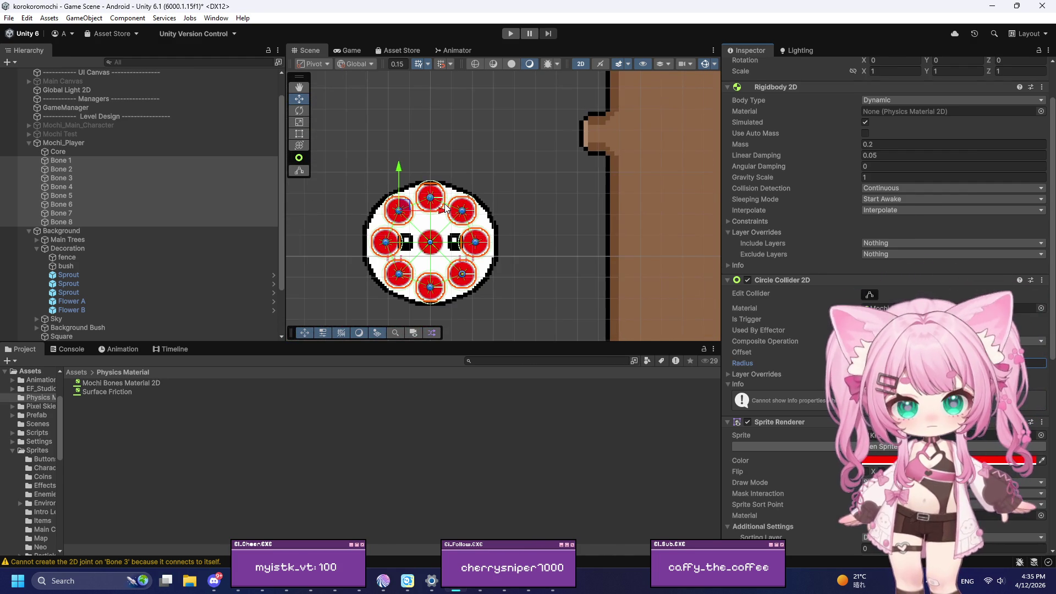
{"action": "scroll", "coordinate": [444, 208], "scroll_direction": "up", "scroll_amount": 5}
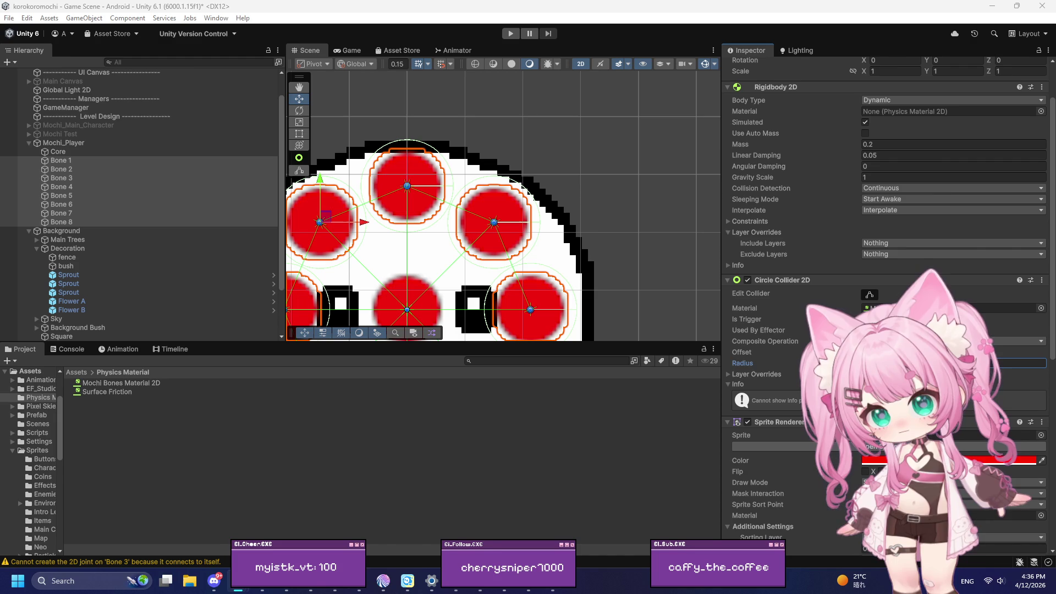
Collapse and delete the FixedUpdate method in MochiController.cs
{"action": "left_click", "coordinate": [565, 588]}
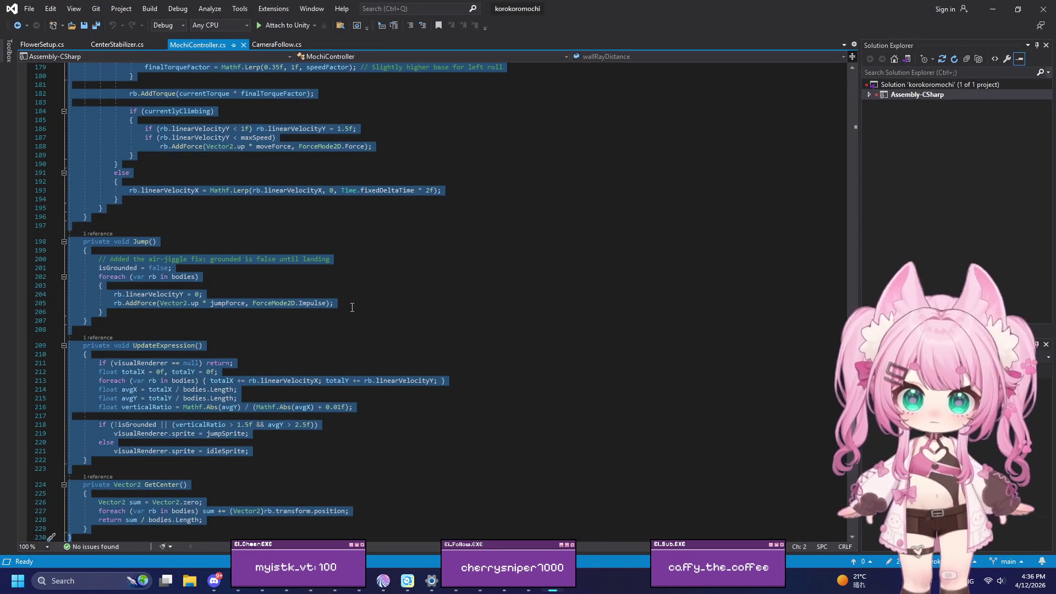
{"action": "left_click", "coordinate": [359, 317]}
{"action": "scroll", "coordinate": [359, 317], "scroll_direction": "up", "scroll_amount": 20}
{"action": "scroll", "coordinate": [147, 256], "scroll_direction": "up", "scroll_amount": 12}
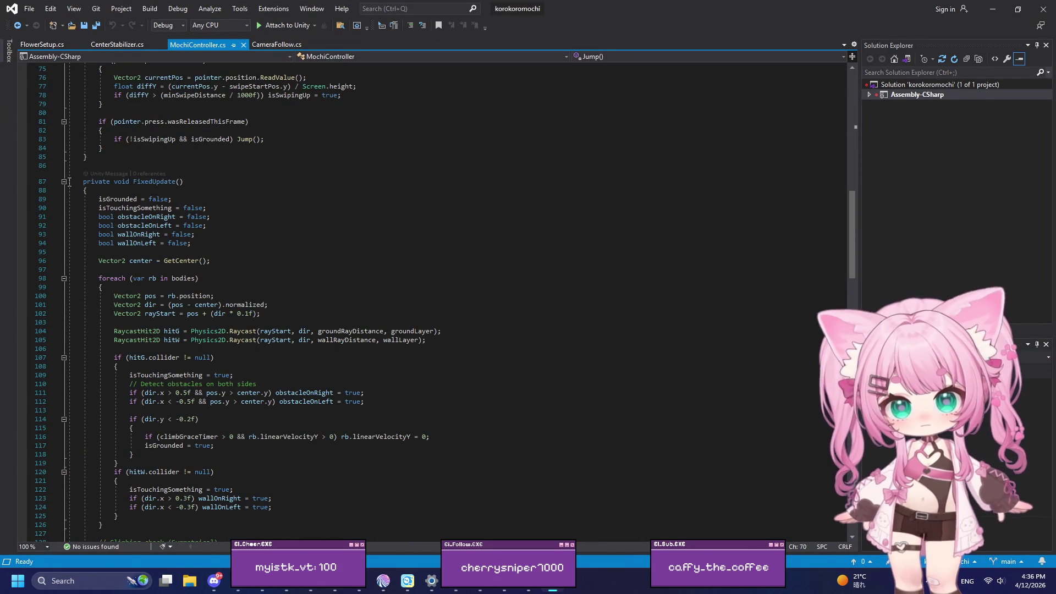
{"action": "left_click", "coordinate": [64, 181]}
{"action": "left_click_drag", "start_coordinate": [83, 190], "coordinate": [86, 186]}
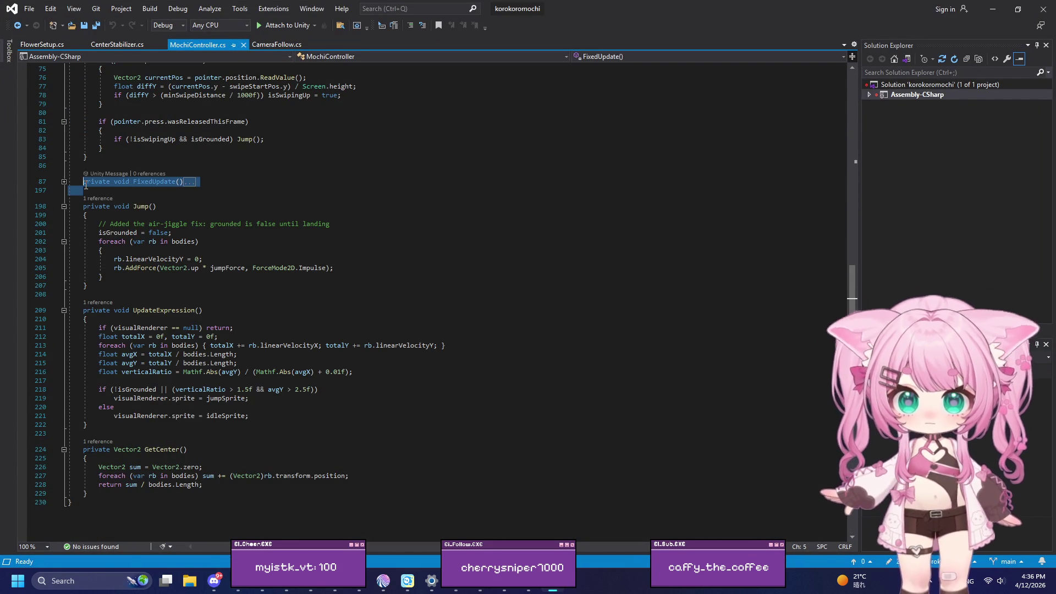
{"action": "key", "text": "Delete"}
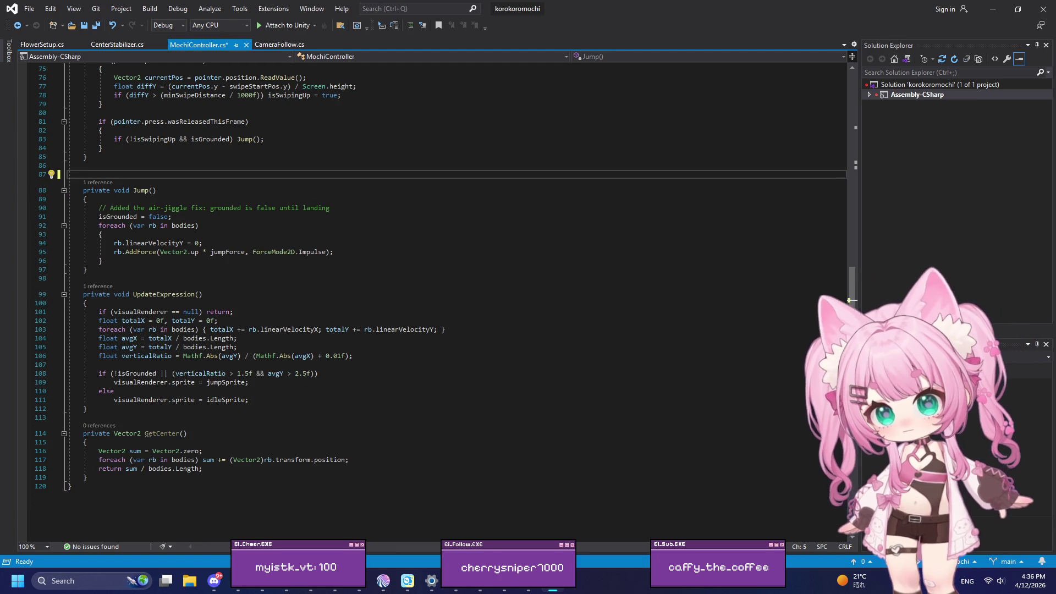
Restore FixedUpdate with undo, save MochiController.cs, and return to Unity
{"action": "key", "text": "alt+Tab"}
{"action": "left_click", "coordinate": [98, 168]}
{"action": "key", "text": "ctrl+z"}
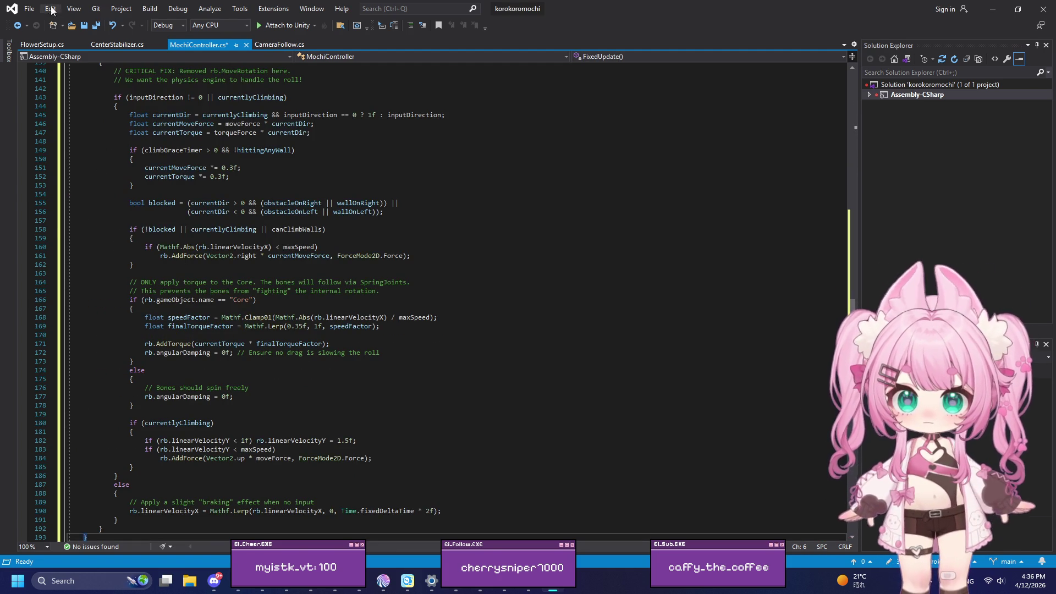
{"action": "left_click", "coordinate": [29, 8]}
{"action": "left_click", "coordinate": [61, 141]}
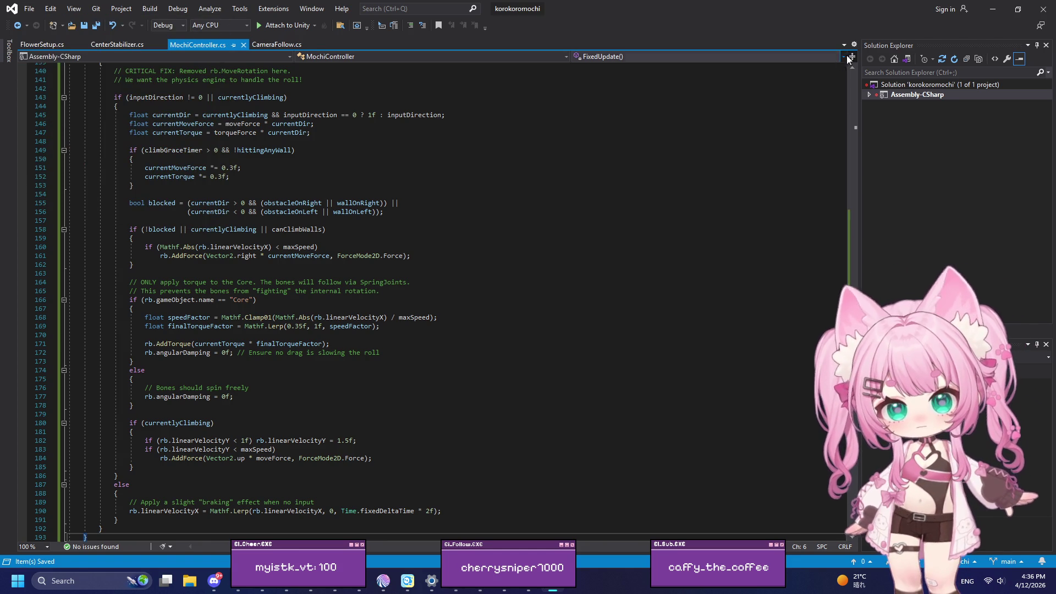
{"action": "left_click", "coordinate": [993, 12]}
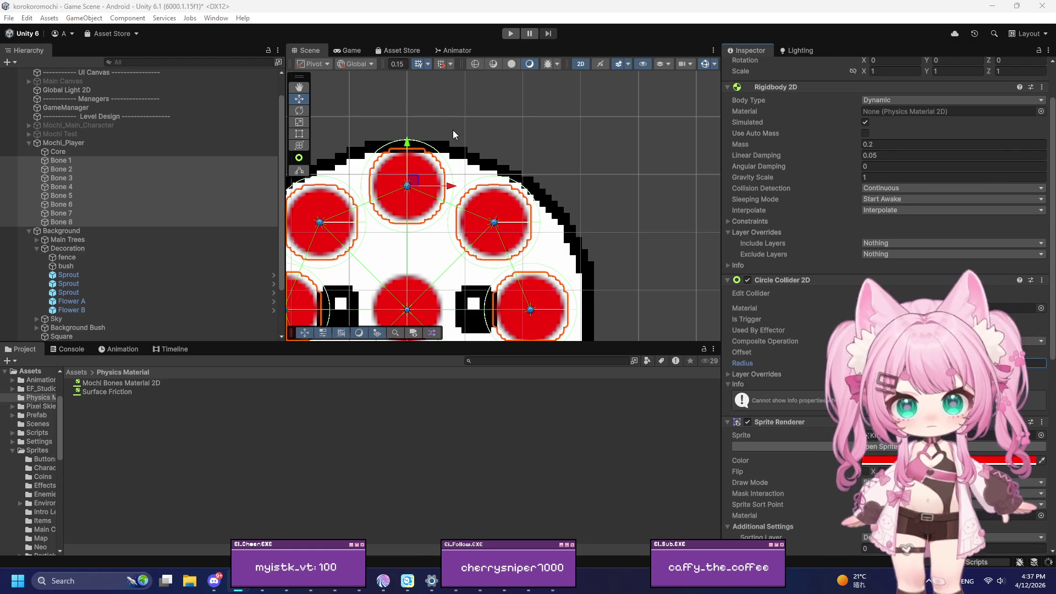
Play-test the mochi rolling right and left with D and A, then maximize the SoftBody 2D tutorial video
{"action": "scroll", "coordinate": [489, 104], "scroll_direction": "down", "scroll_amount": 3}
{"action": "left_click", "coordinate": [511, 33]}
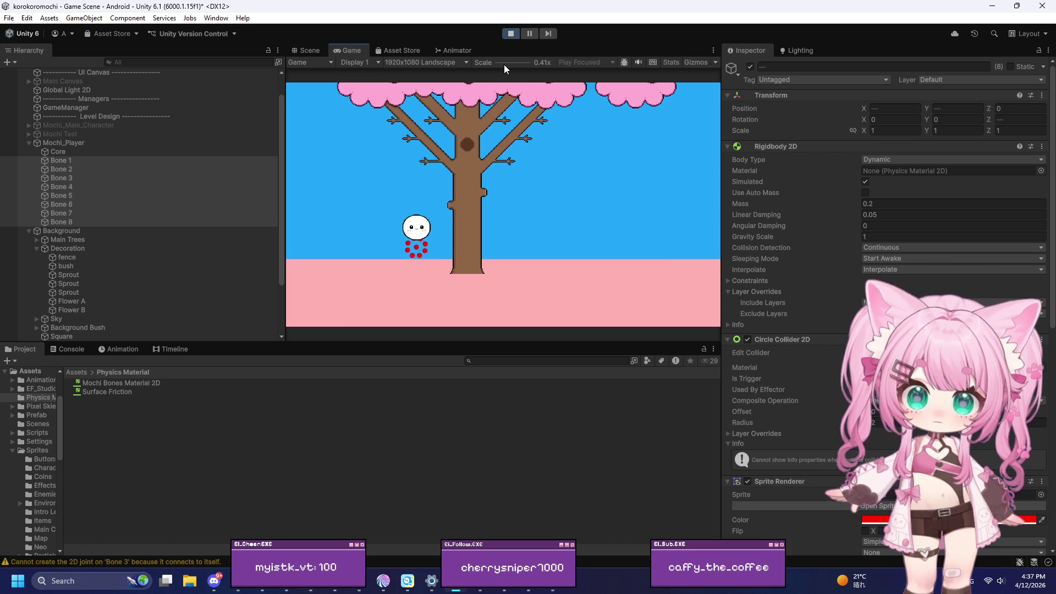
{"action": "key", "text": "d"}
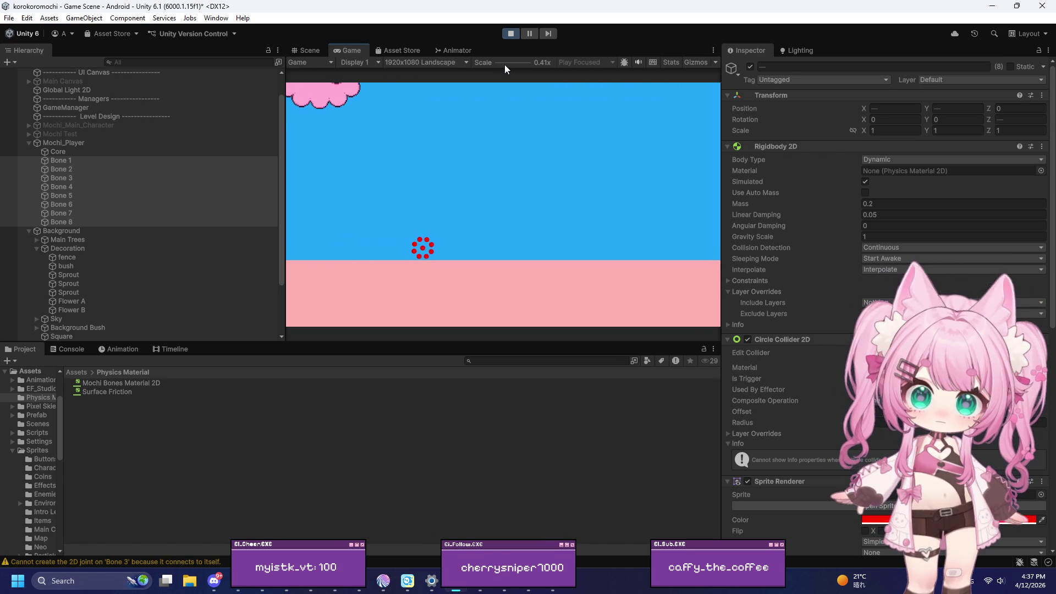
{"action": "key", "text": "a"}
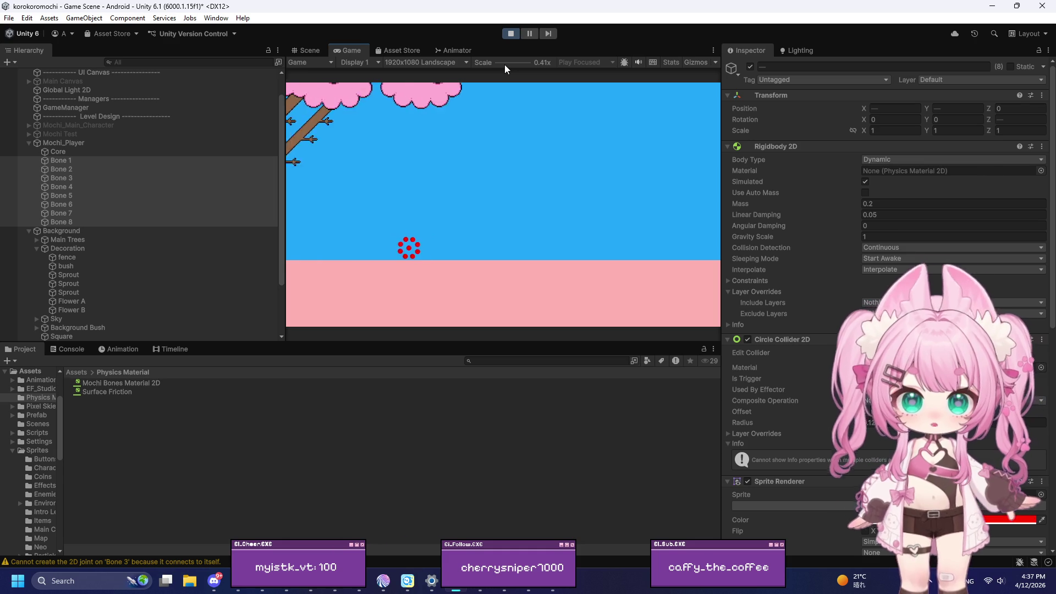
{"action": "key", "text": "d"}
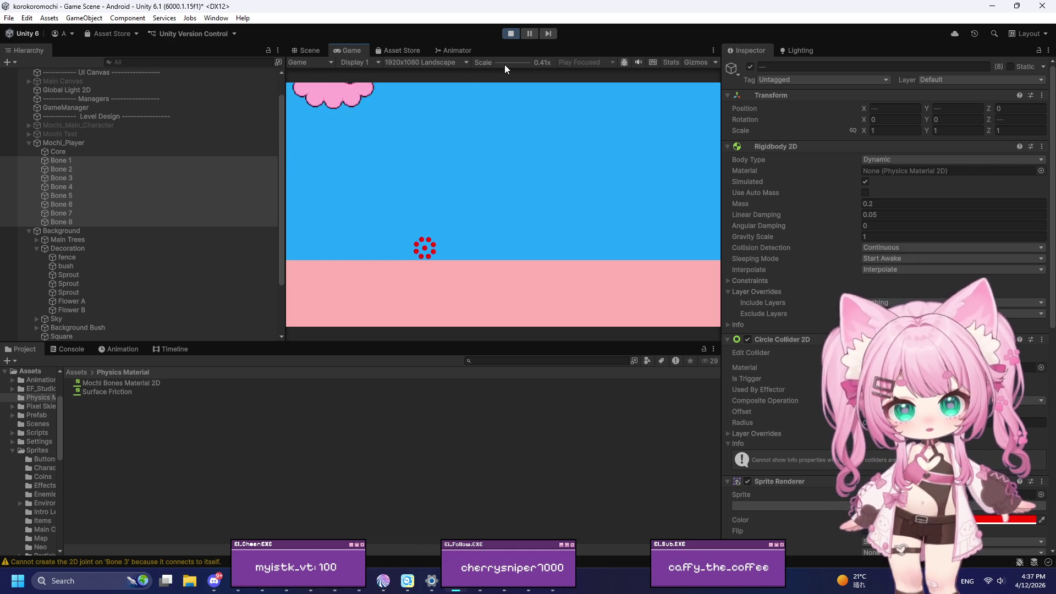
{"action": "key", "text": "a"}
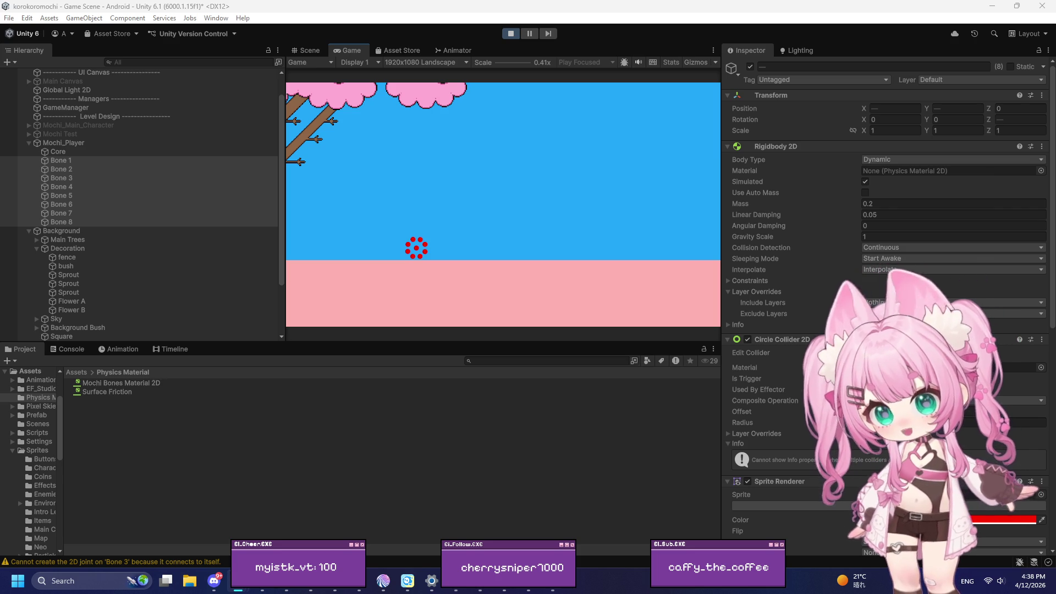
{"action": "key", "text": "alt+Tab"}
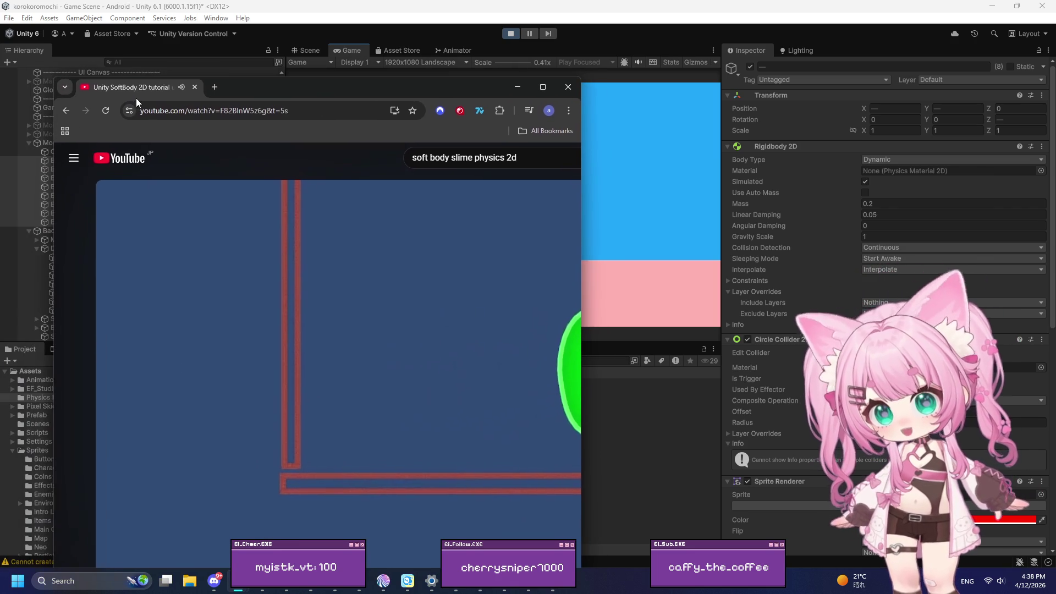
{"action": "double_click", "coordinate": [234, 88]}
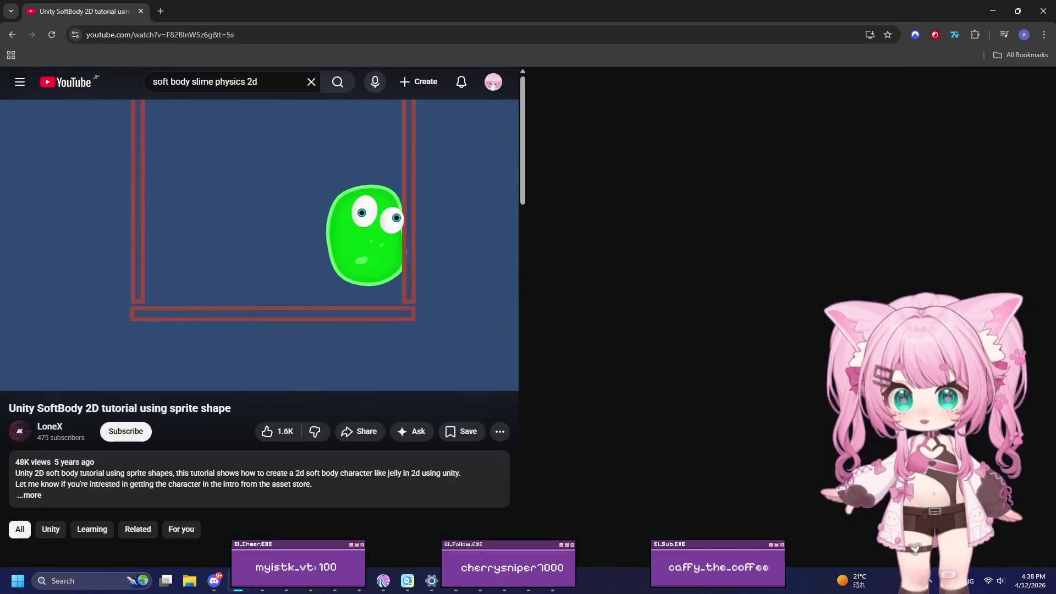